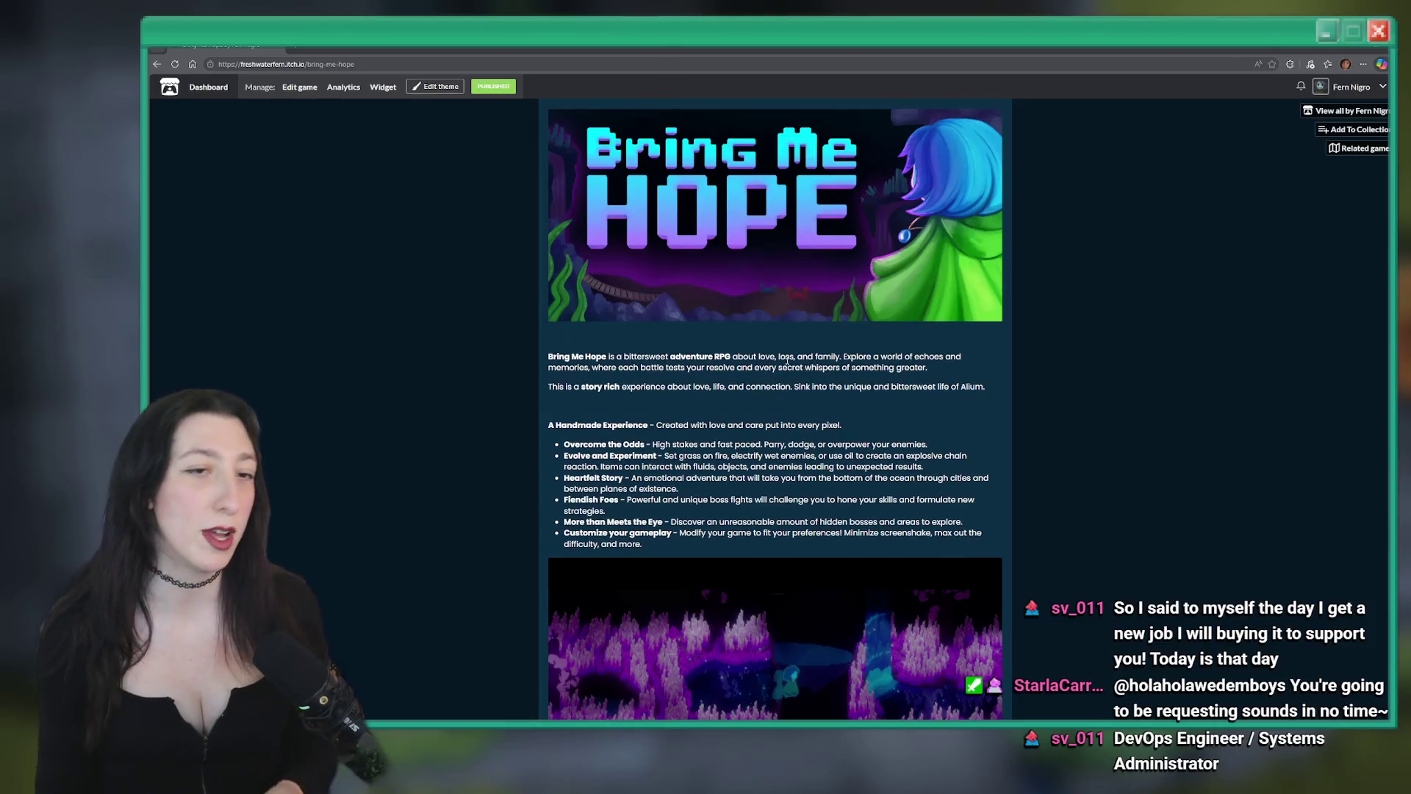
Scroll the Bring Me Hope itch.io page past the screenshots to the $20.00 purchase section
scroll(578, 269, down, 2)
scroll(578, 269, up, 2)
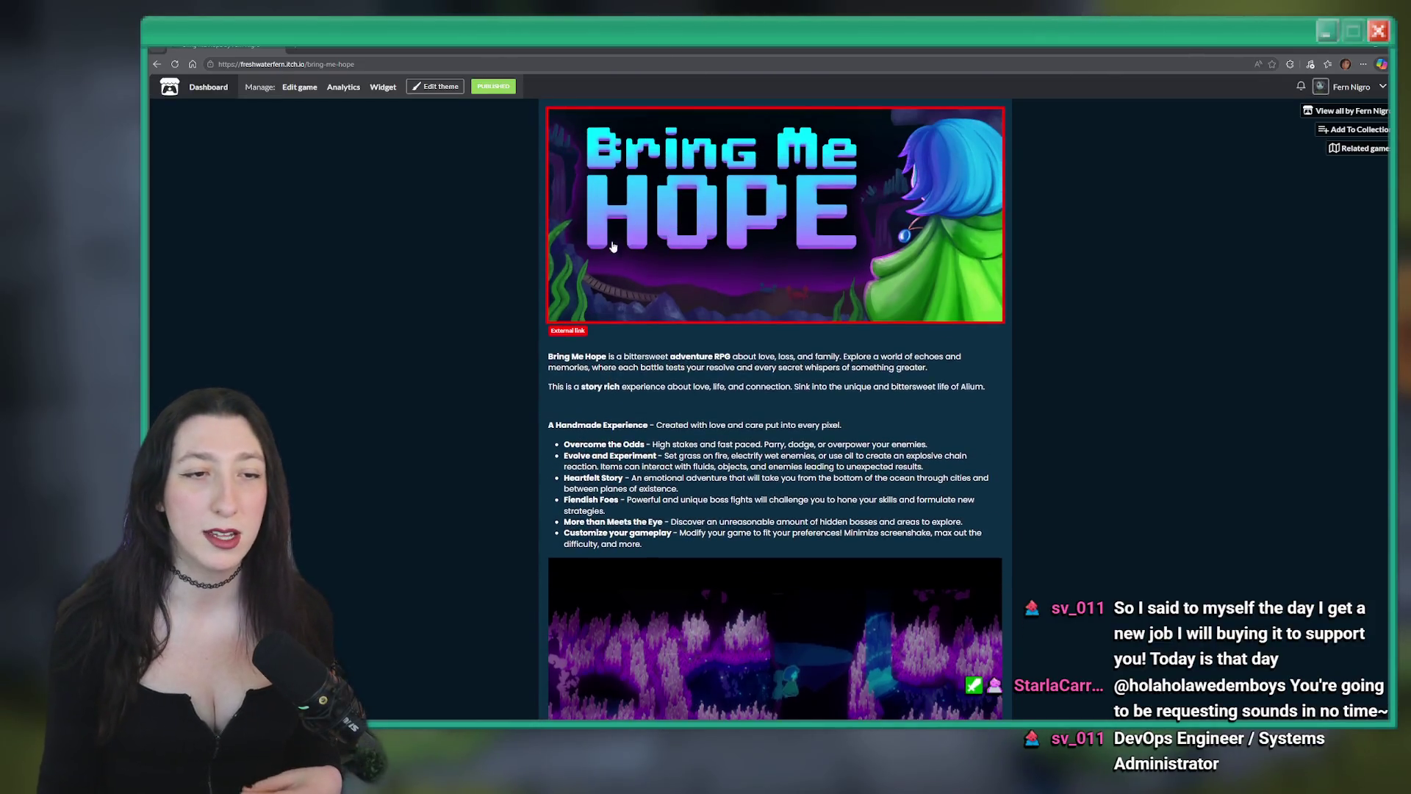
scroll(578, 269, down, 5)
scroll(578, 269, down, 5)
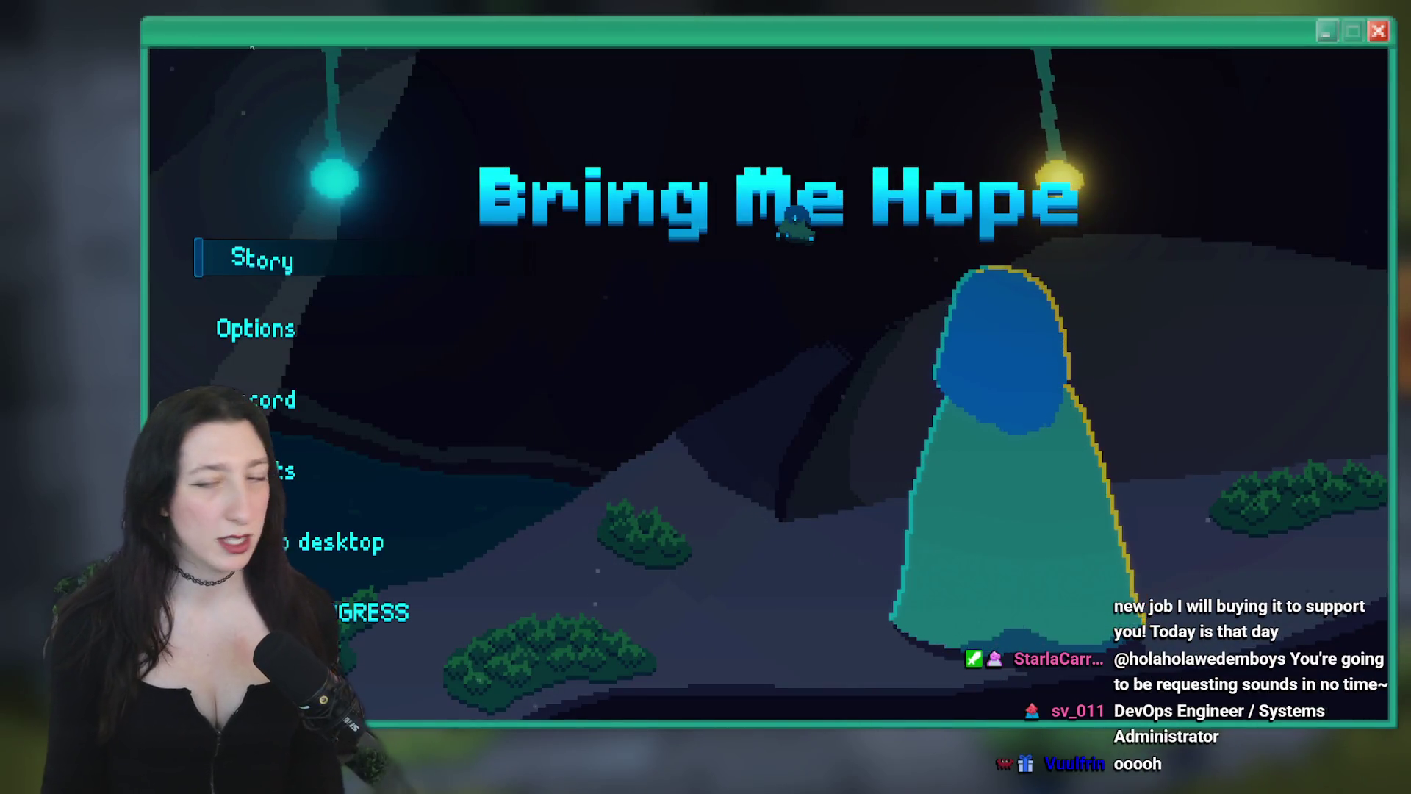
Start a new Story playthrough and walk the character north, then right
click(258, 255)
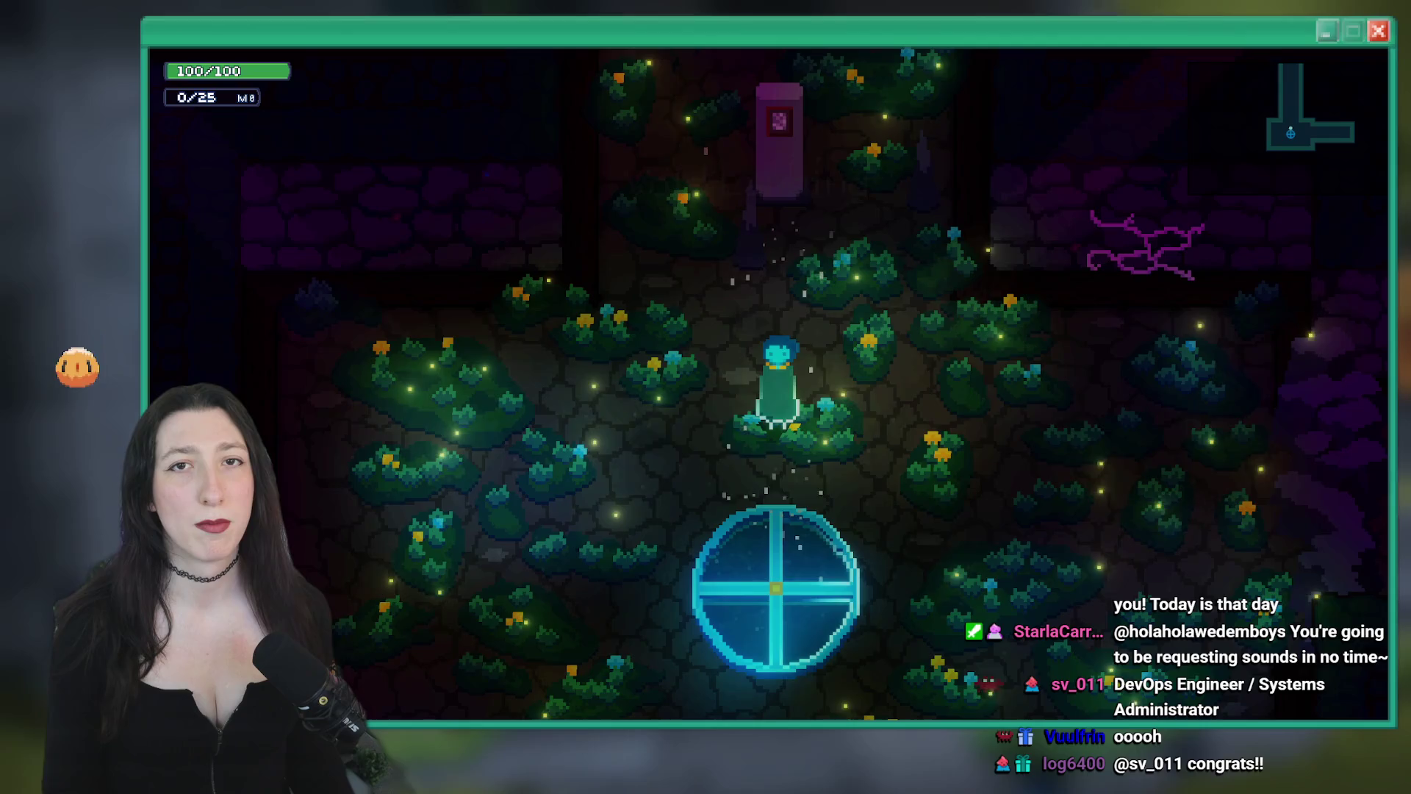
key(w)
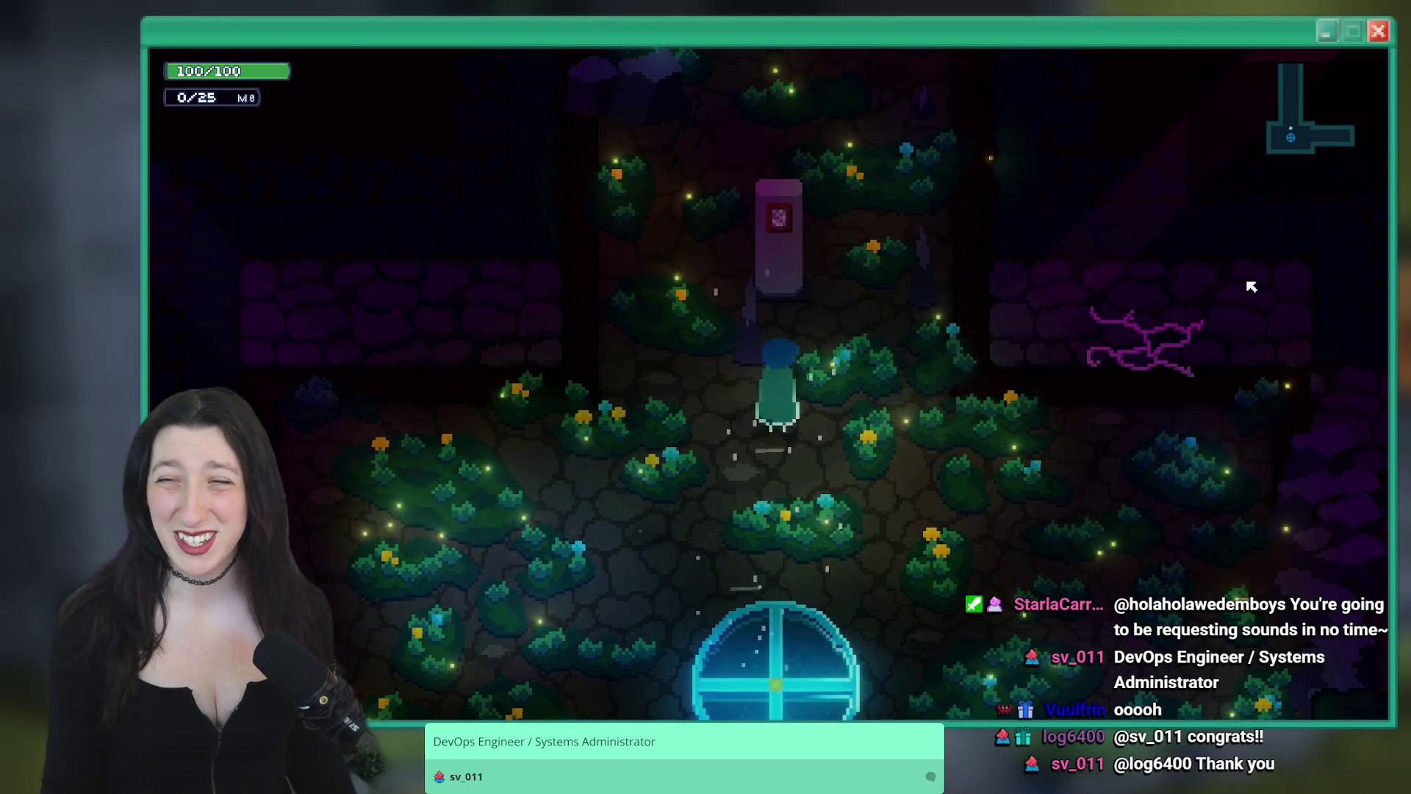
key(d)
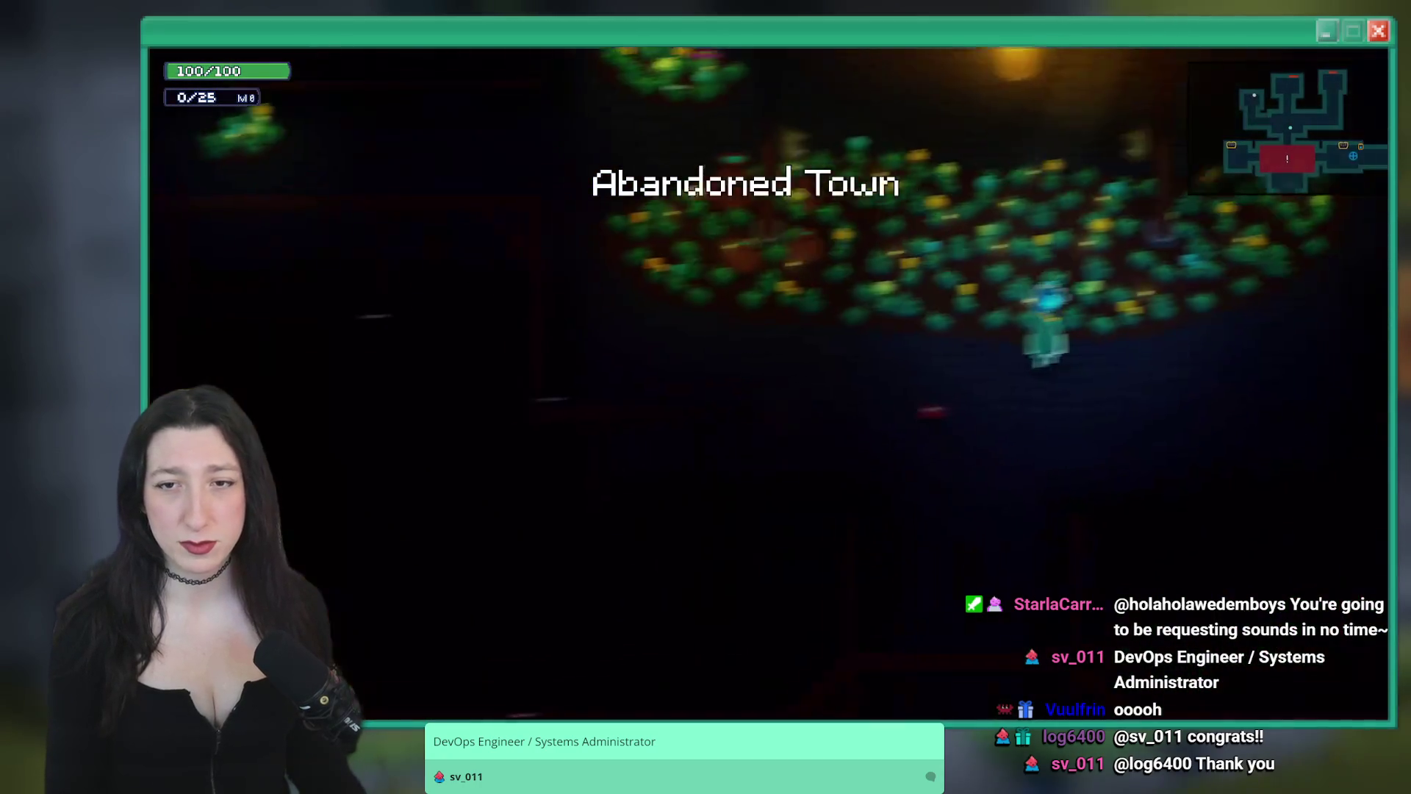
Set Master Volume to 0%, glance at the inventory, then walk up into the crab's room
key(Escape)
key(Return)
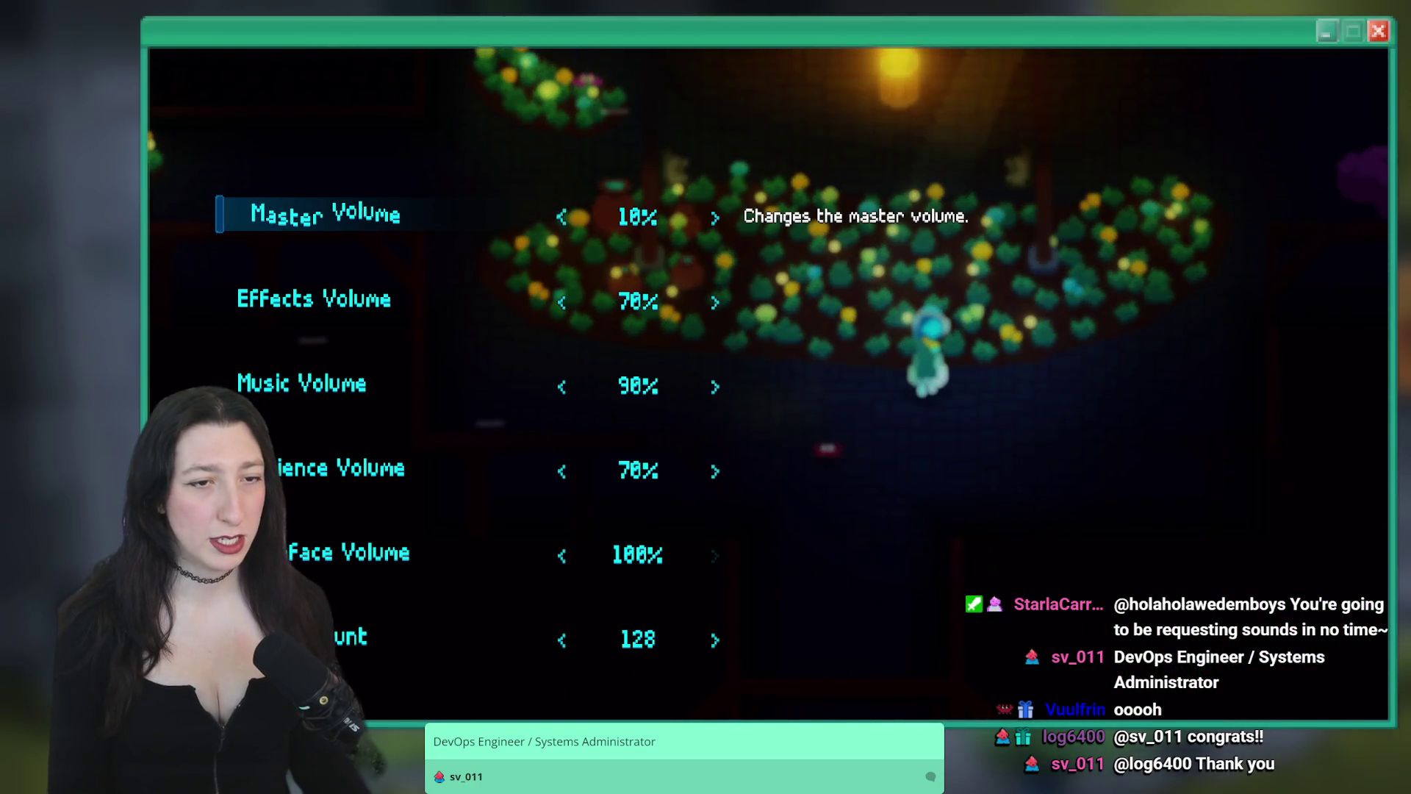
key(Left)
key(Escape)
key(Tab)
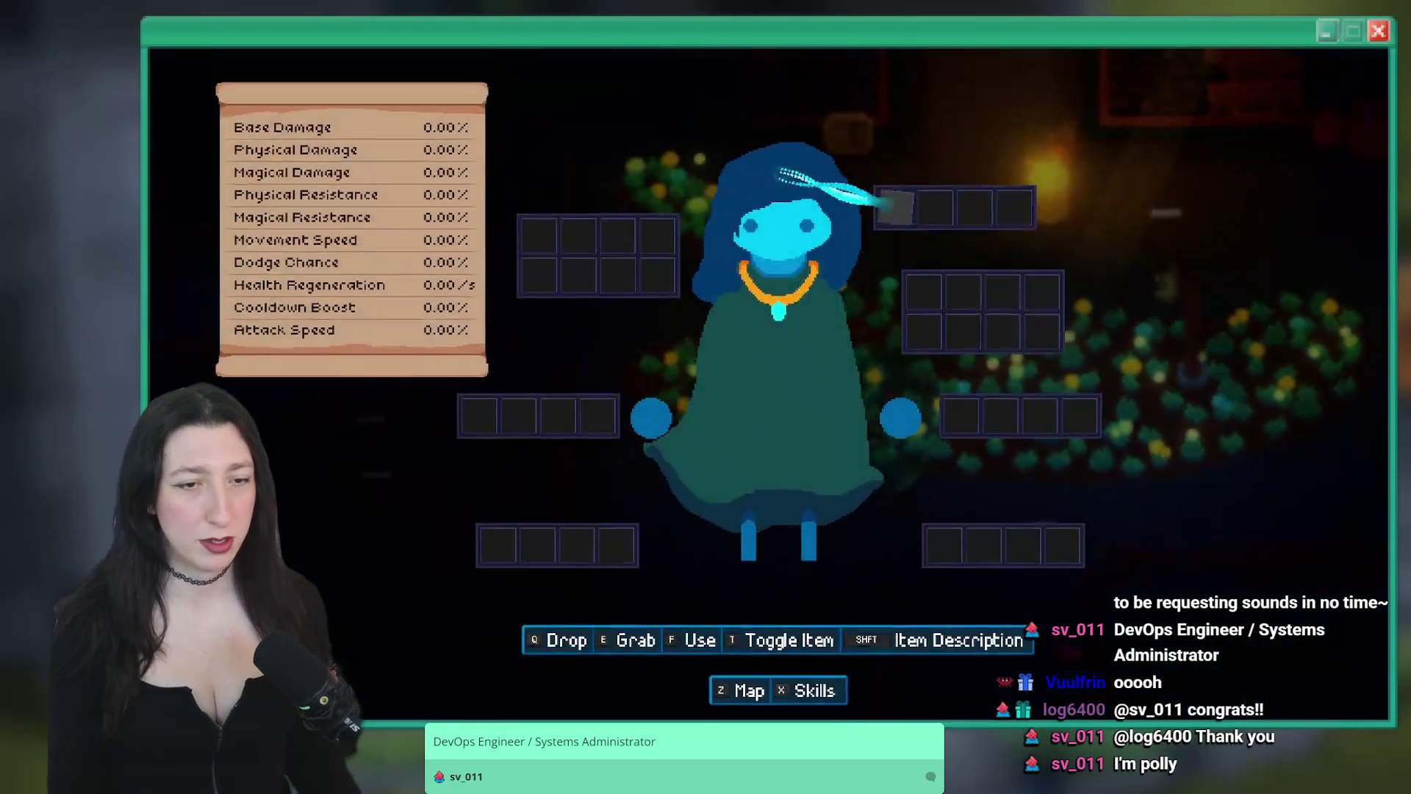
key(Tab)
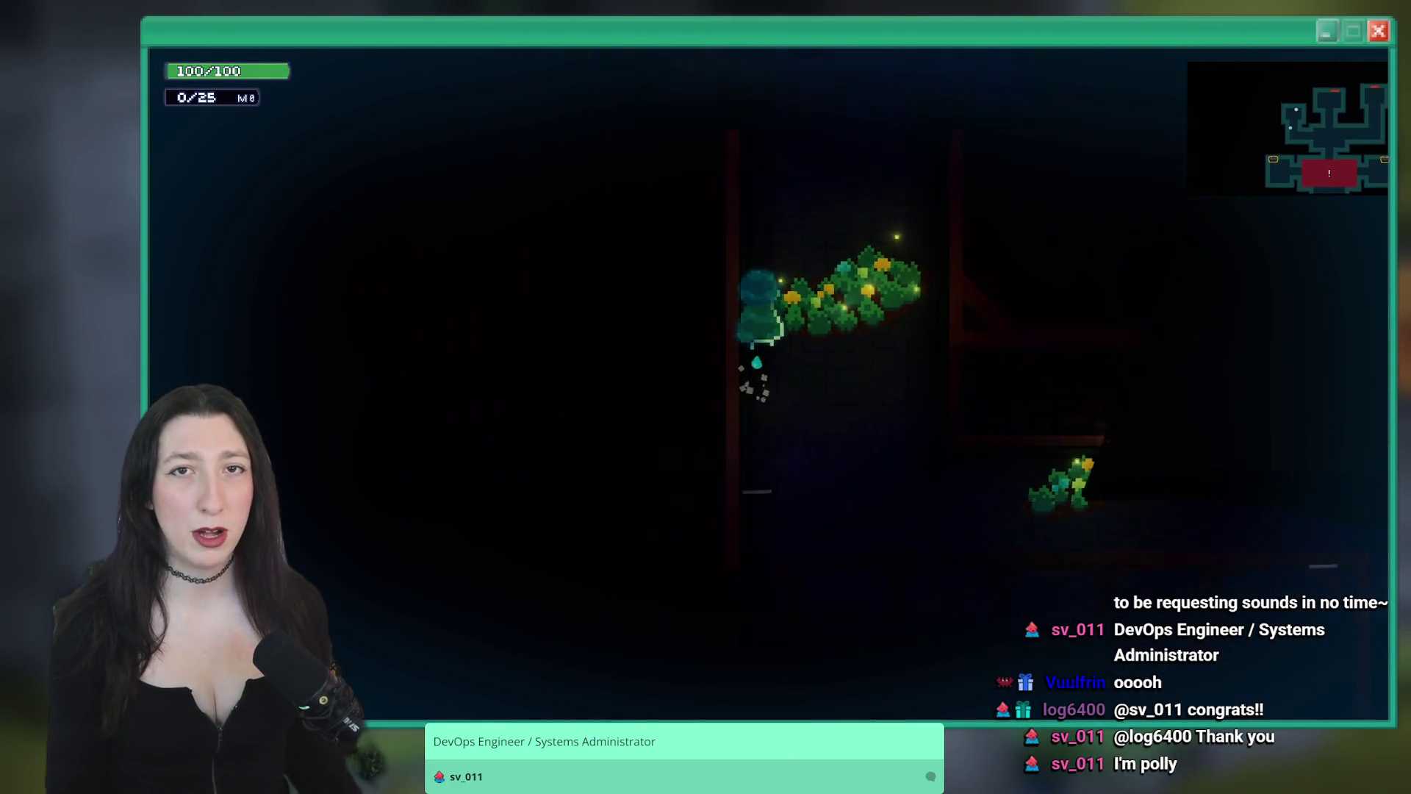
key(Up)
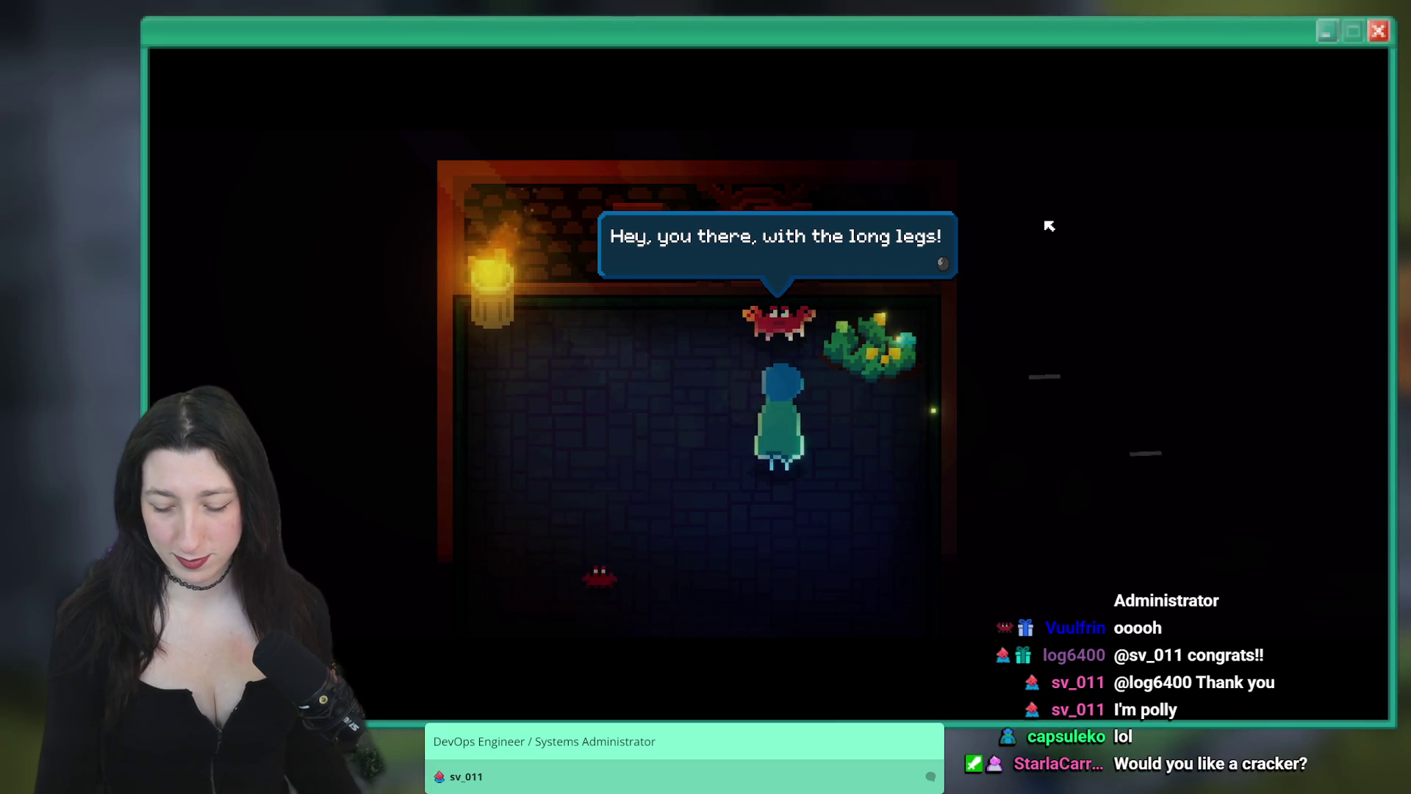
Talk with the crab through several dialogue lines while moving around its room
key(space)
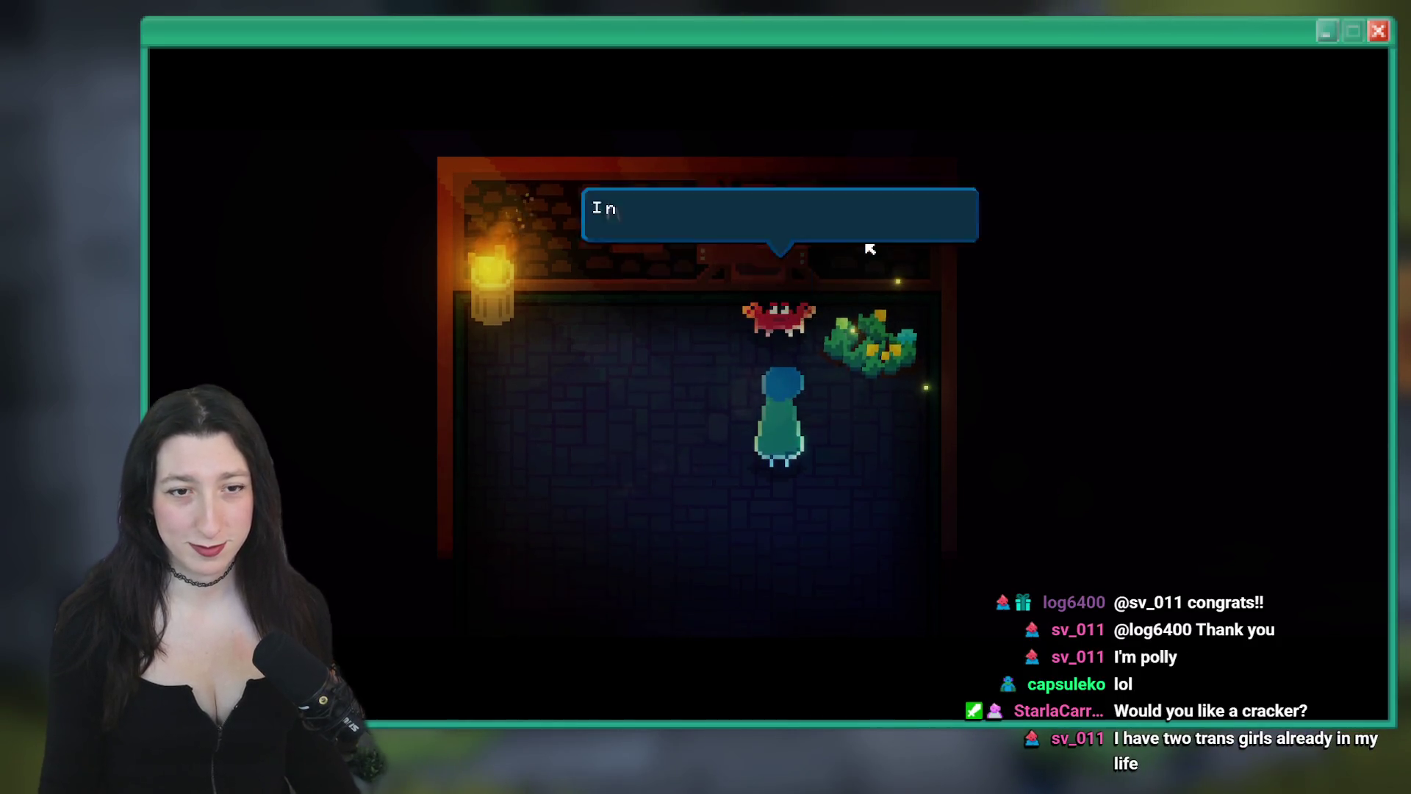
key(space)
key(space)
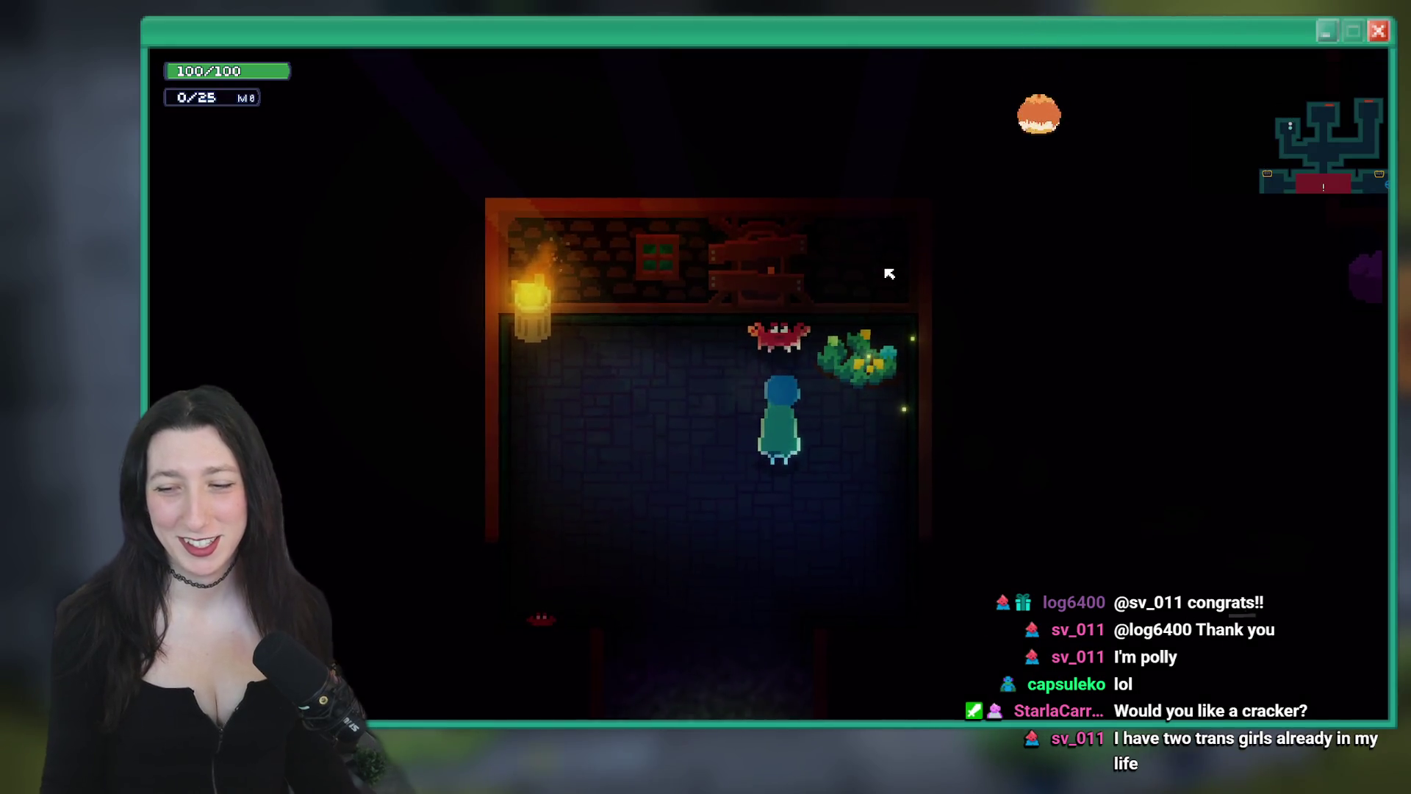
key(Up)
key(space)
key(space)
key(Down)
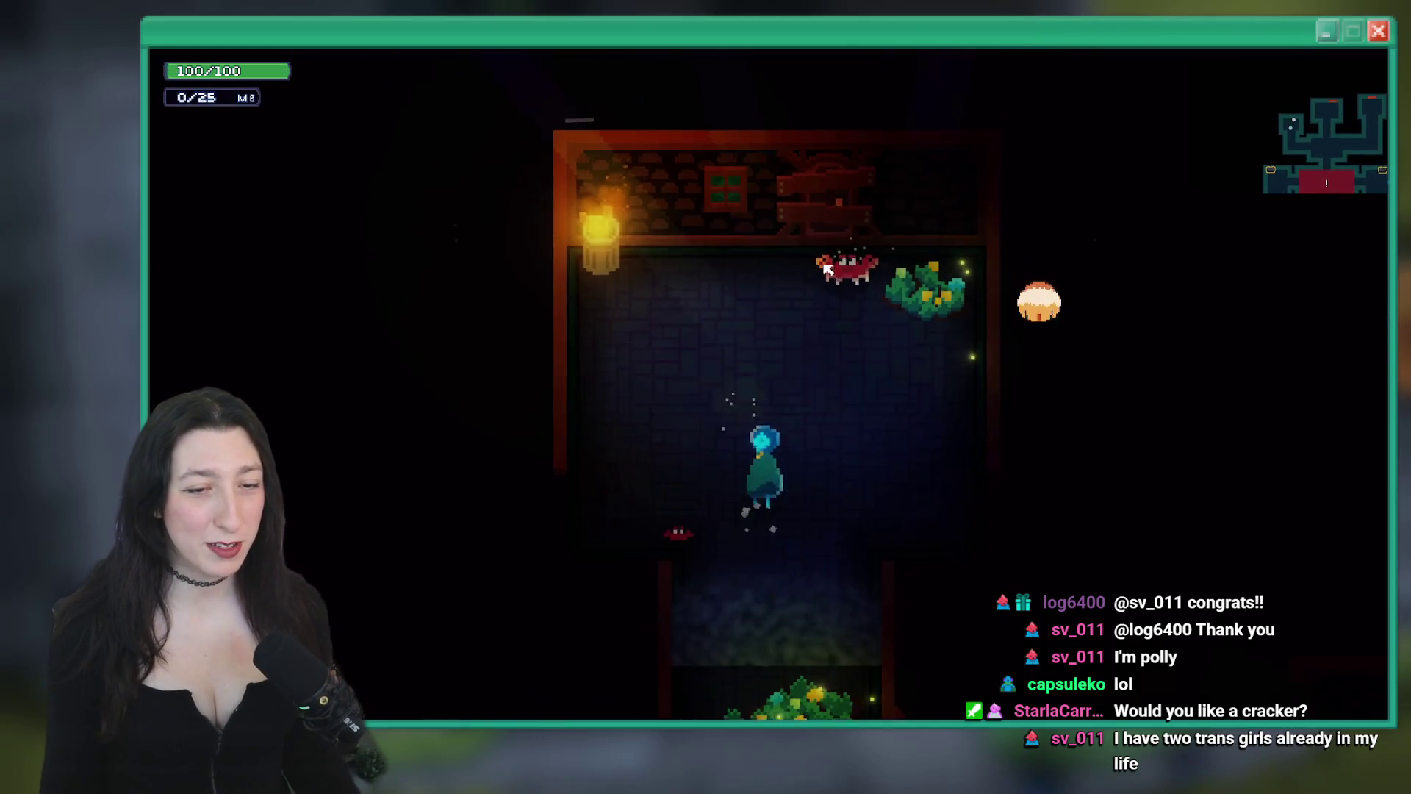
key(Left)
key(Up)
key(space)
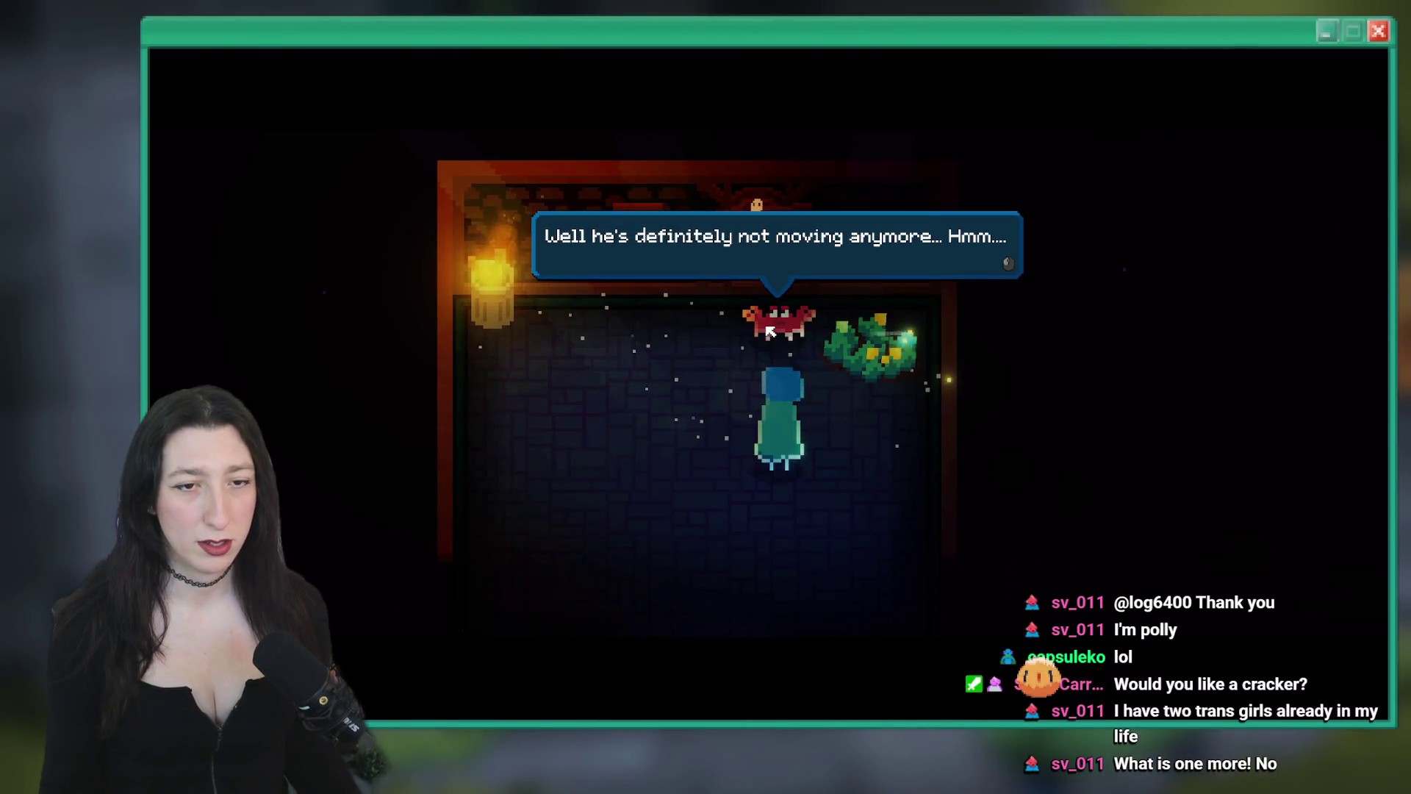
key(space)
key(space)
key(Up)
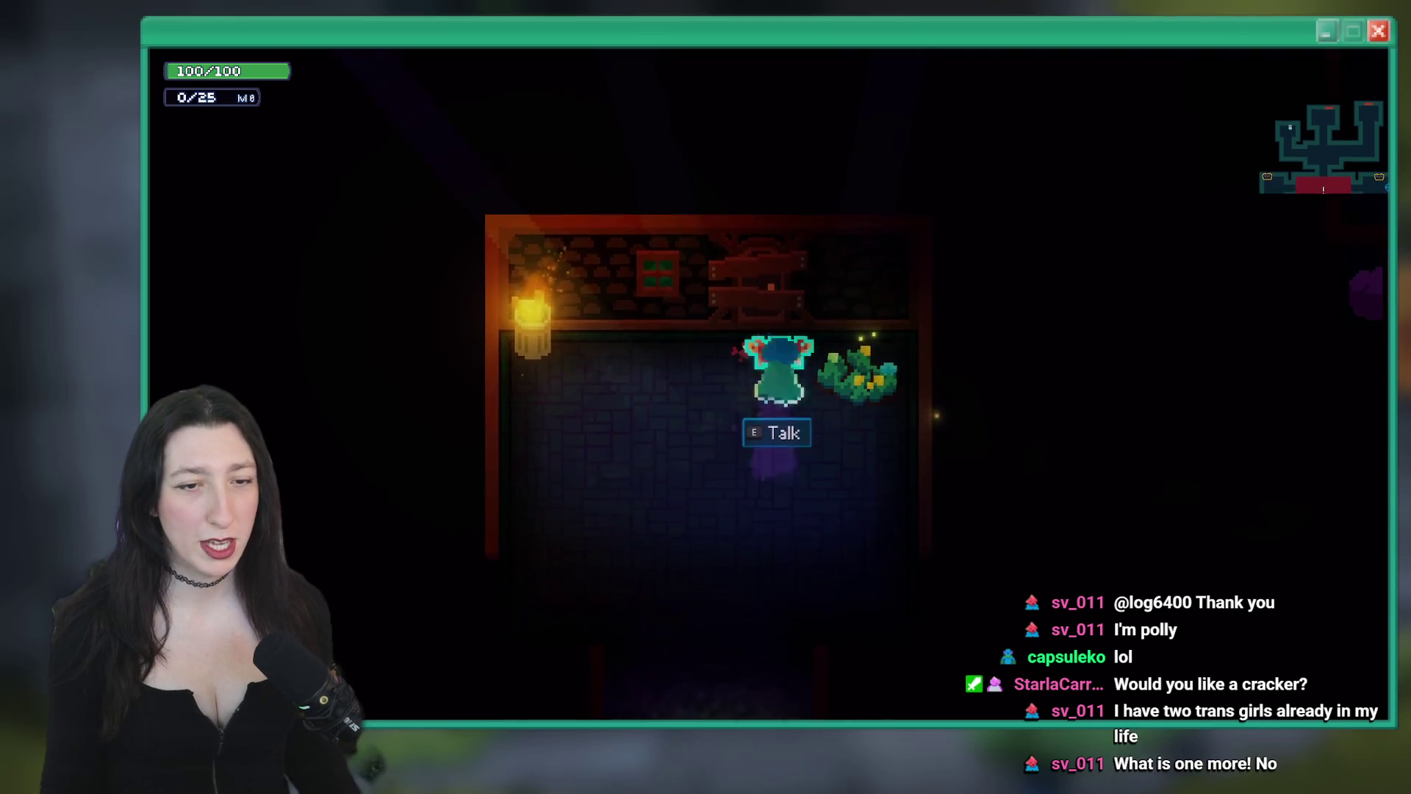
key(Left)
key(Right)
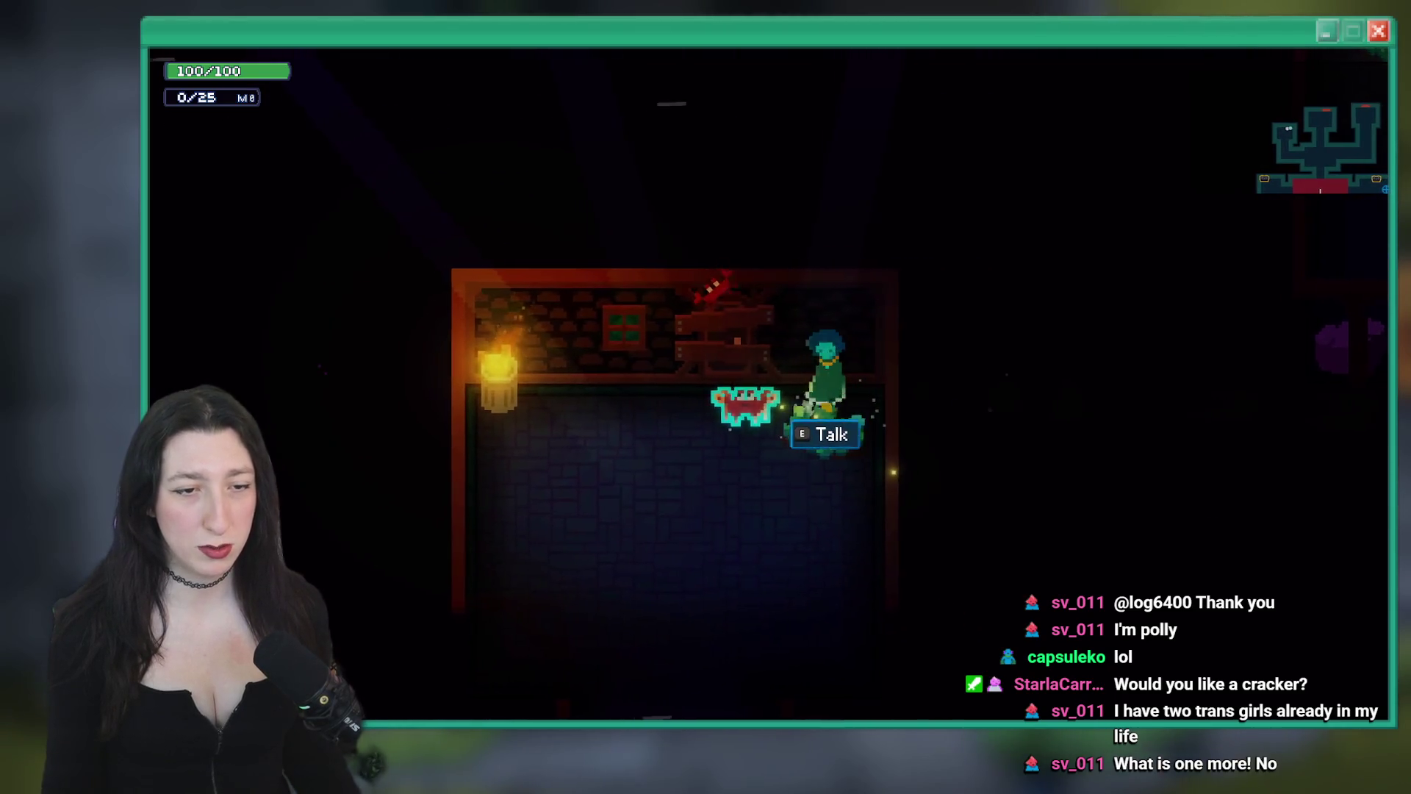
Finish the crab's dialogue for the Soft Toed Boot, dismiss the Items and Empowered Dash popups, and dash down
key(e)
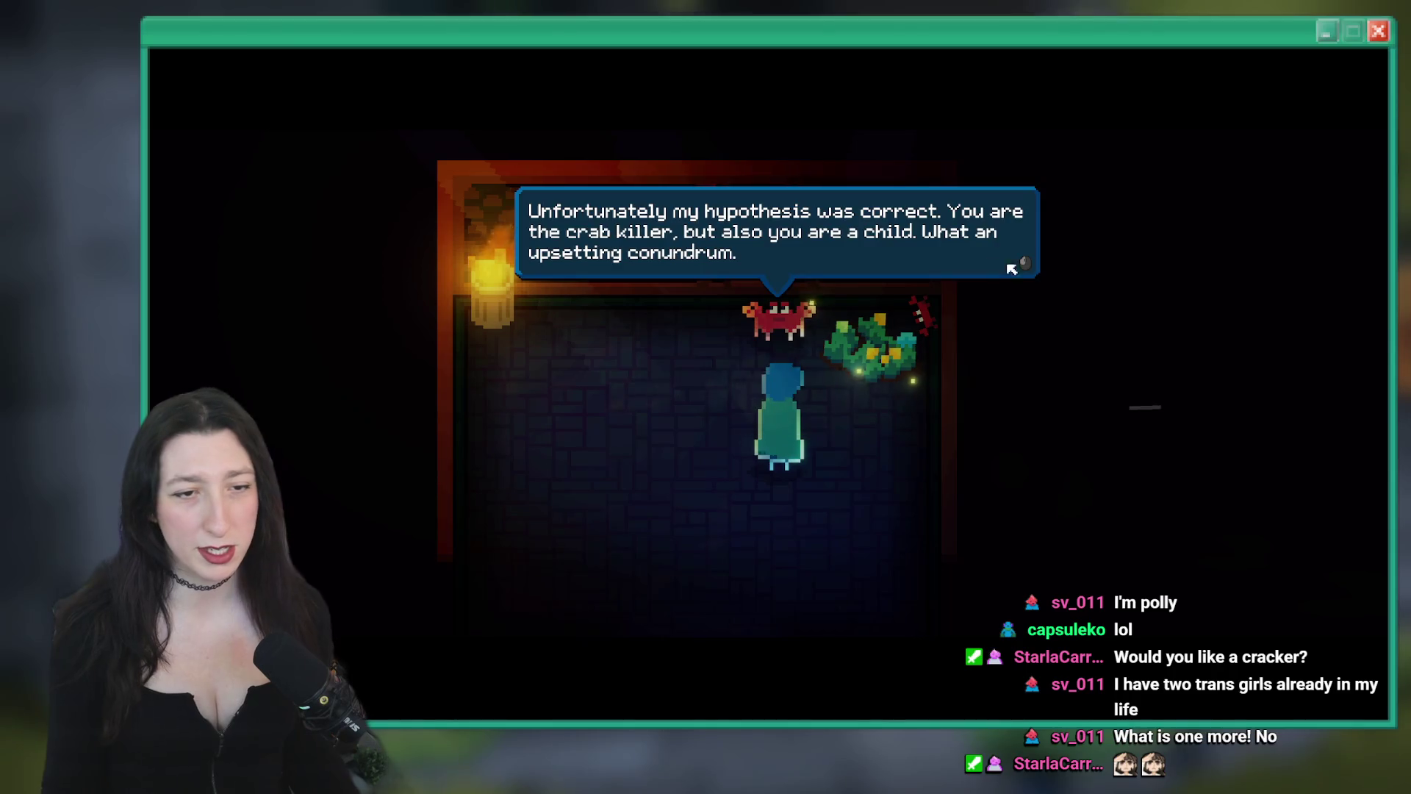
key(e)
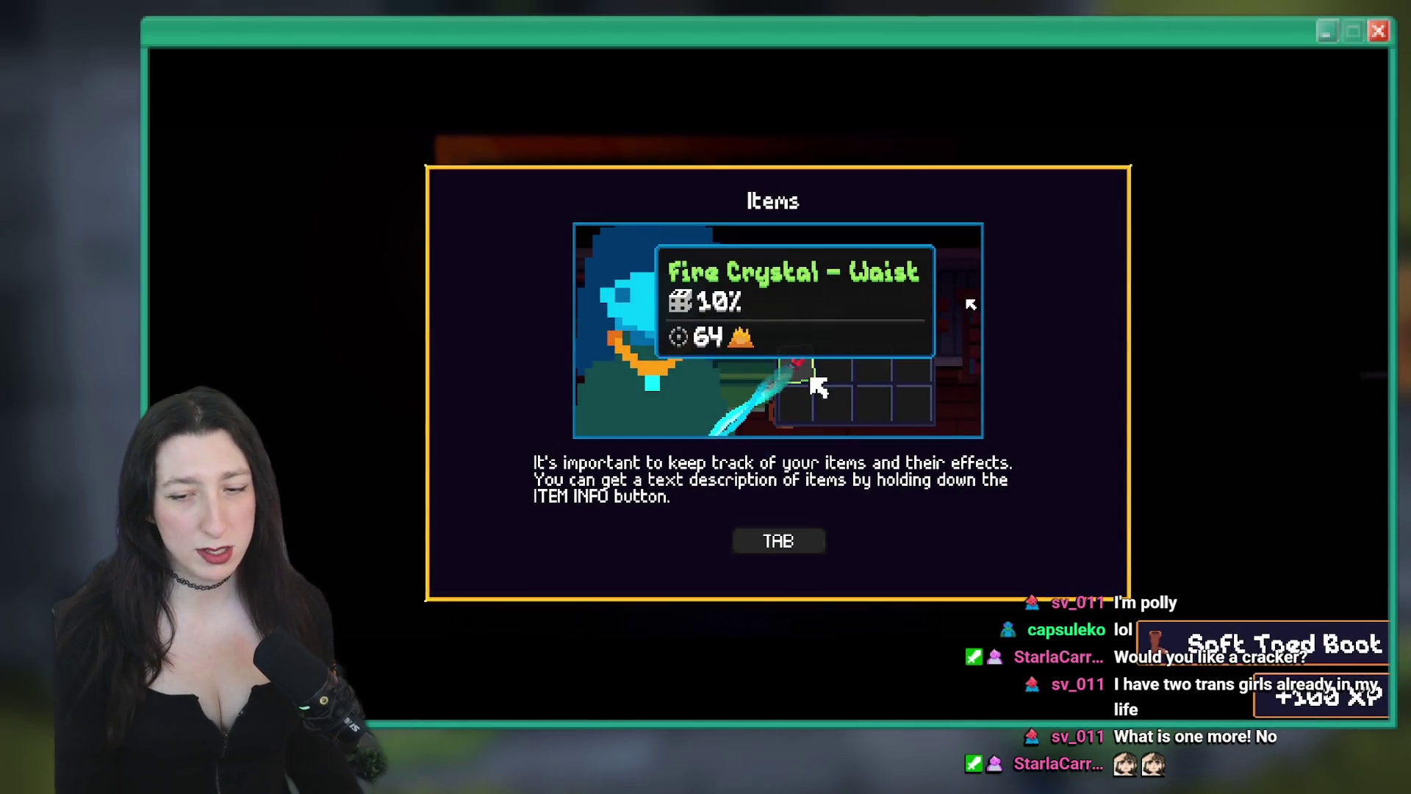
key(e)
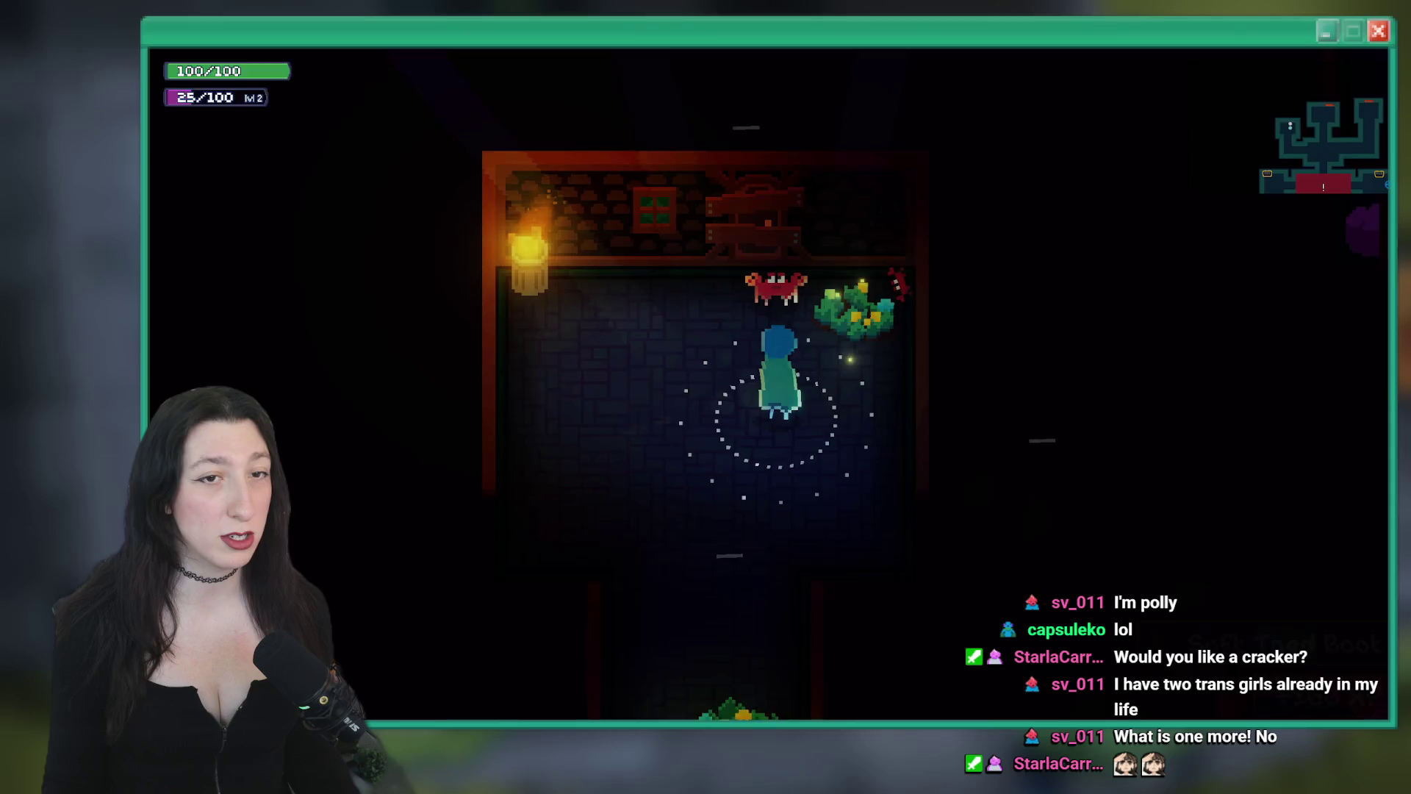
key(BackSpace)
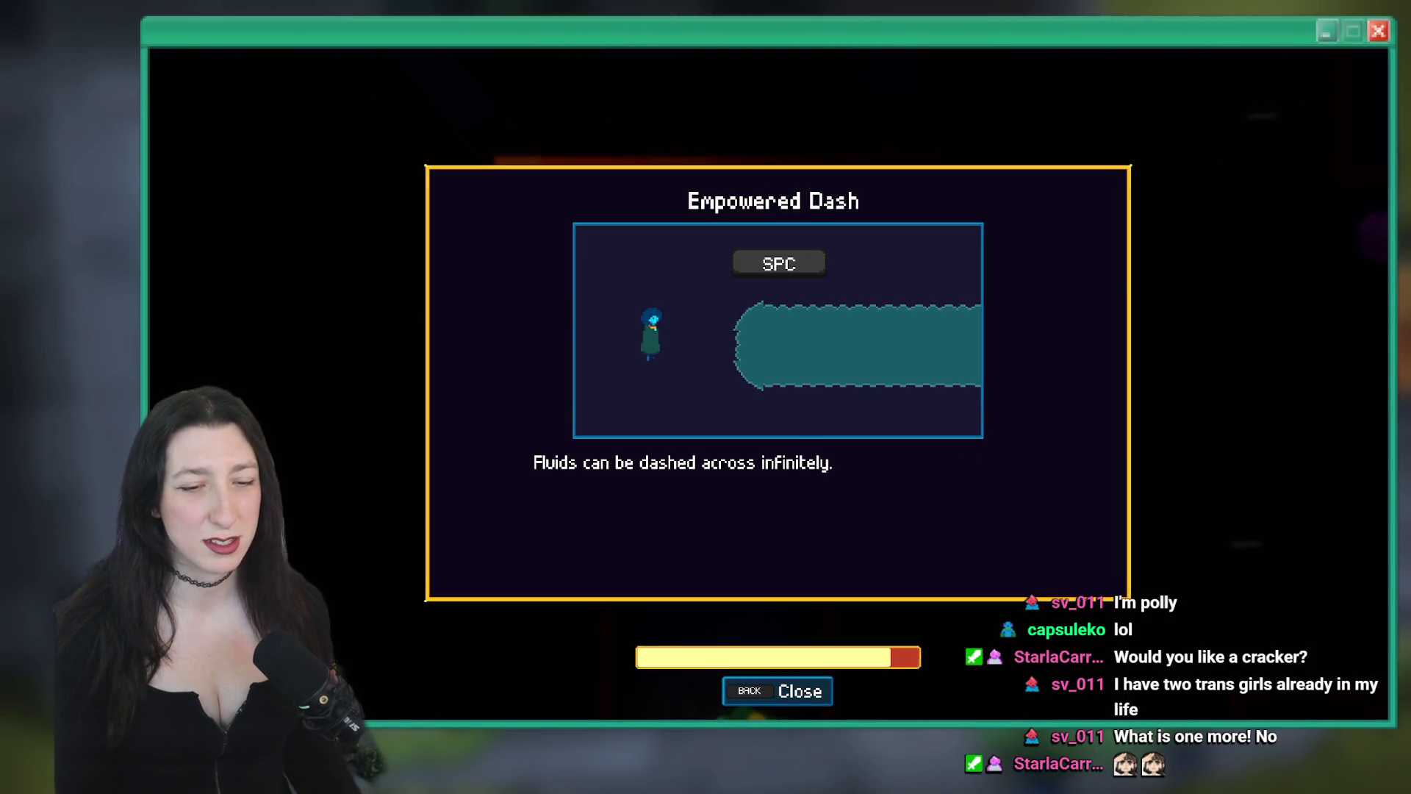
key(s)
key(w)
key(alt)
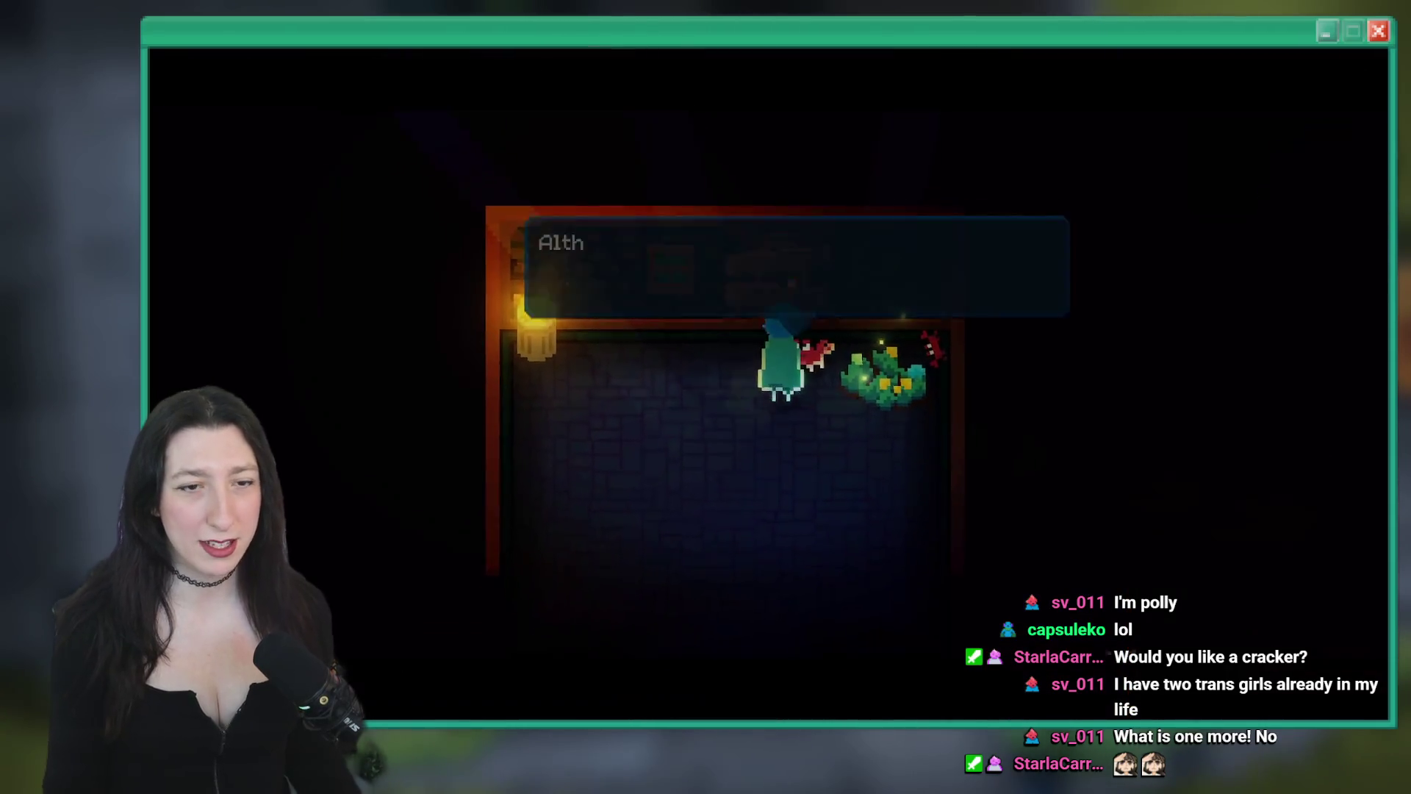
key(e)
key(s)
key(space)
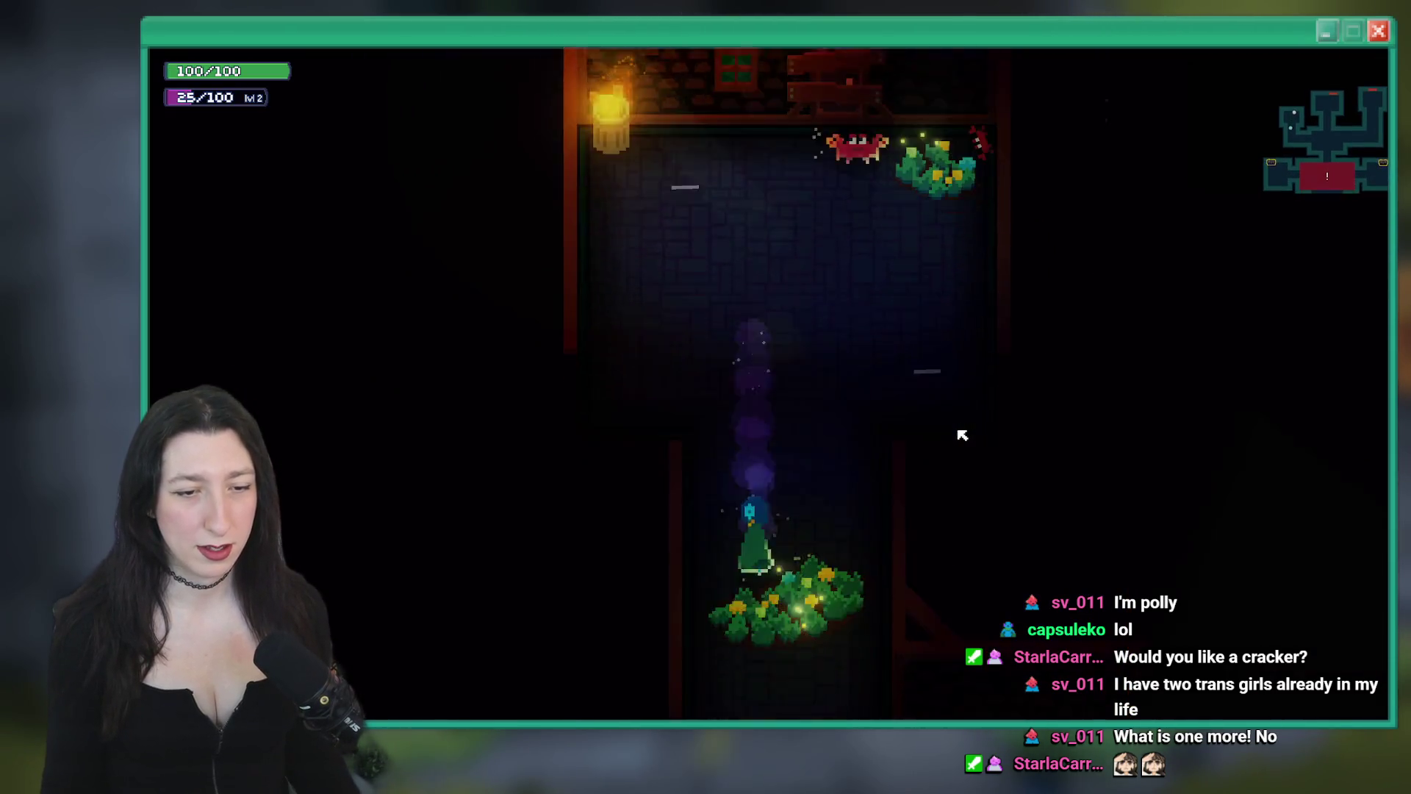
Check the Soft Toed Boot in the inventory and close its item card
key(Tab)
mouse_move(511, 561)
key(Tab)
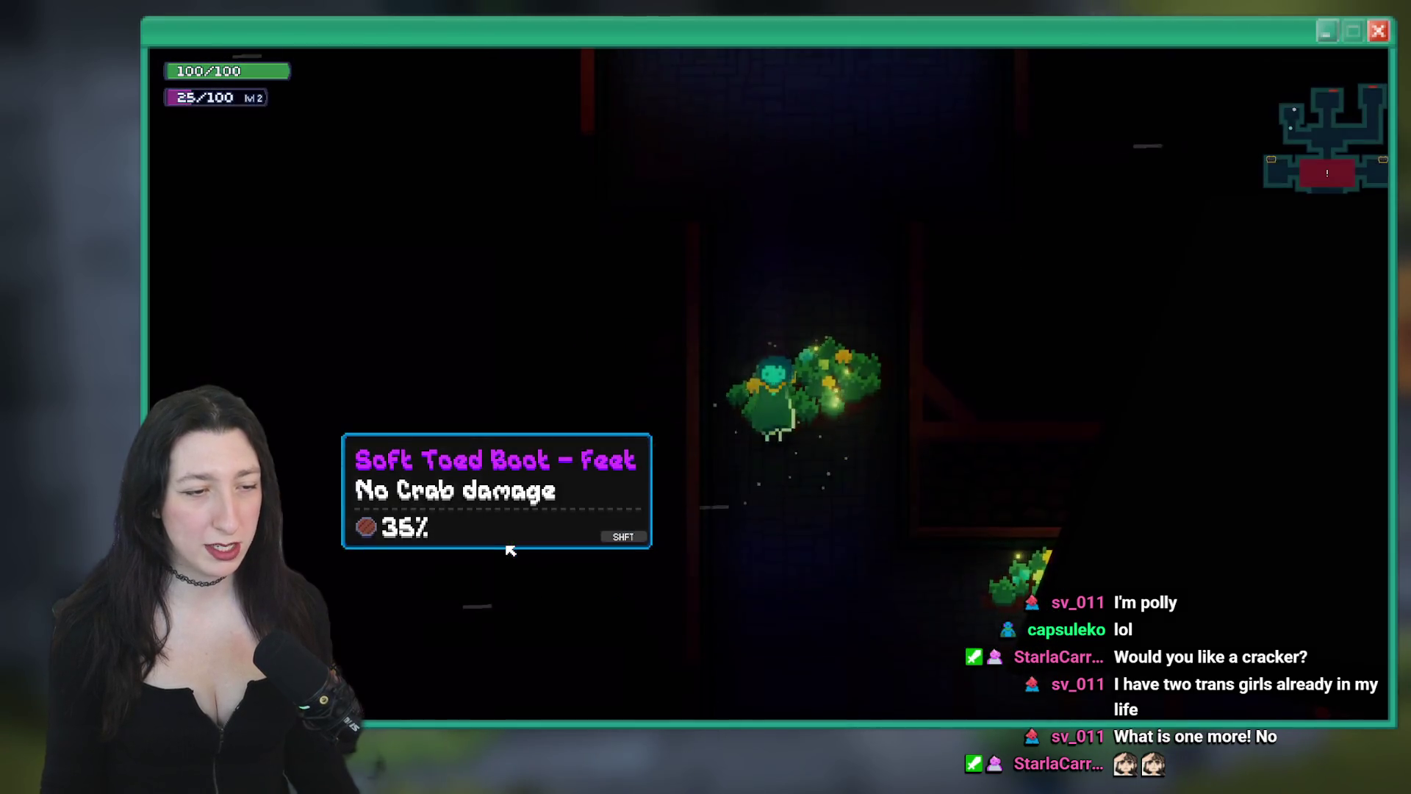
key(s)
Walk and dash back and forth through the room past the plant clump
key(d)
key(w)
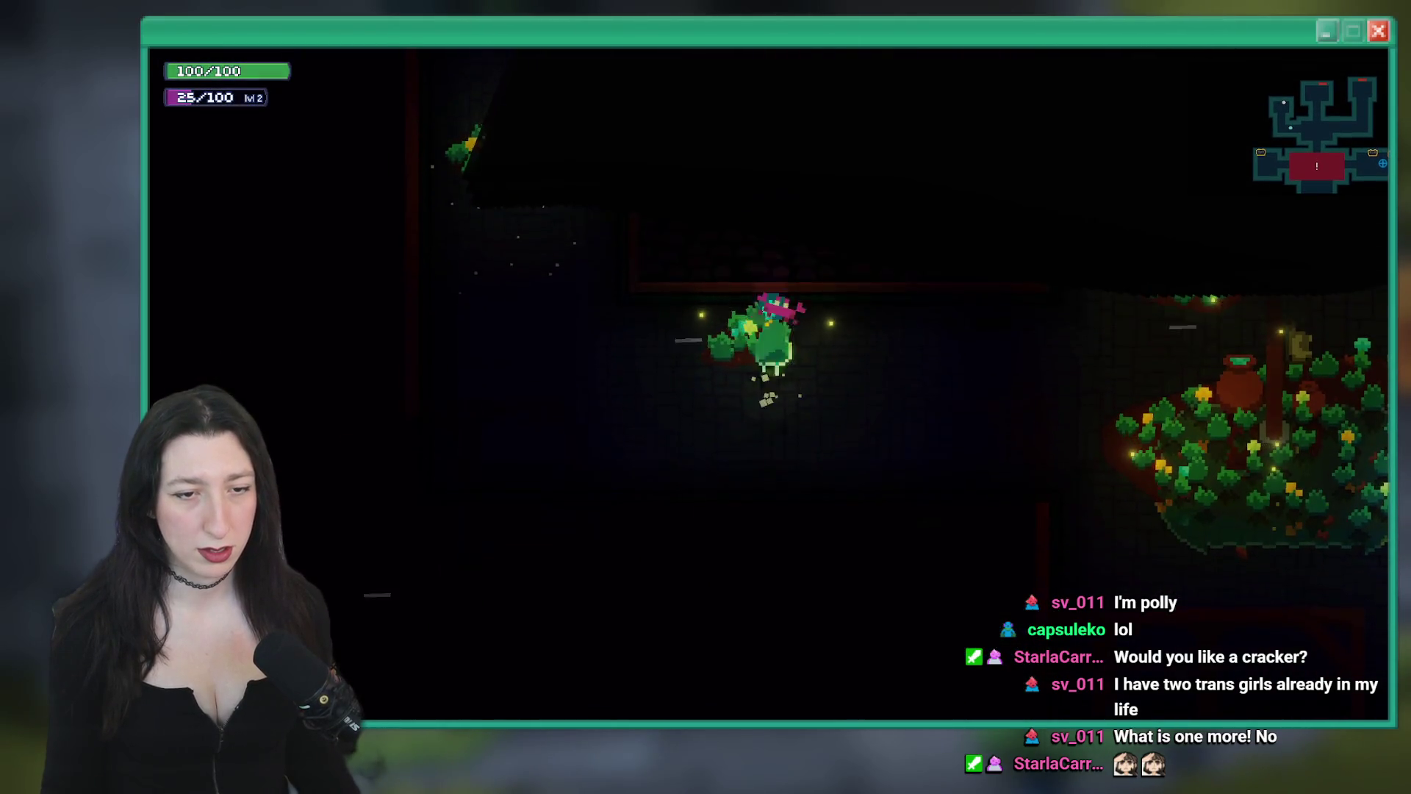
key(s)
key(w)
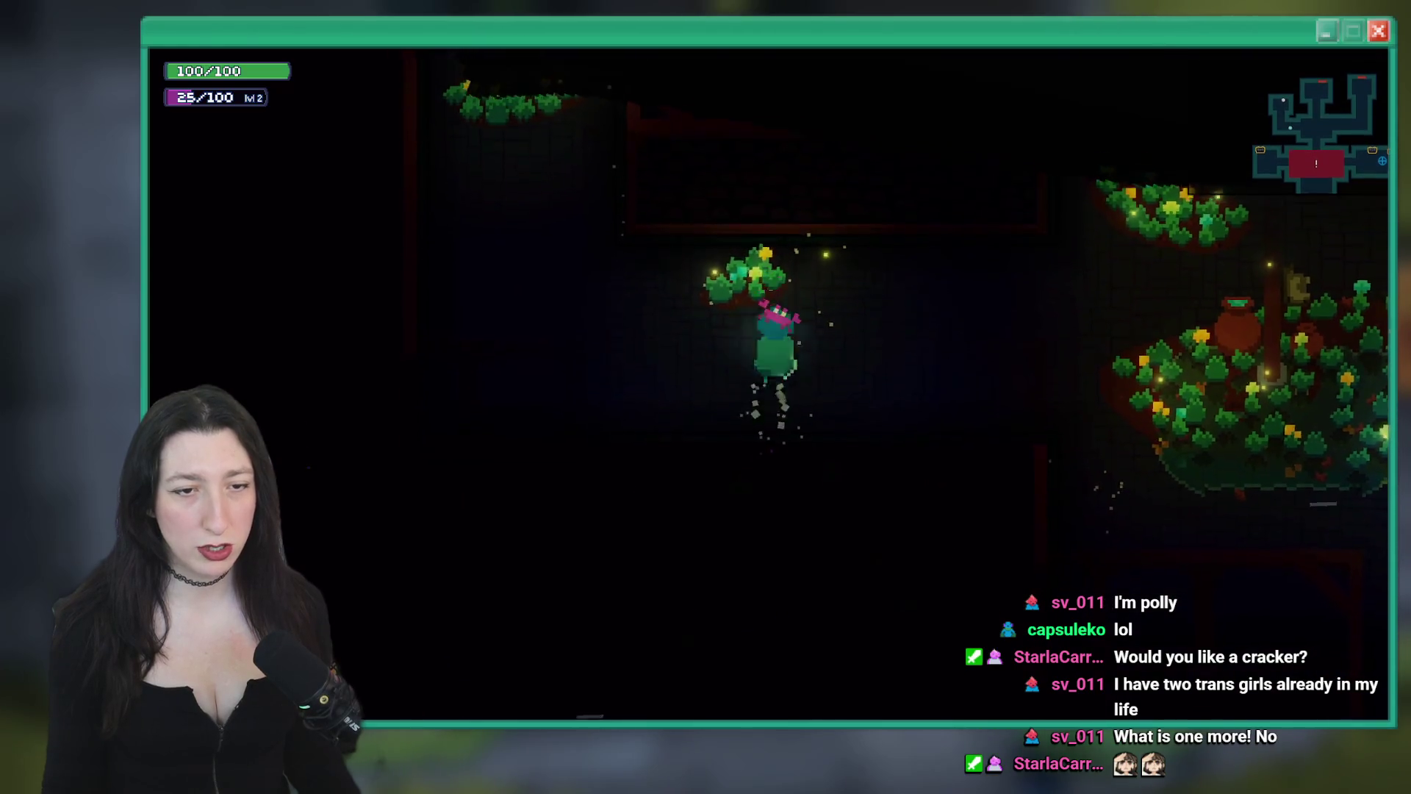
key(w)
key(s)
key(w)
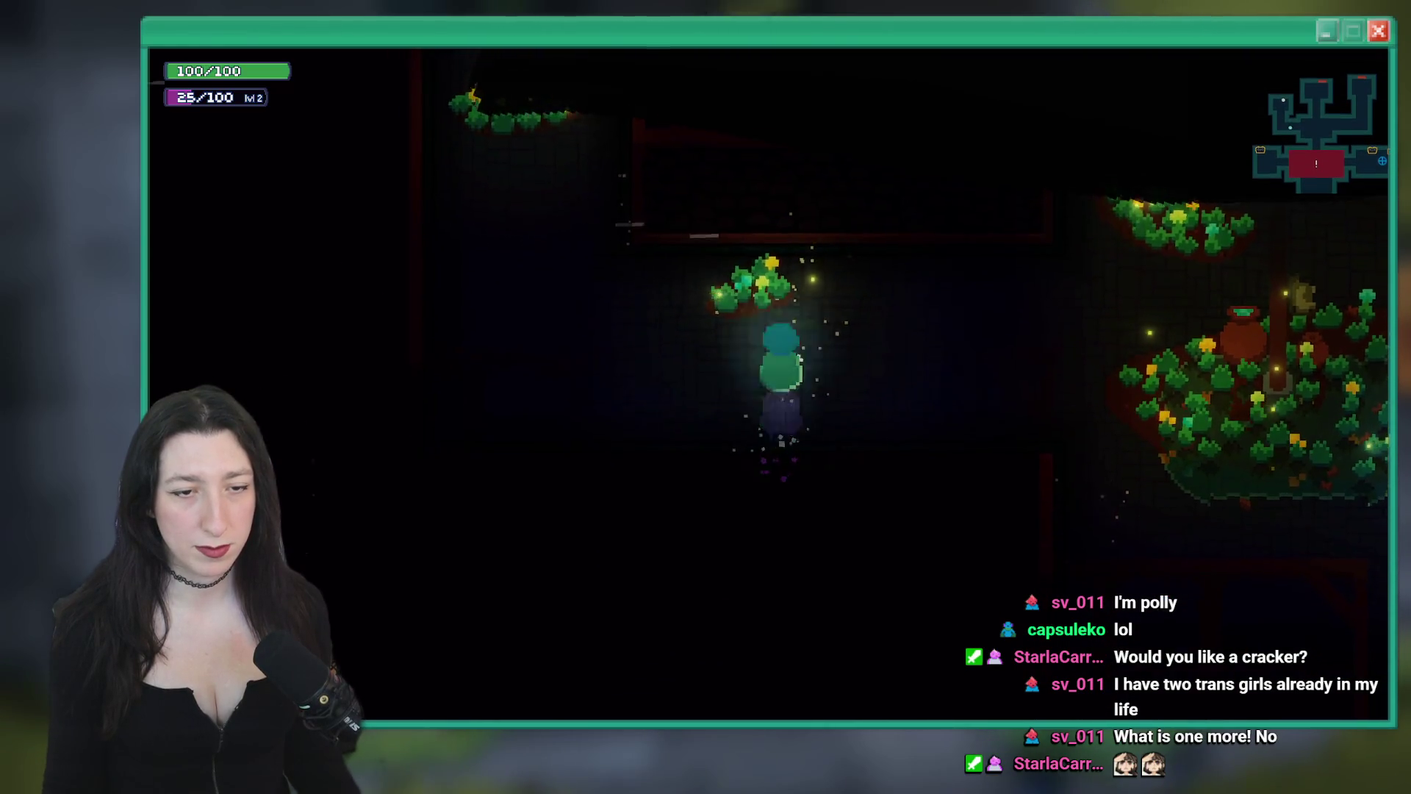
key(w)
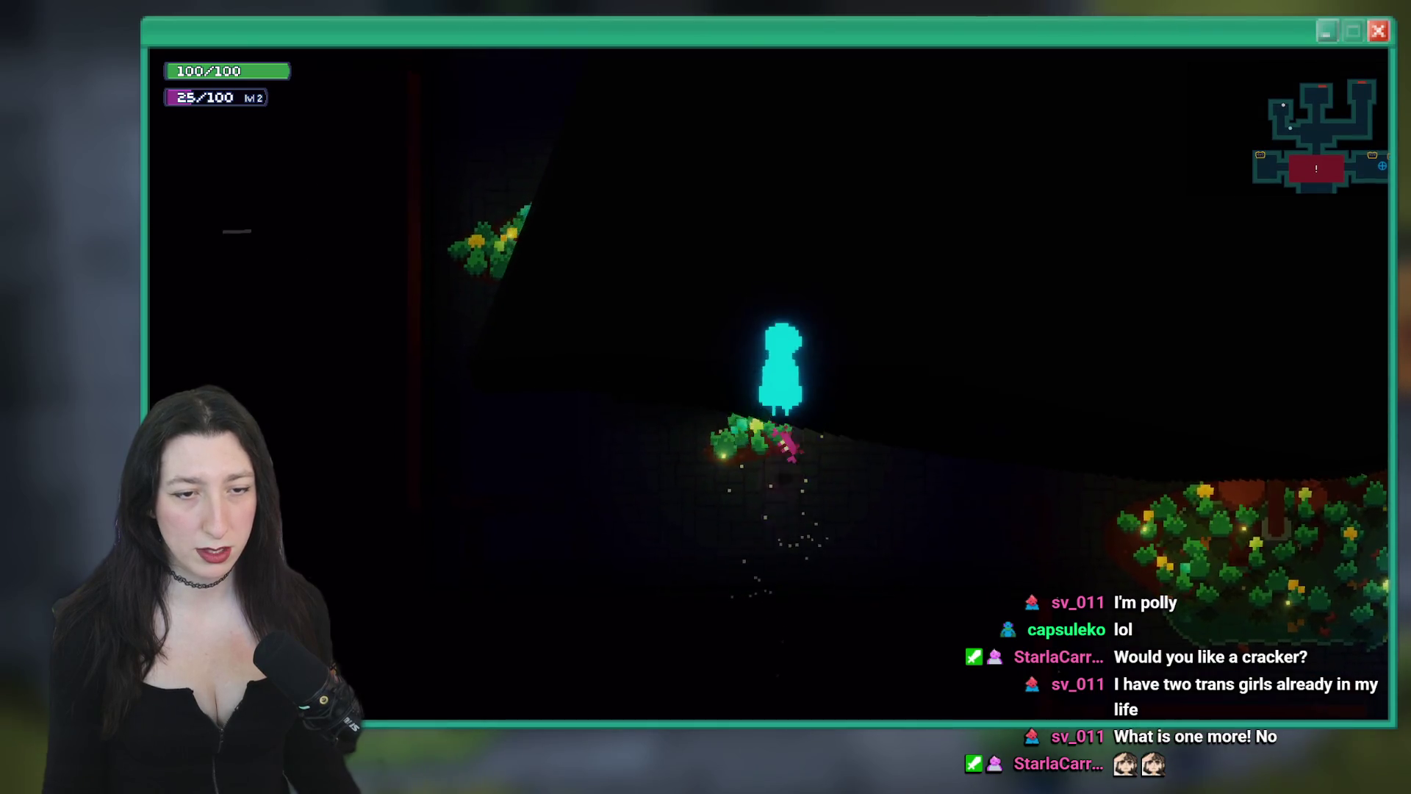
key(s)
key(w)
key(s)
Fight the enemy, slashing it while moving left and right
key(d)
key(a)
key(d)
key(a)
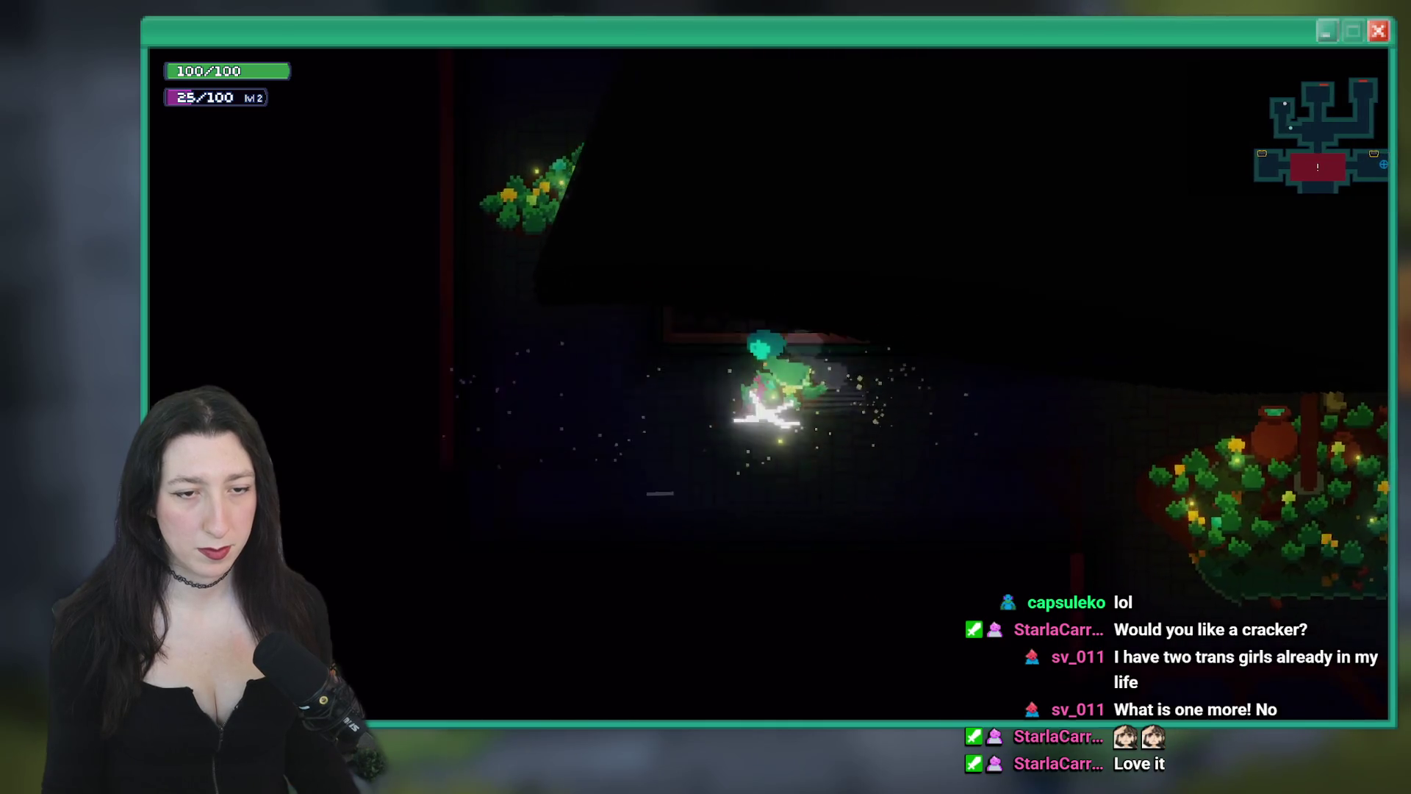
Walk up into the brick corridor, then quit the game back to the code
key(a)
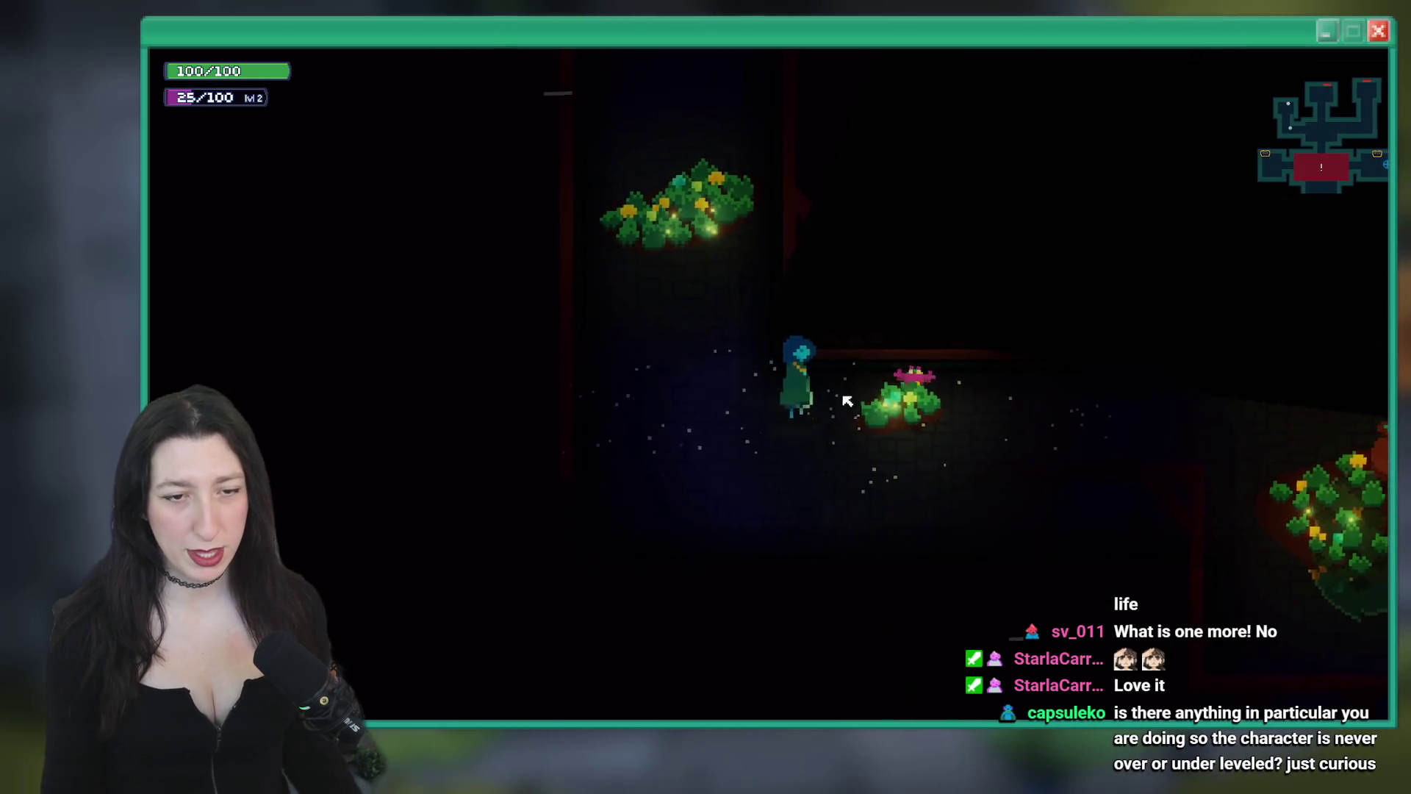
key(d)
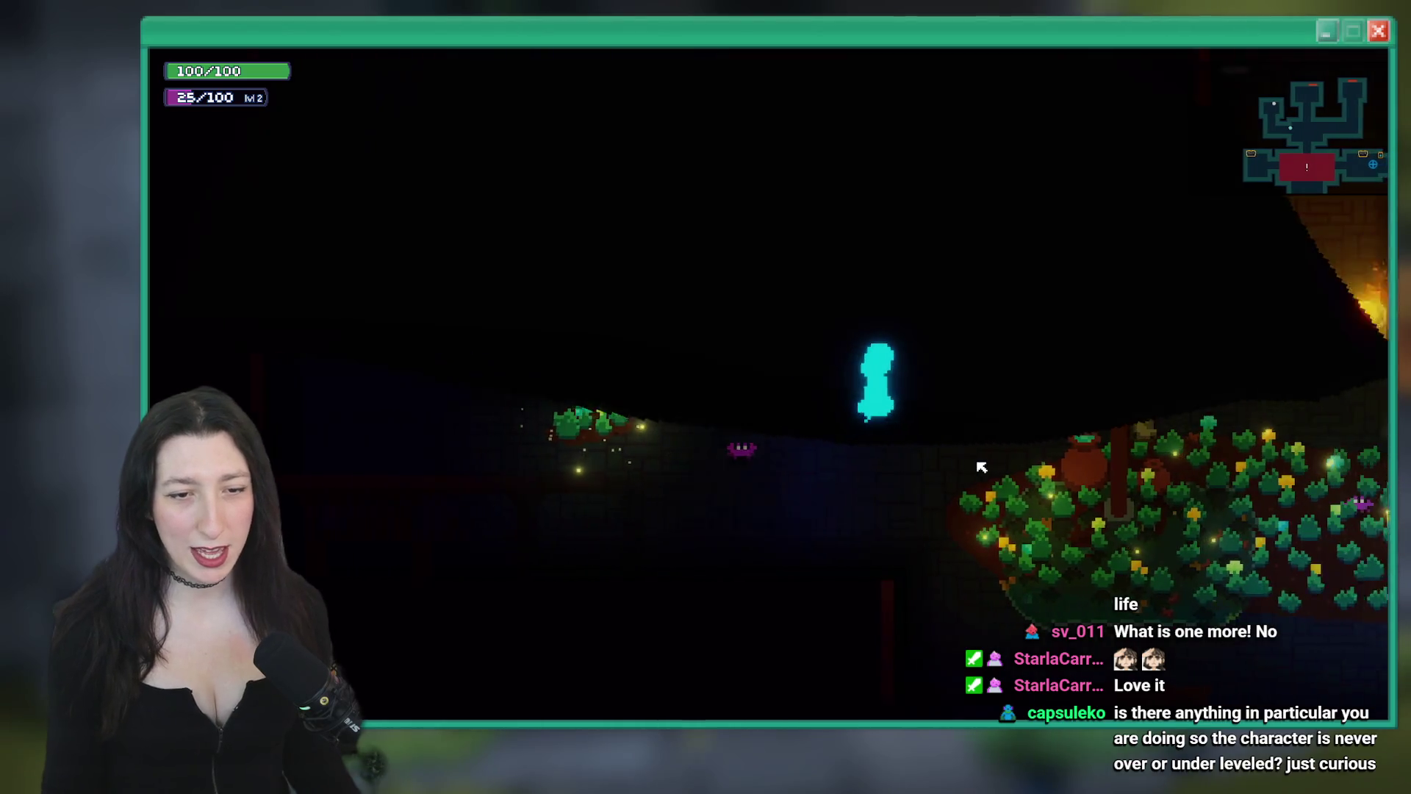
key(d)
key(w)
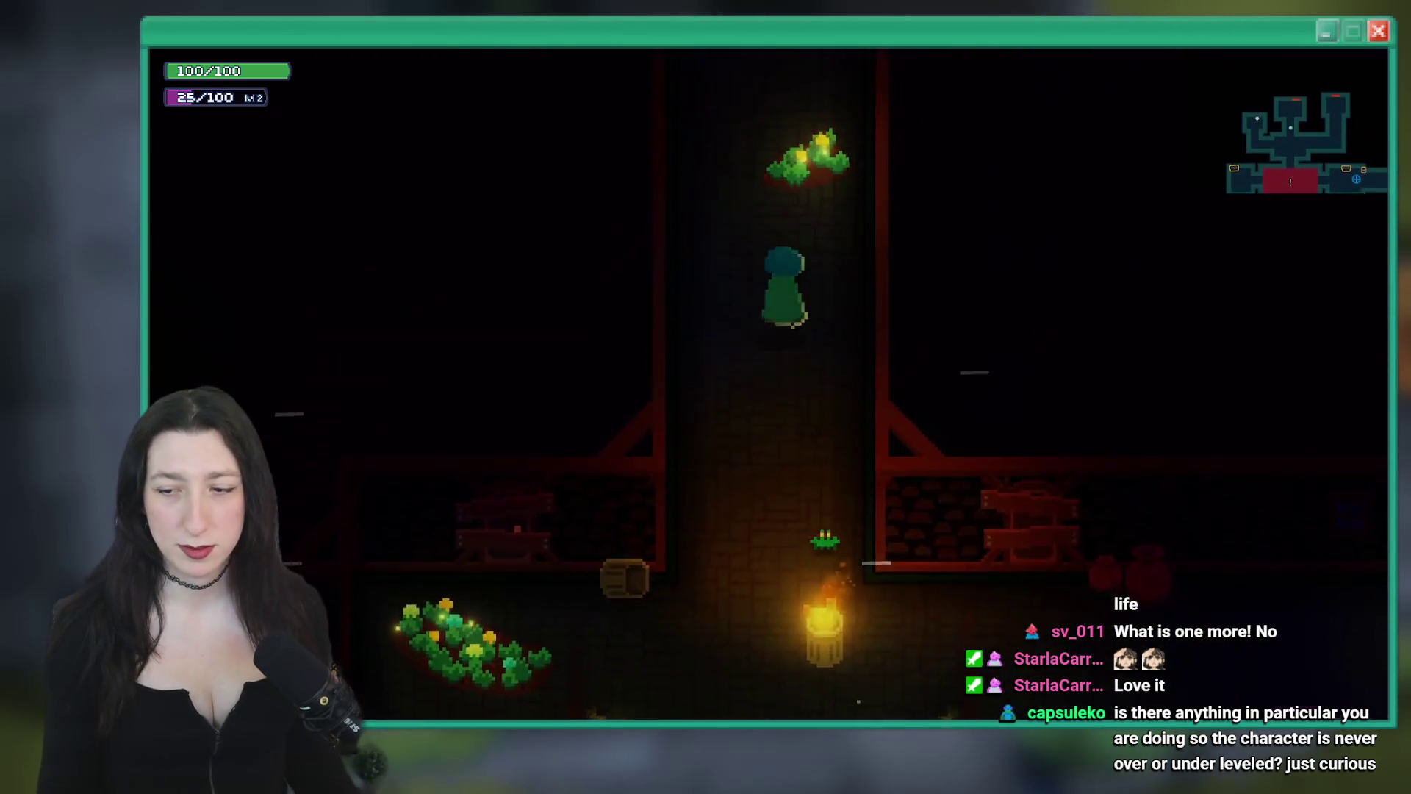
key(w)
key(Escape)
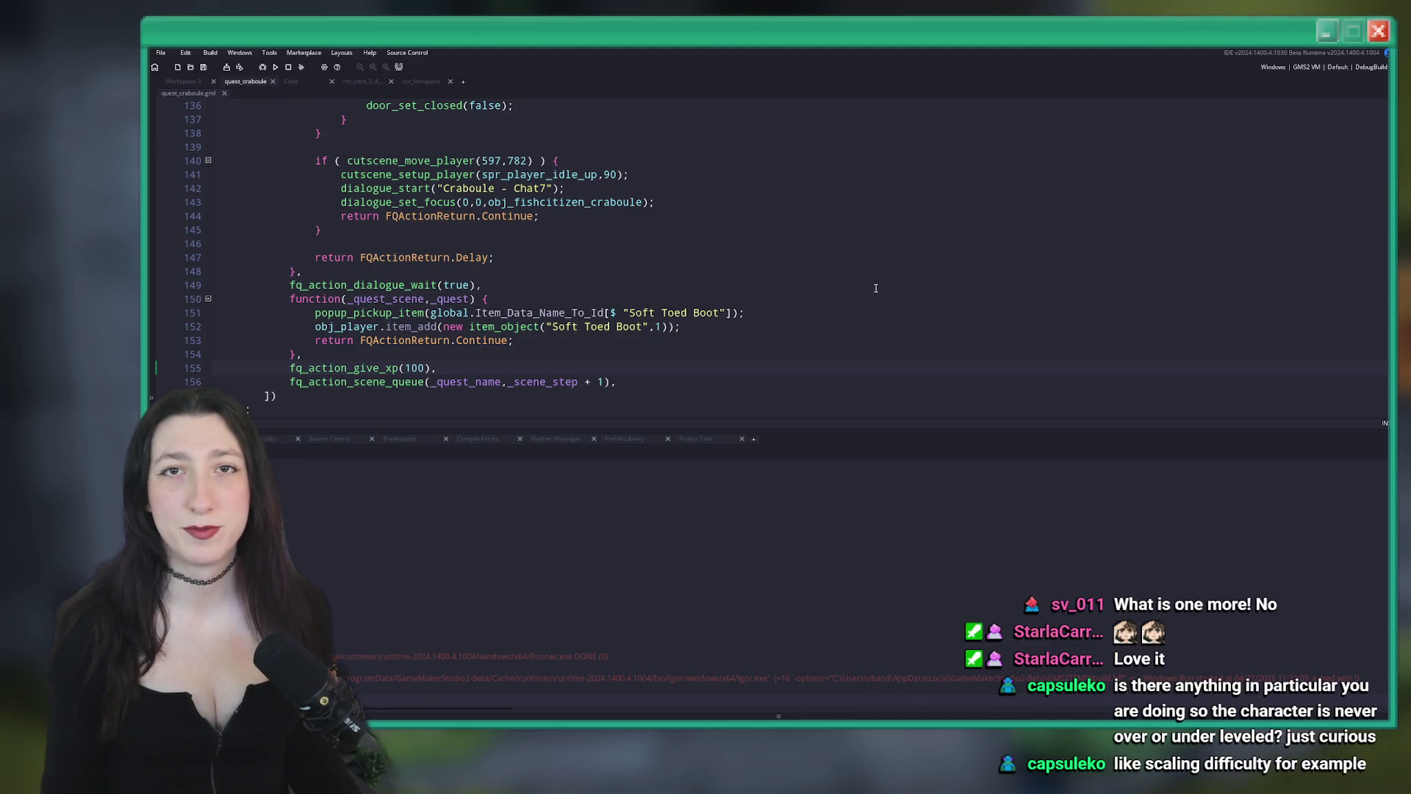
text(scaling)
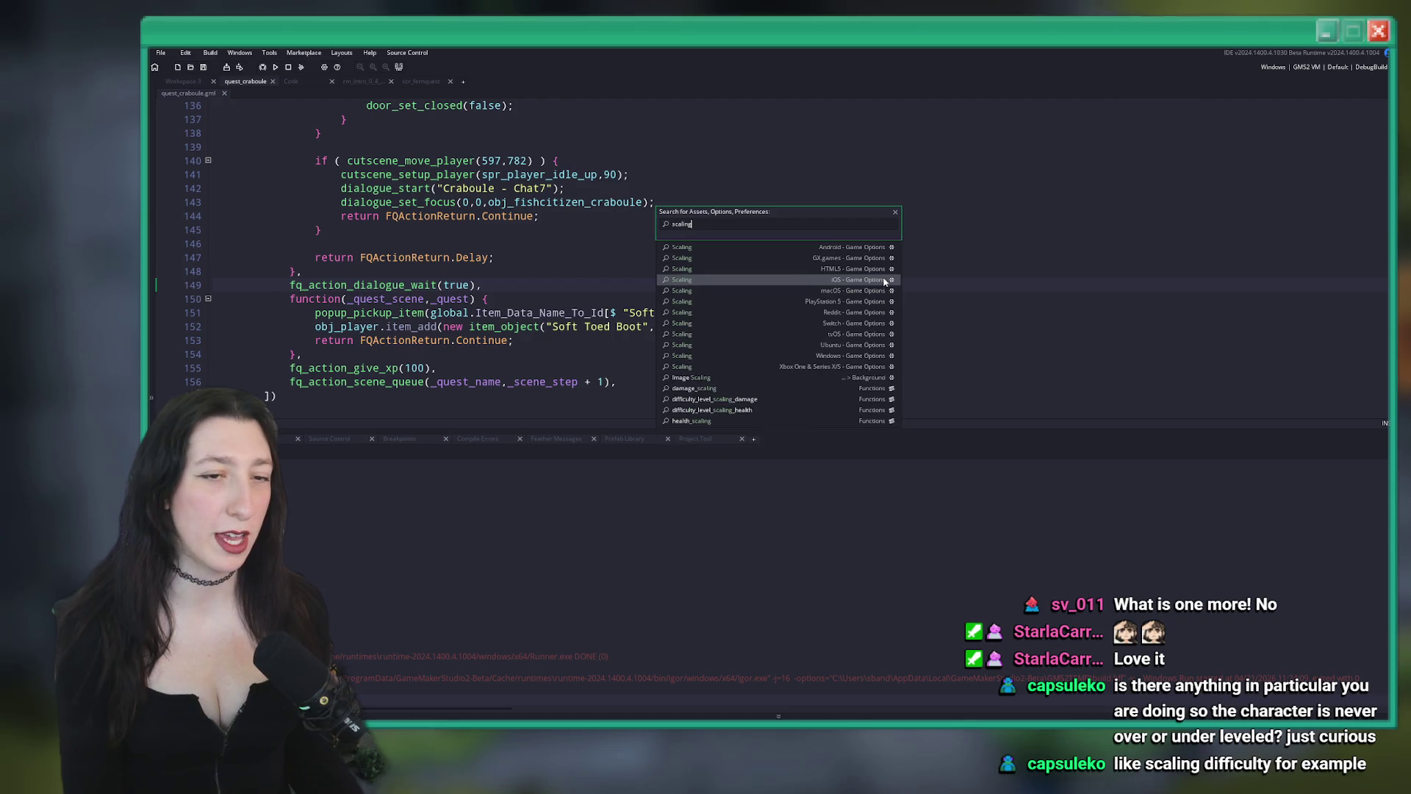
click(744, 390)
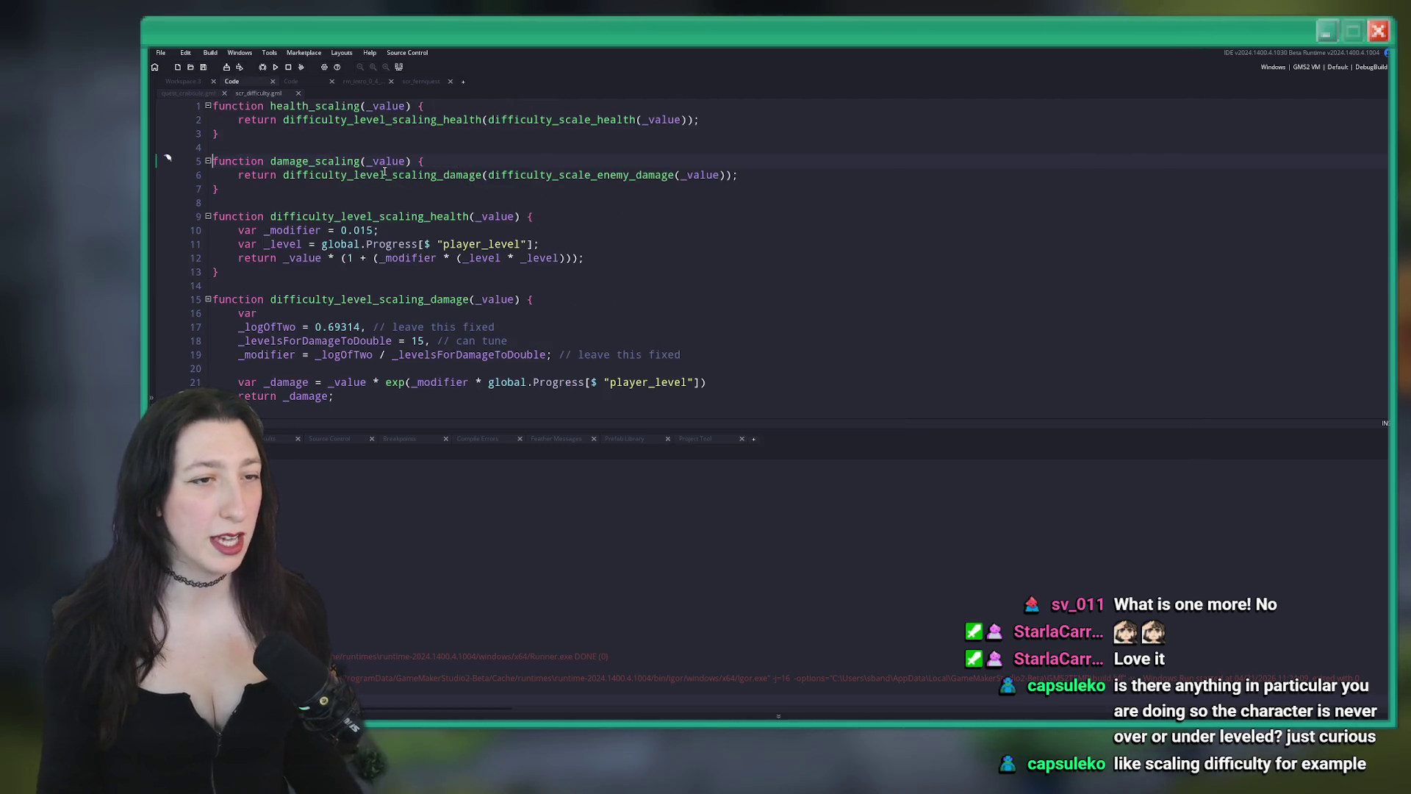
scroll(311, 315, down, 4)
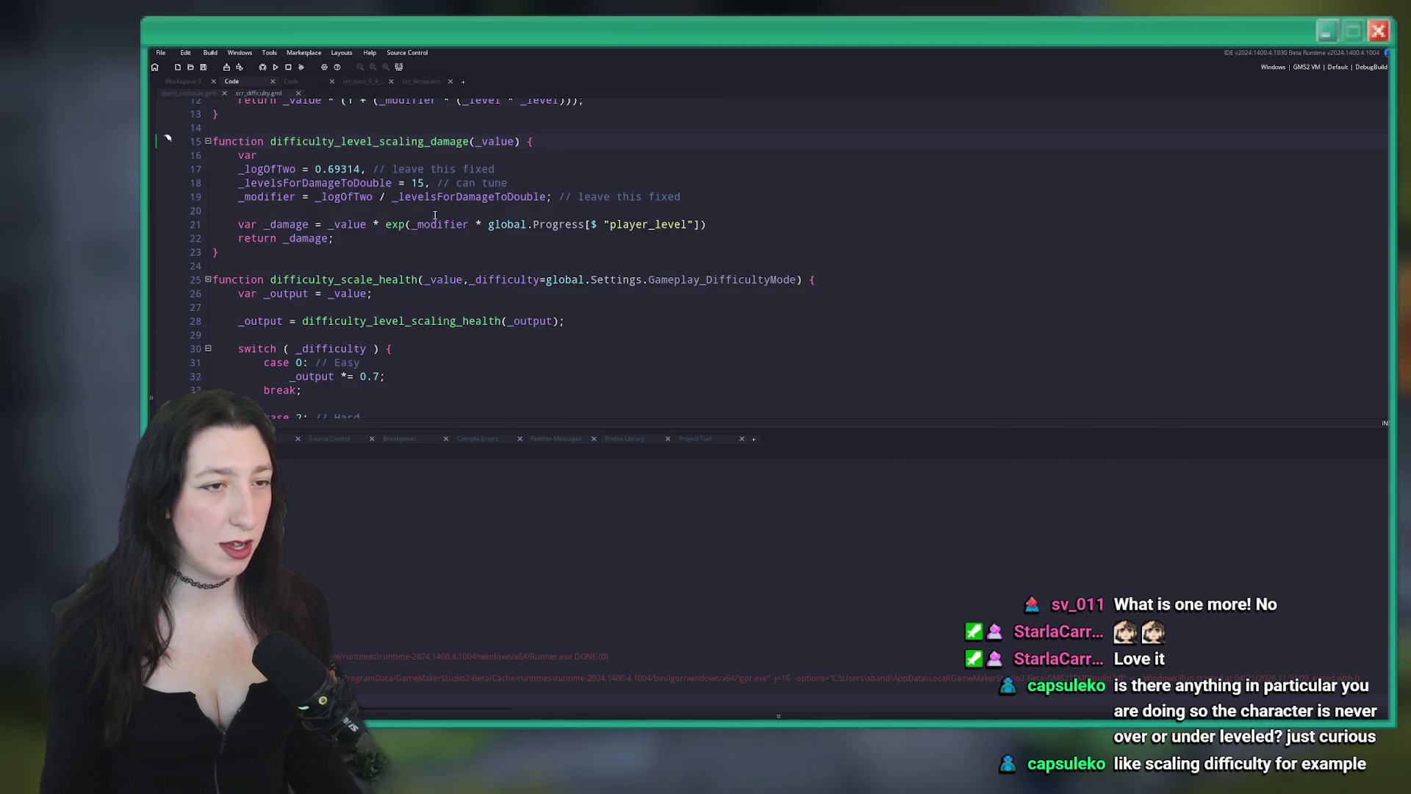
scroll(441, 220, up, 1)
scroll(470, 279, down, 2)
click(497, 324)
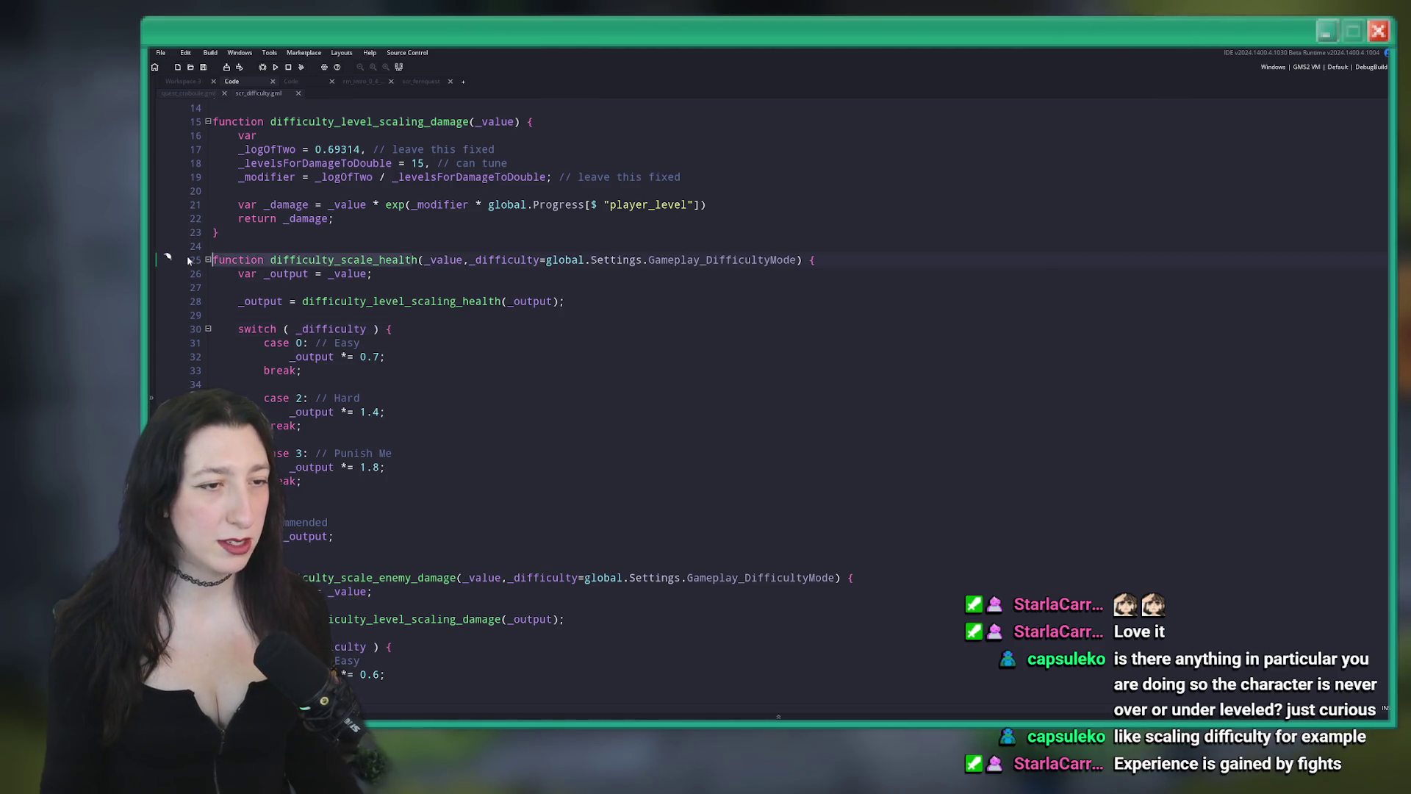
scroll(298, 266, up, 3)
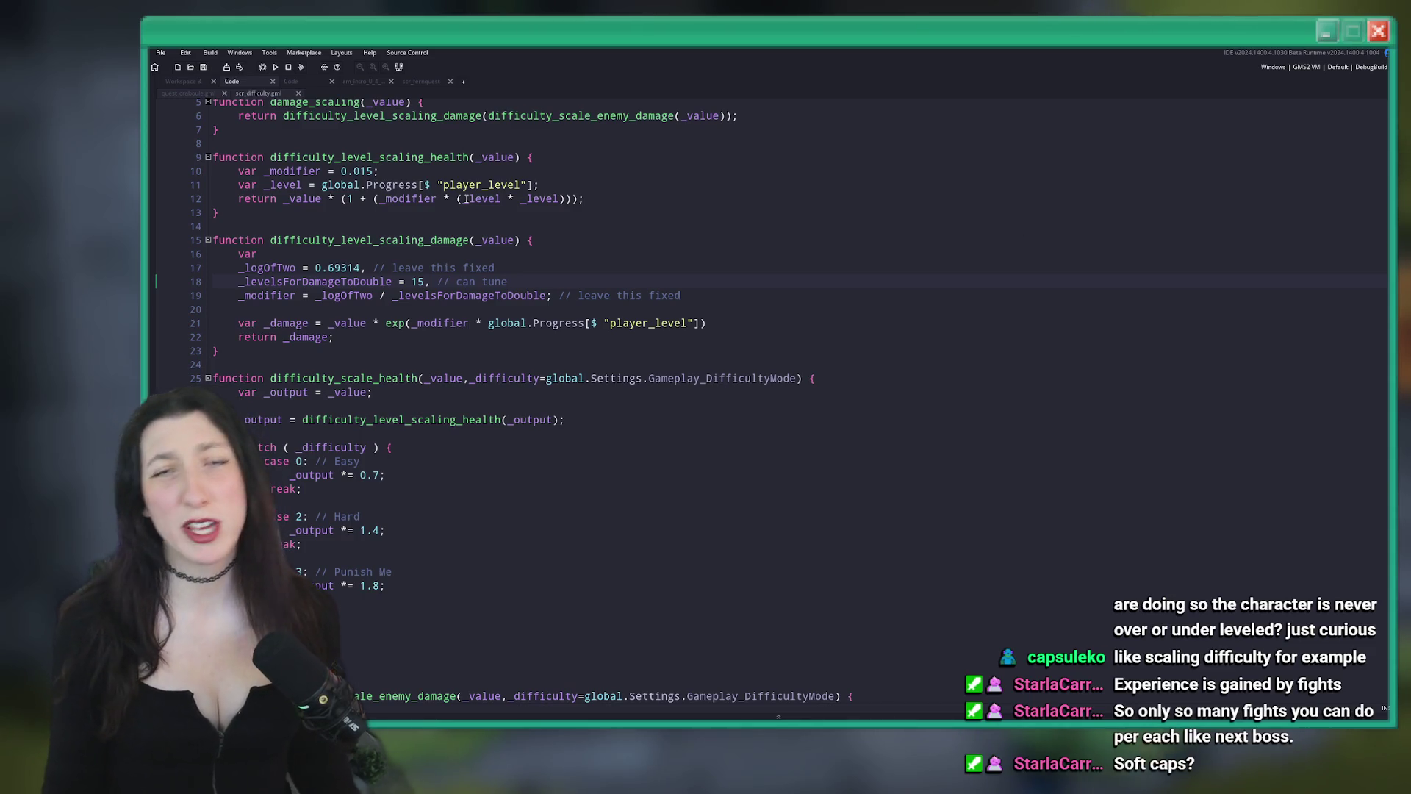
scroll(772, 250, up, 2)
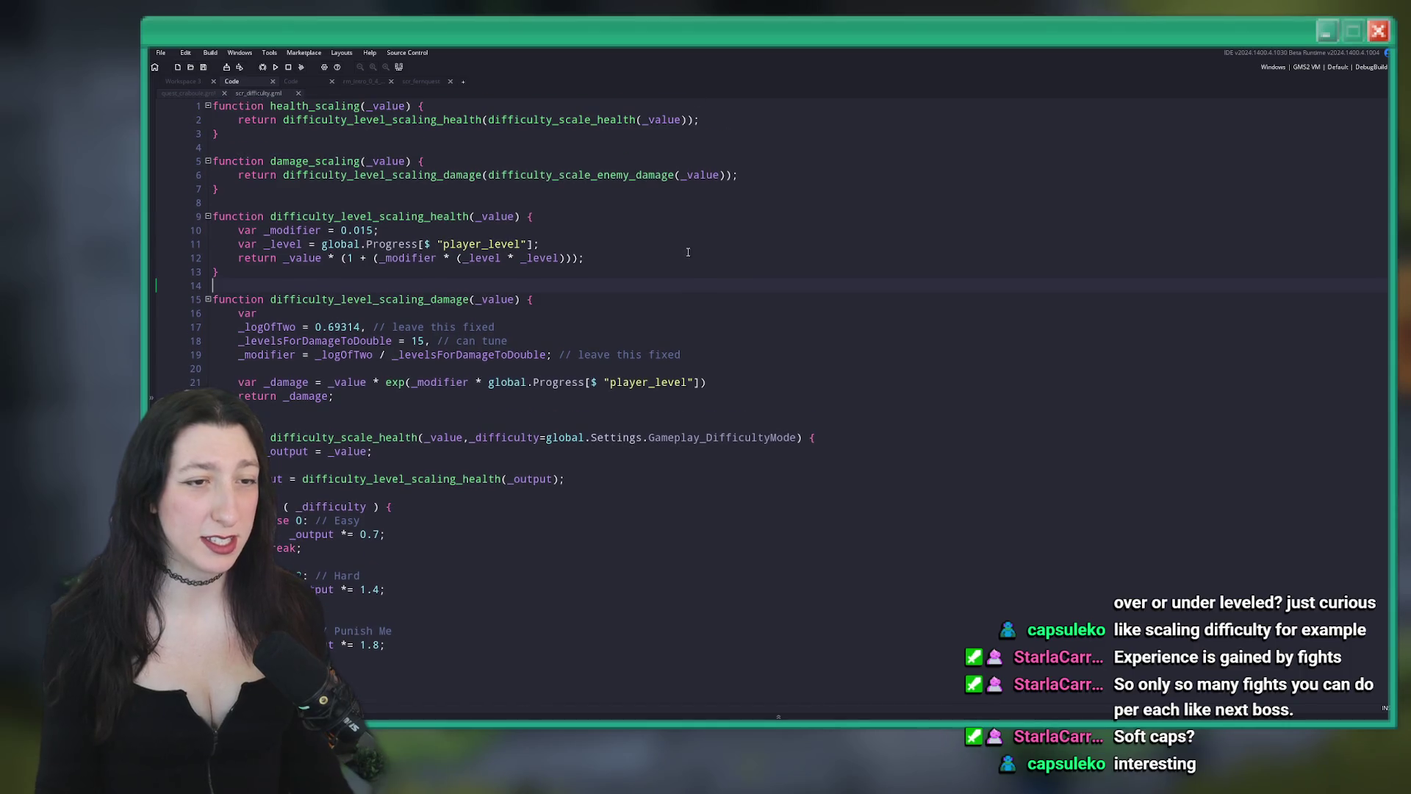
scroll(551, 294, down, 18)
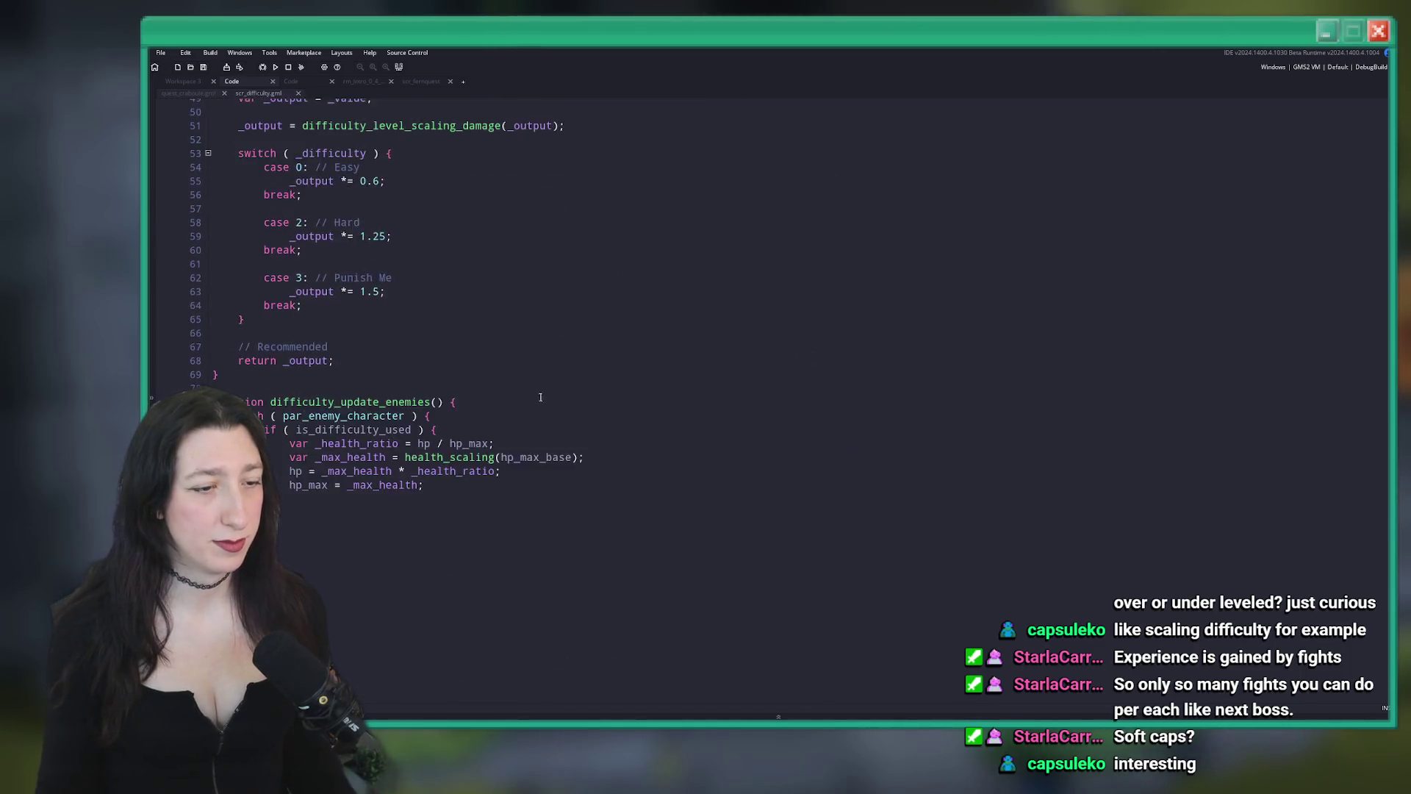
click(571, 345)
scroll(607, 424, up, 18)
click(542, 260)
middle_click(272, 94)
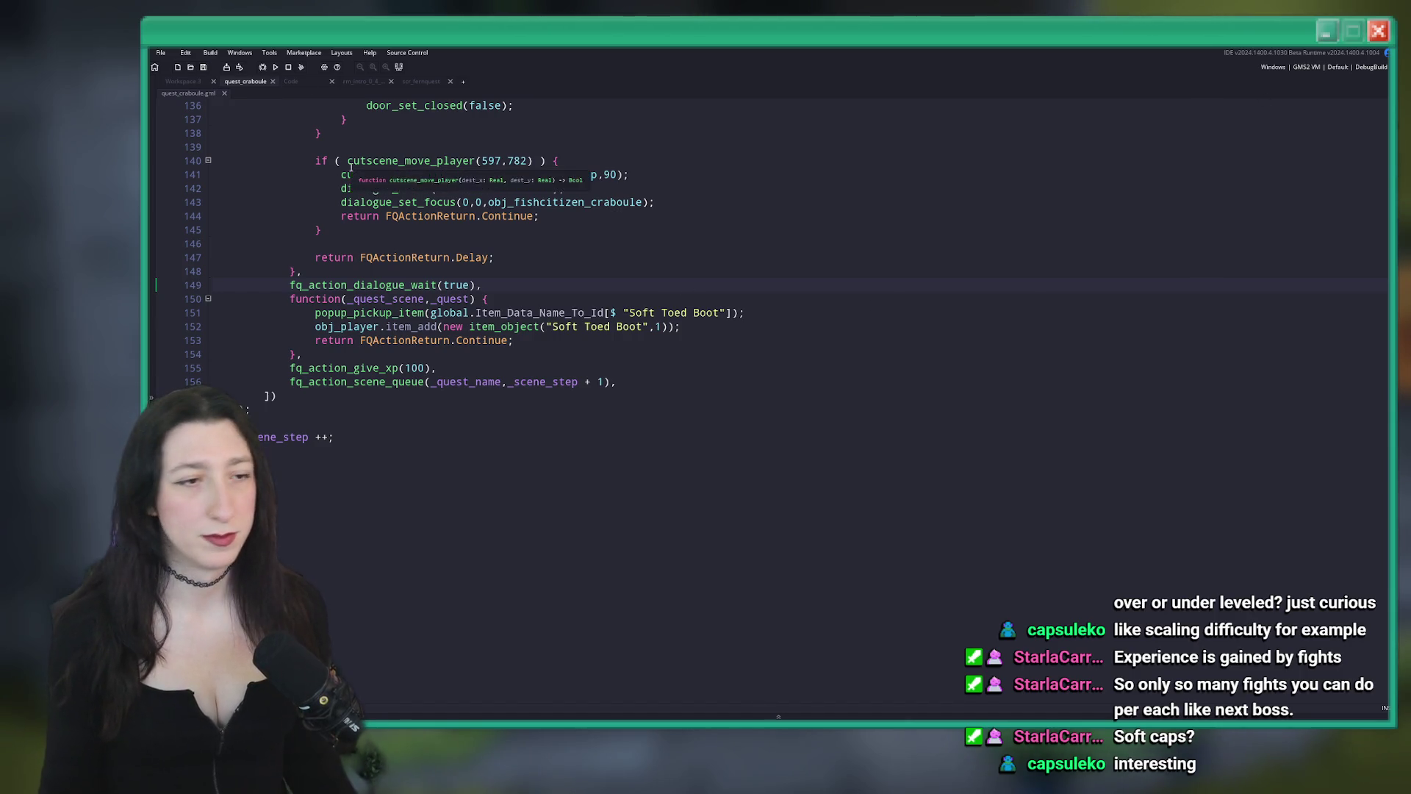
Close the quest_craboule tab, then open quest_conch through asset search and close it
scroll(441, 294, up, 6)
click(545, 416)
scroll(544, 508, down, 2)
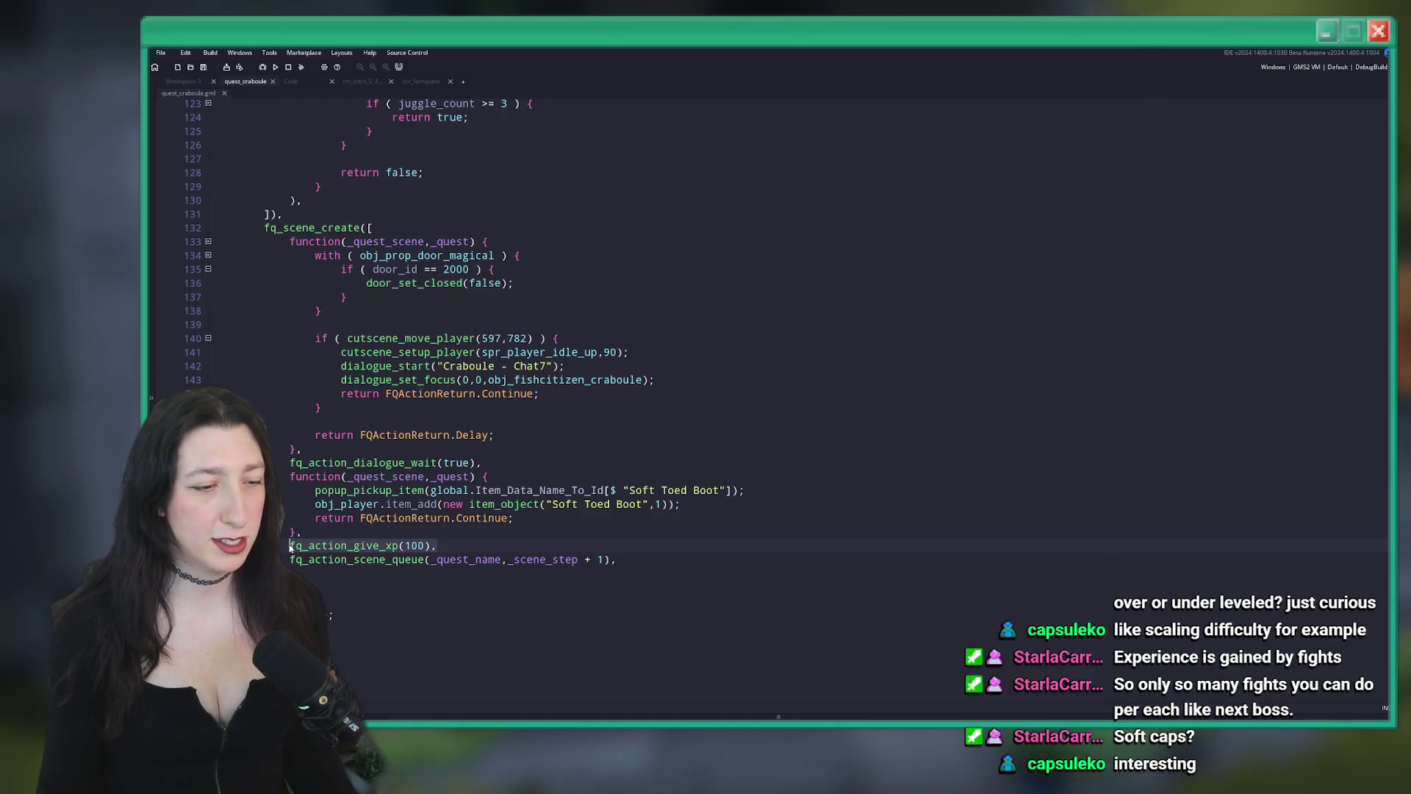
middle_click(253, 82)
key(ctrl+t)
text(c)
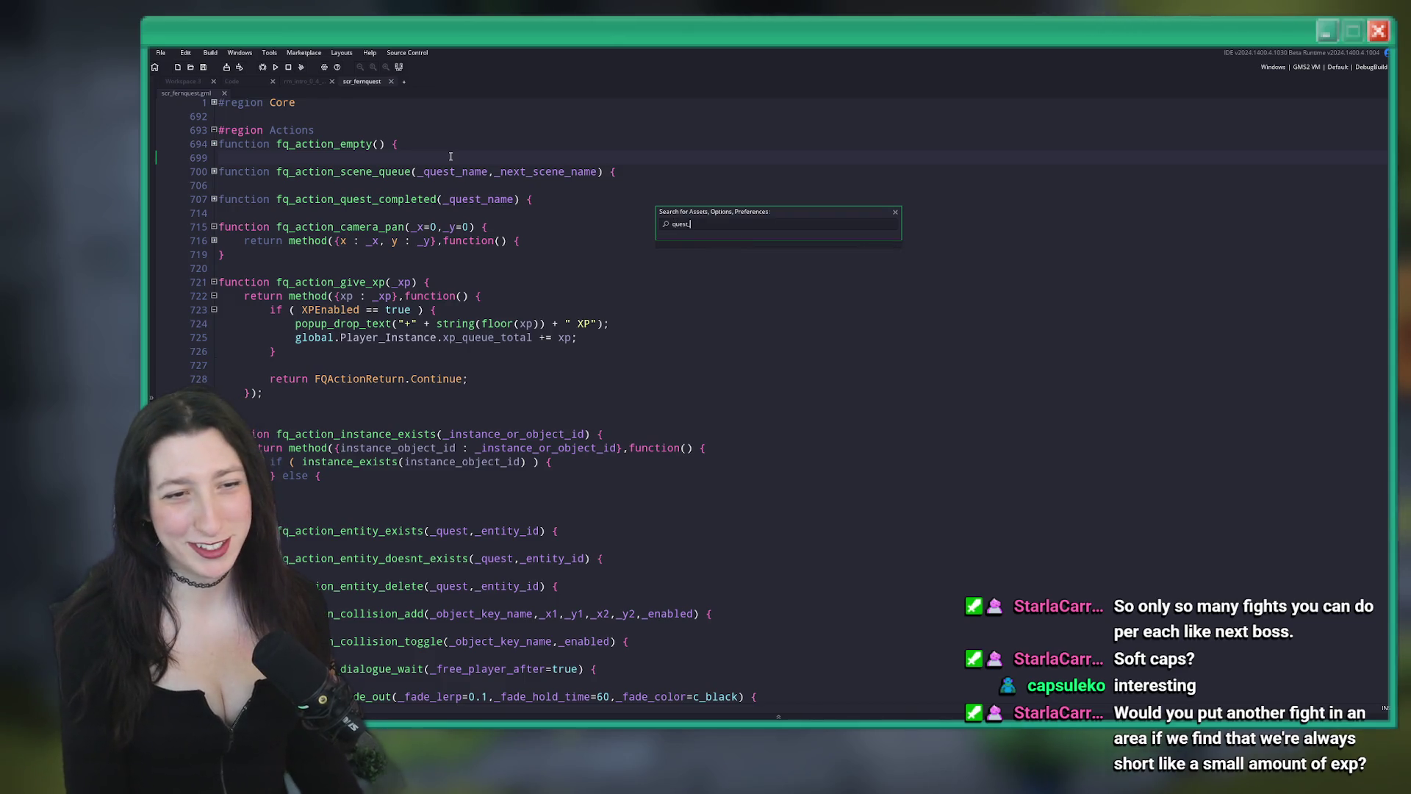
text(_)
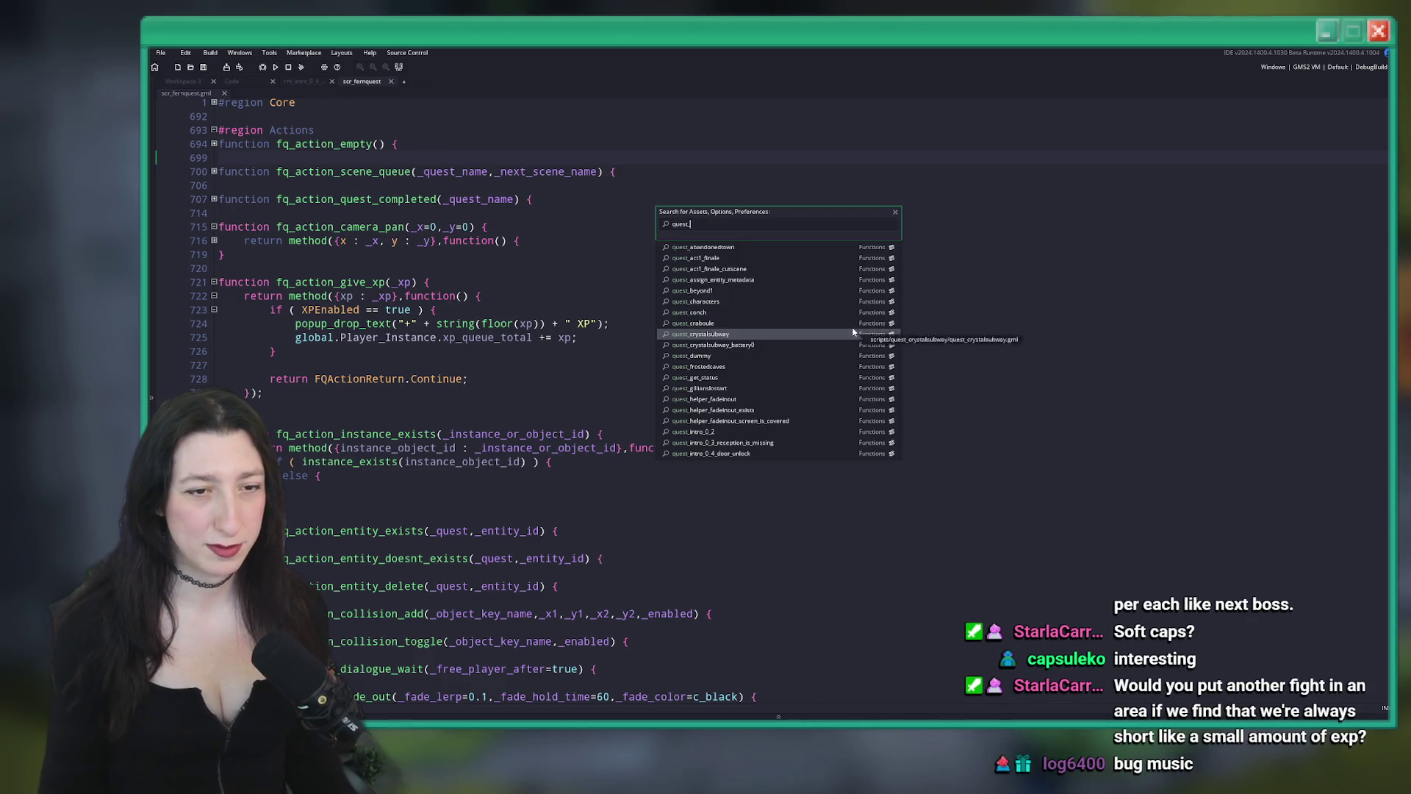
click(810, 319)
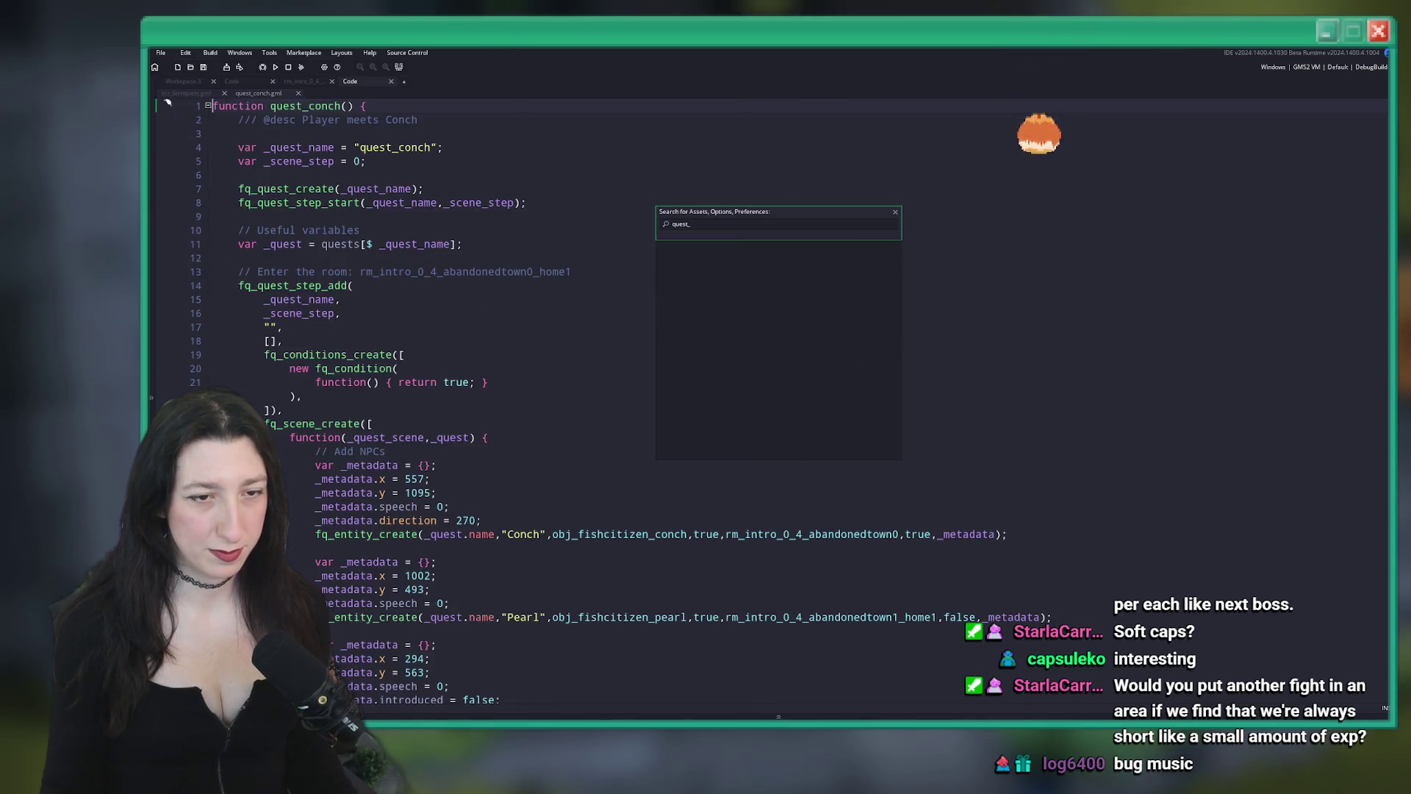
middle_click(278, 96)
Search 'qgil' and open the quest_gillianslostart script
key(ctrl+t)
text(q)
text(gil)
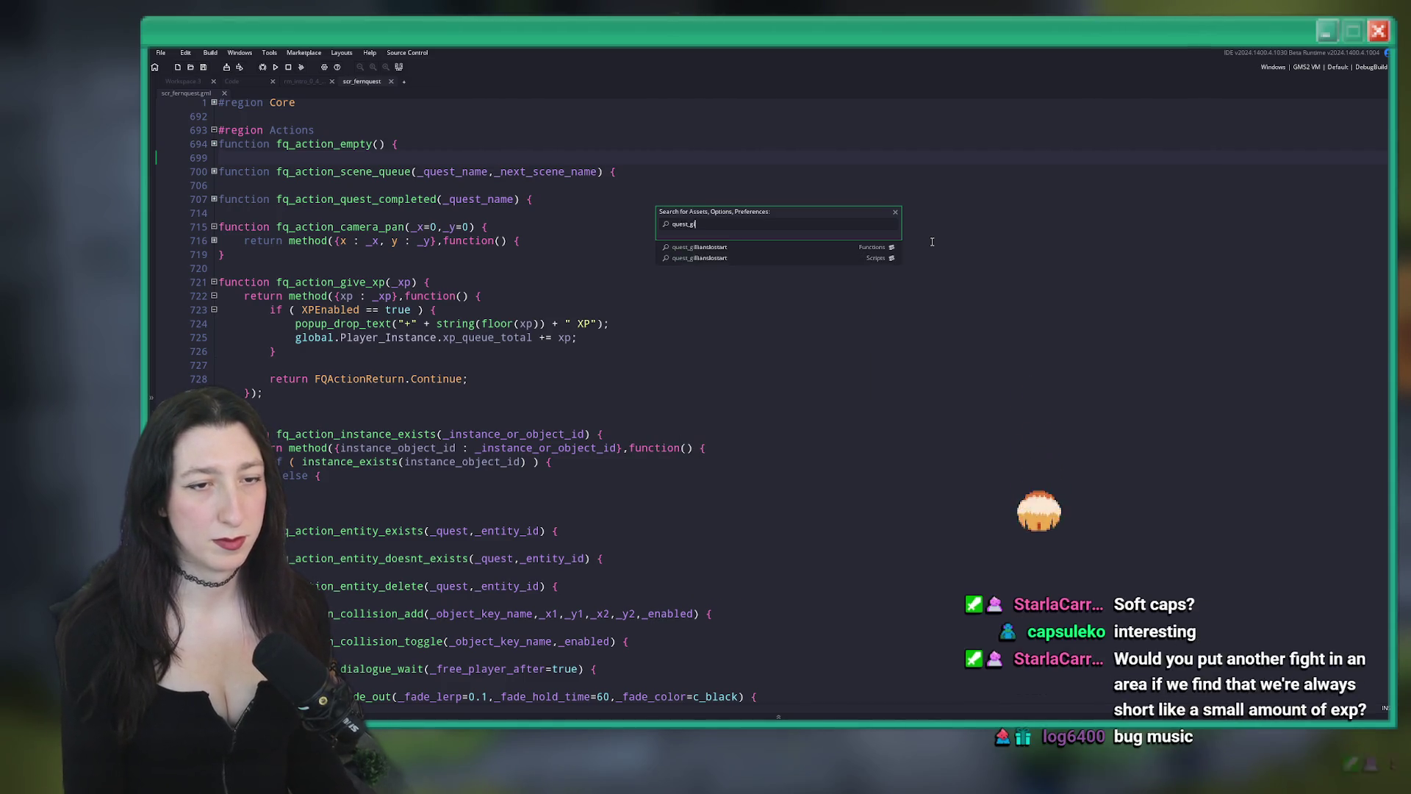
key(Return)
scroll(629, 474, down, 9)
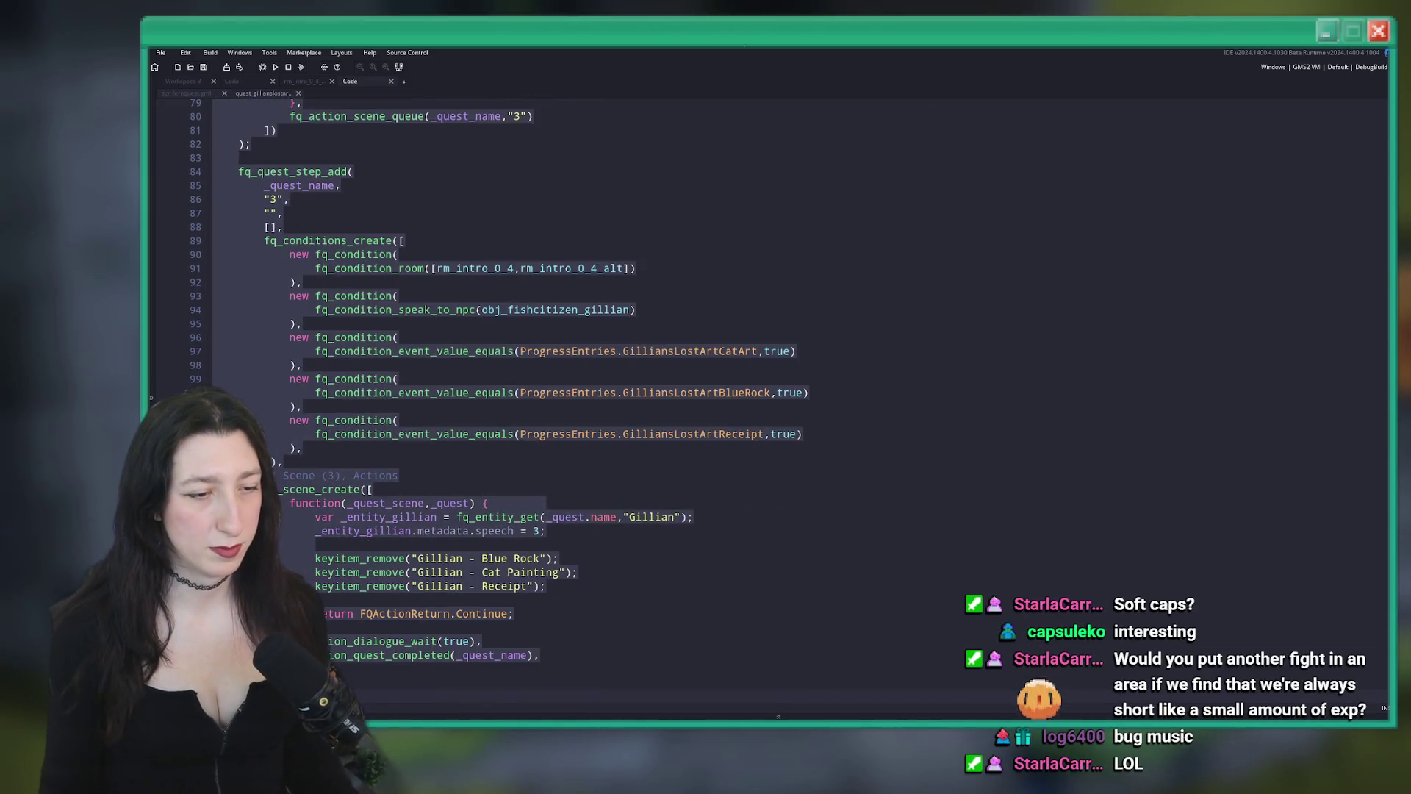
Add fq_action_give_xp(75) after step 3's dialogue wait and save the script
click(629, 448)
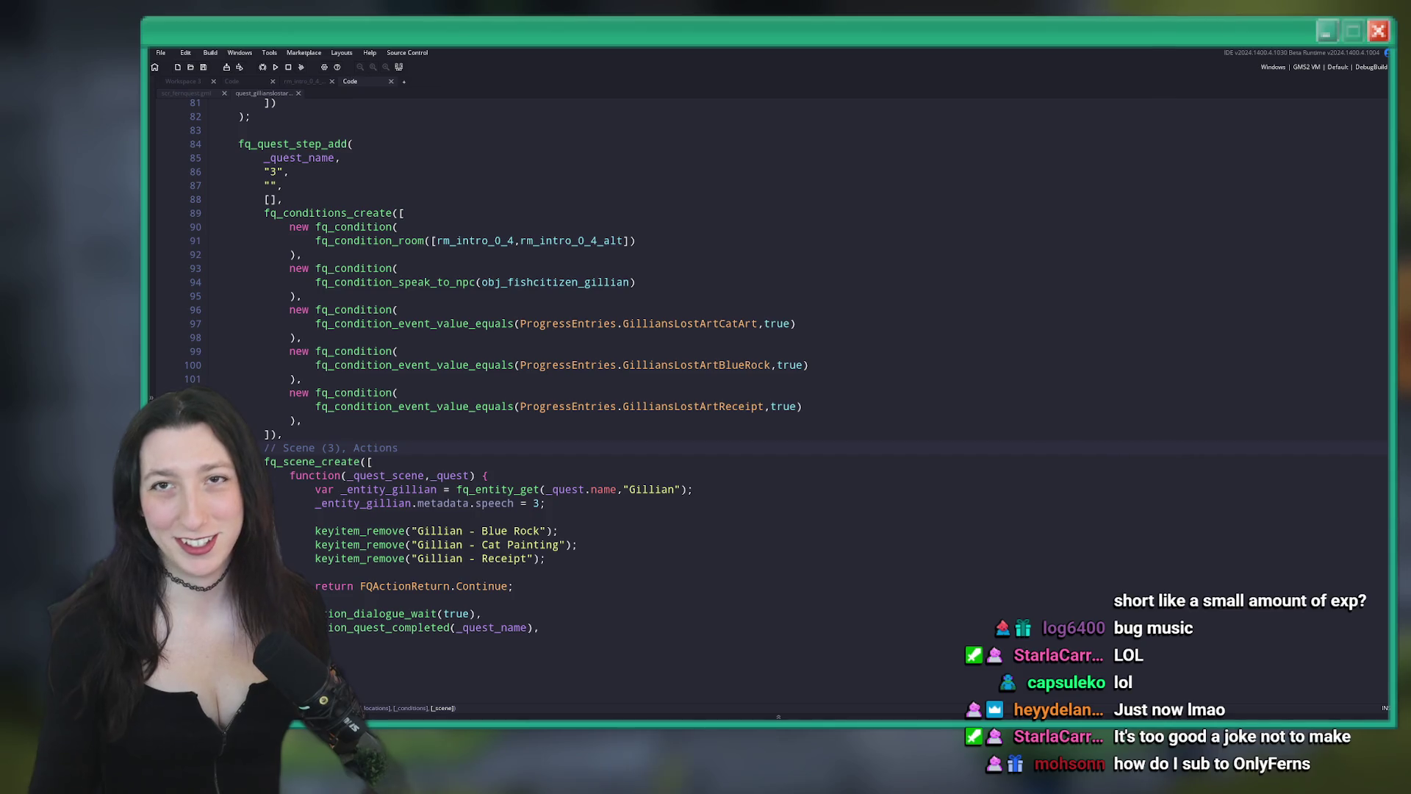
click(492, 189)
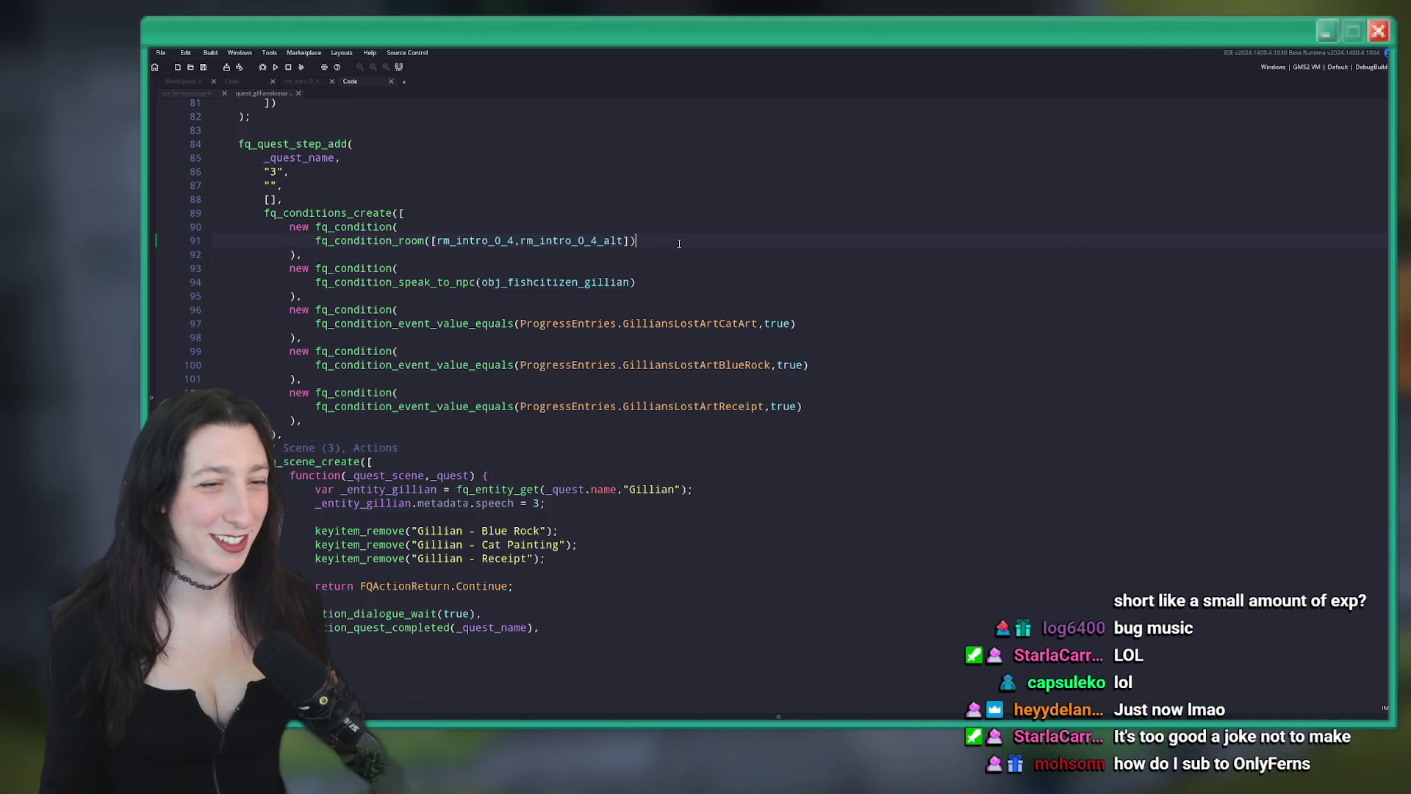
click(569, 613)
key(Return)
text(fq_action_give_xp(100),)
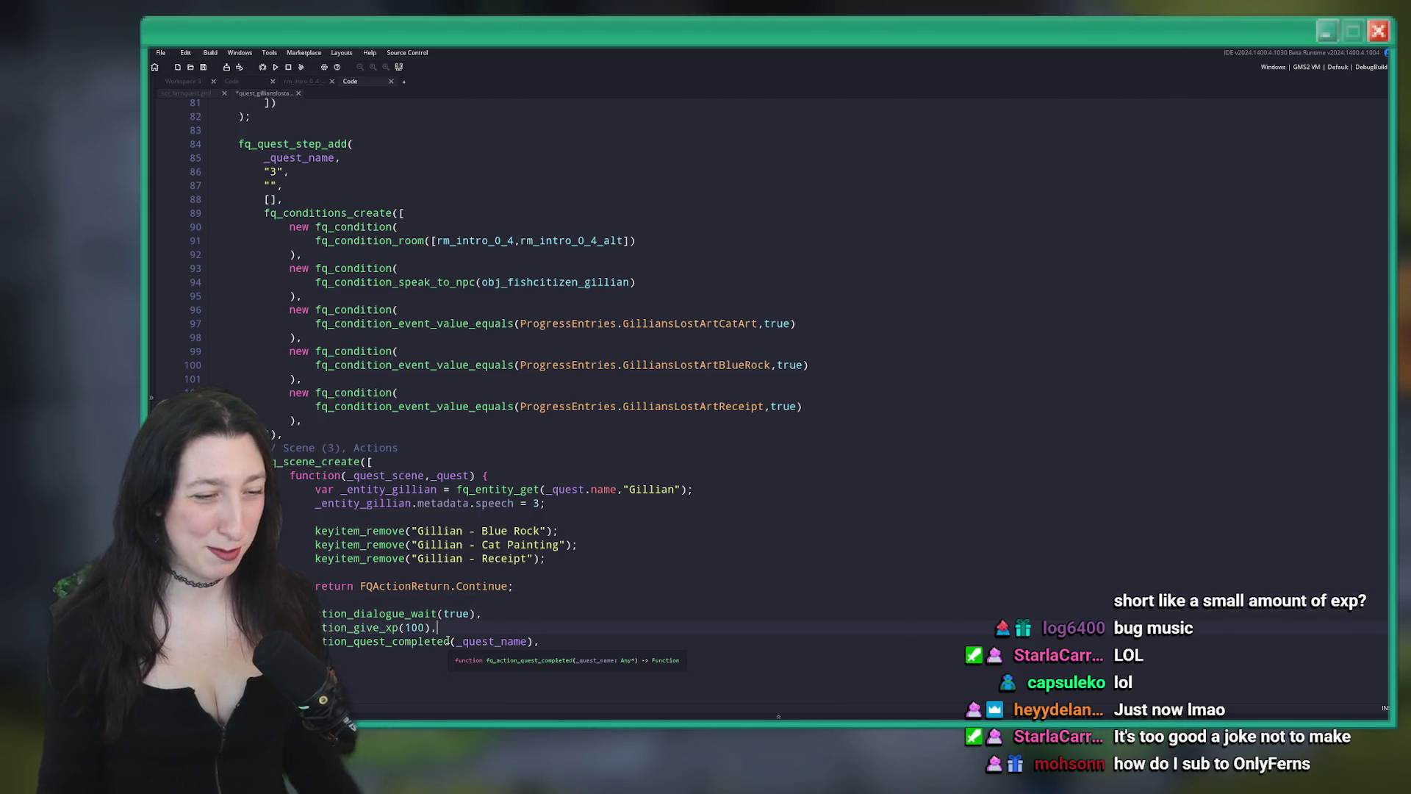
key(ctrl+s)
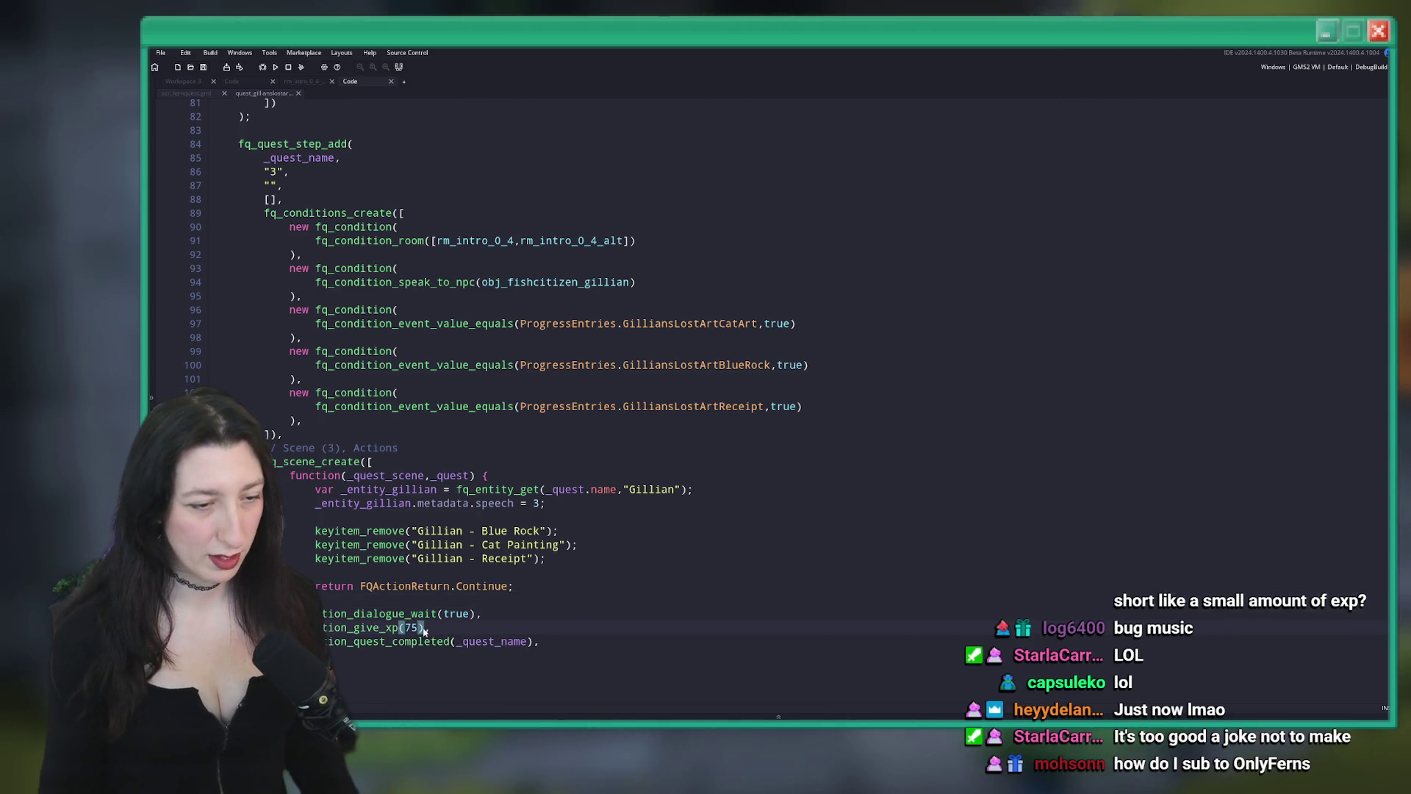
Jump to the definition of fq_action_give_xp
scroll(389, 514, up, 5)
scroll(355, 447, down, 5)
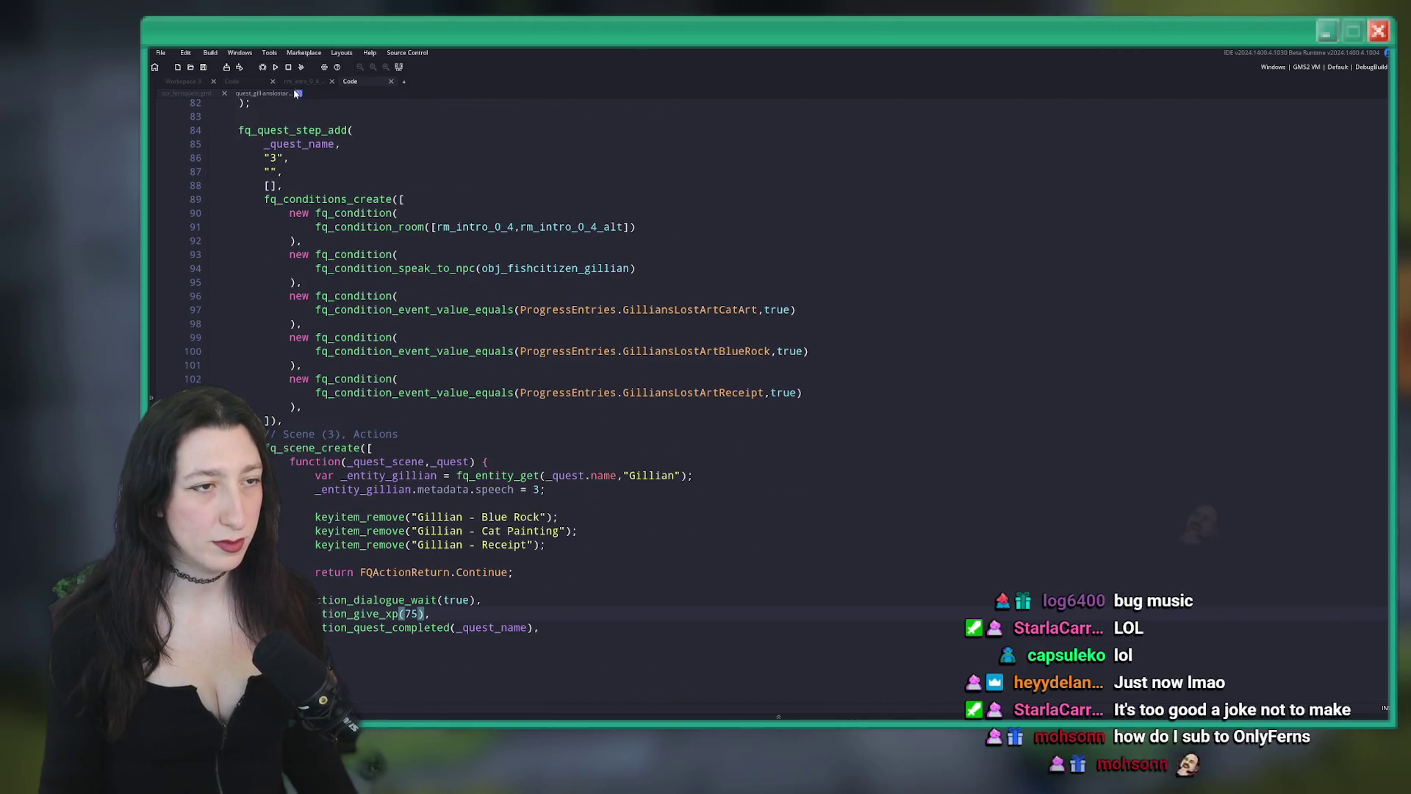
middle_click(371, 614)
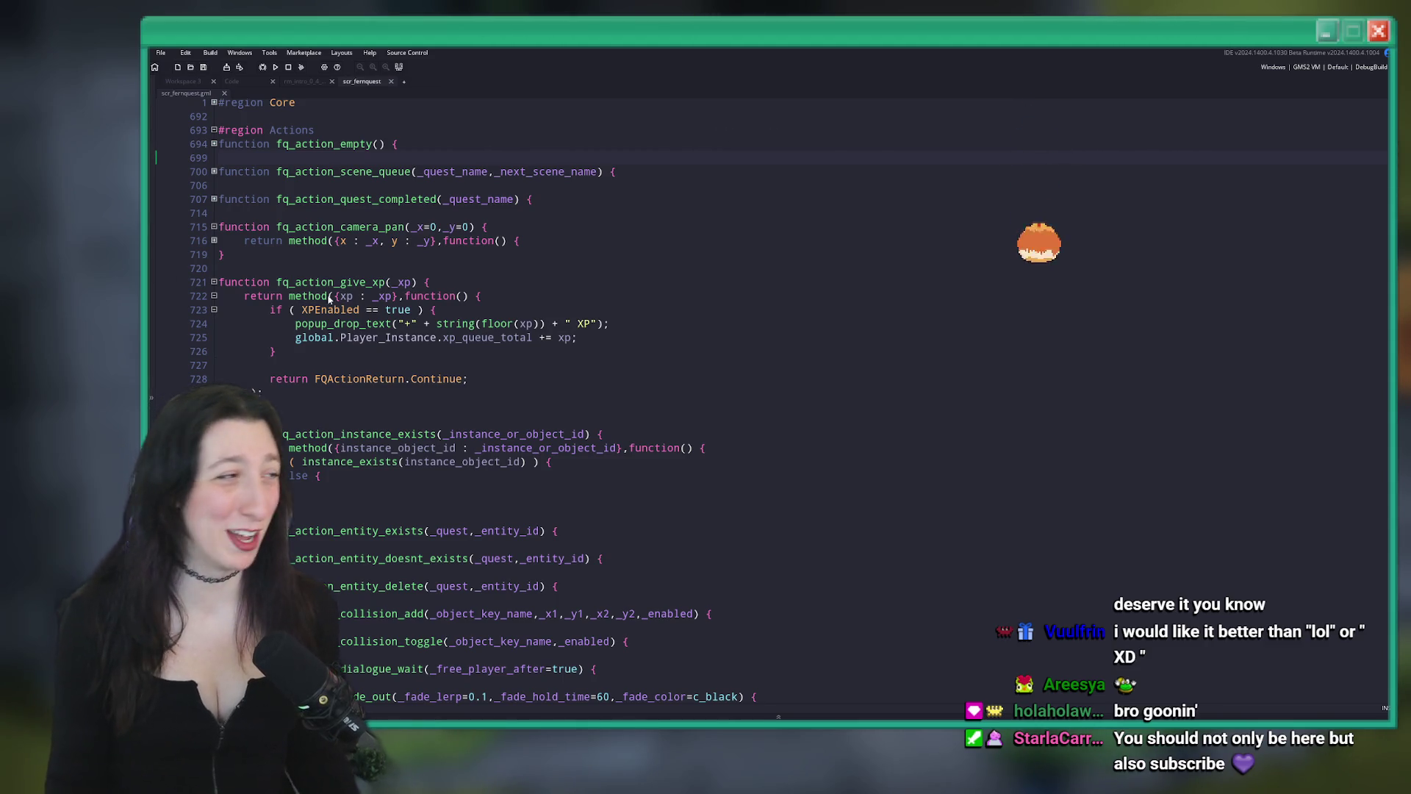
Inspect fq_action_give_xp and its XP-enabled check in scr_fernquest's Actions region
click(970, 310)
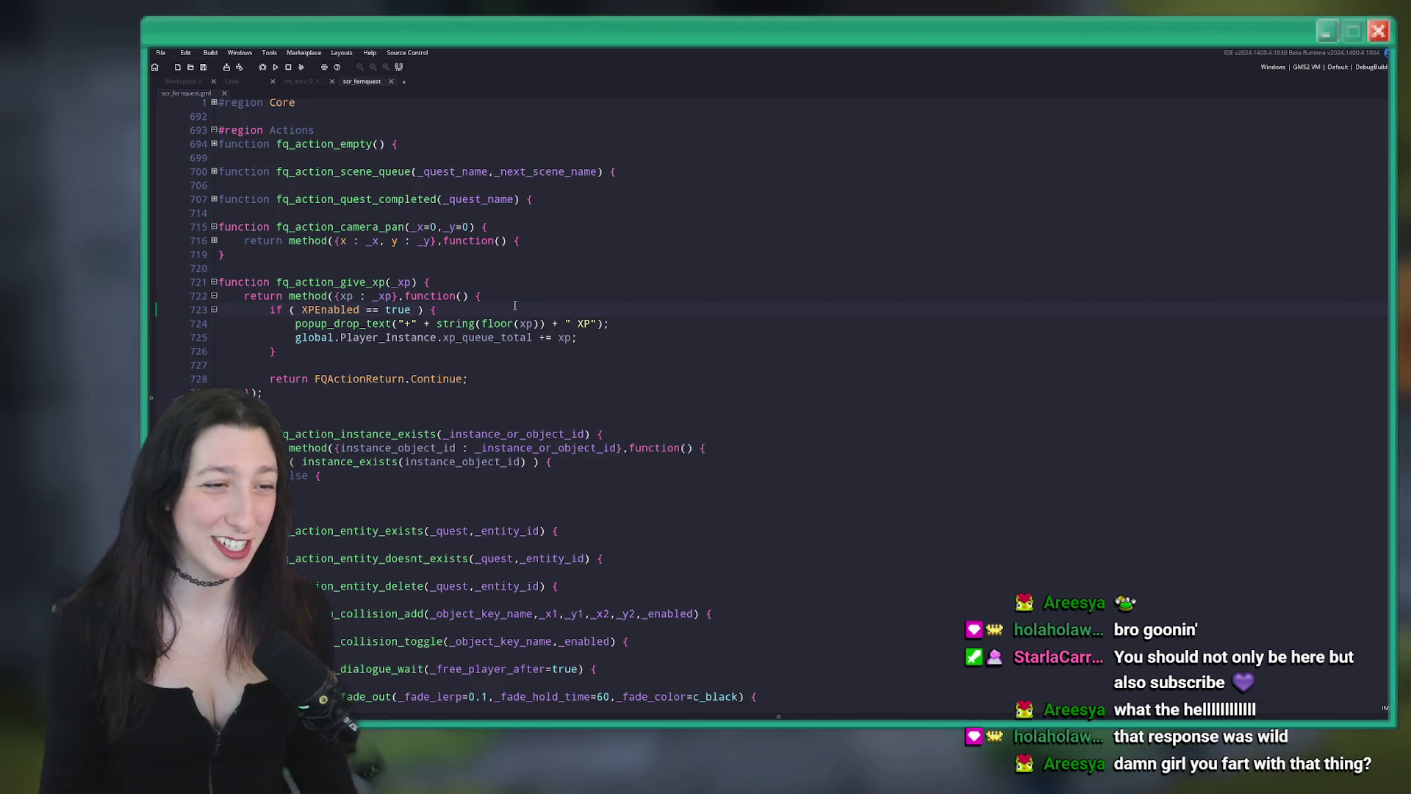
click(388, 281)
Close scr_fernquest and open quest_sandcity_guy in a full-size editor
middle_click(359, 87)
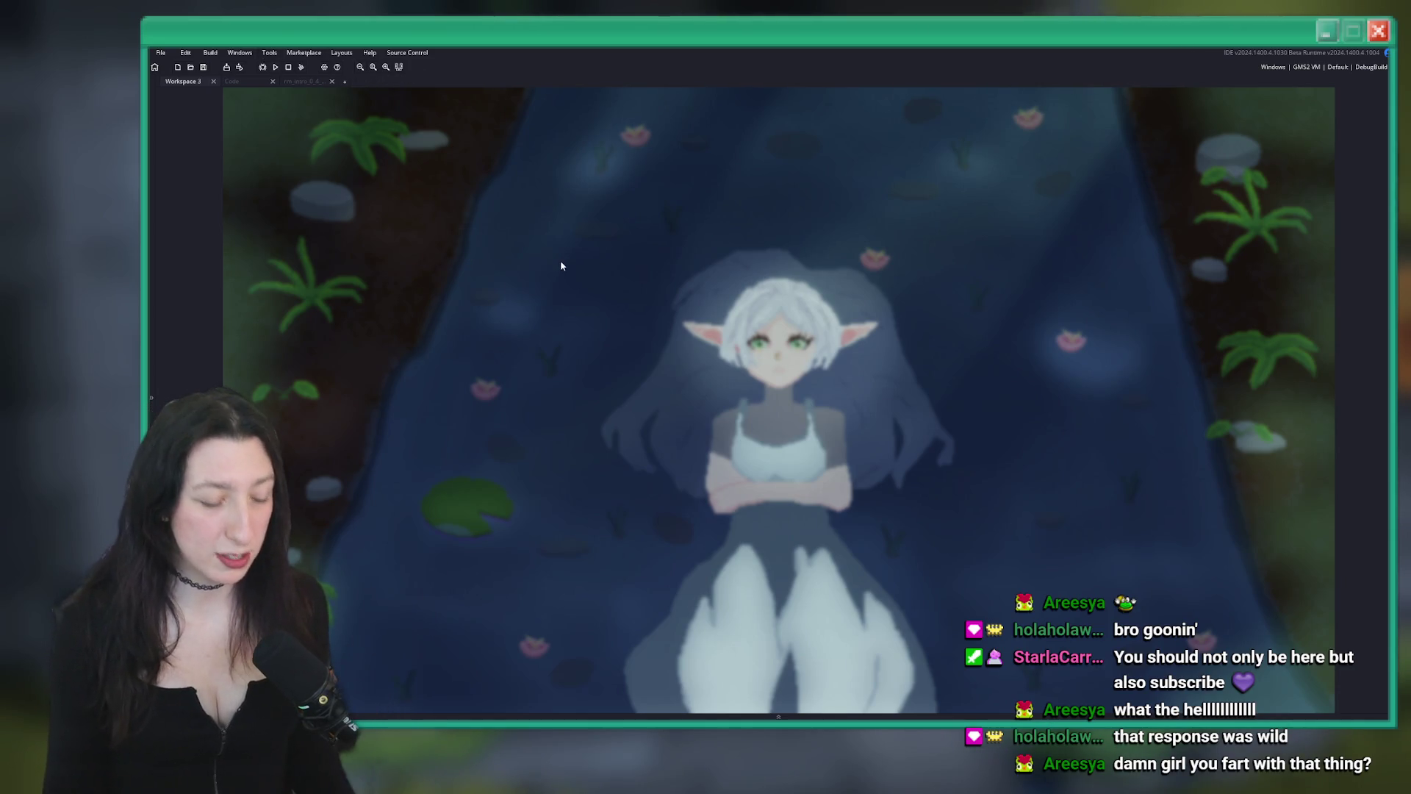
key(ctrl+t)
text(gvb)
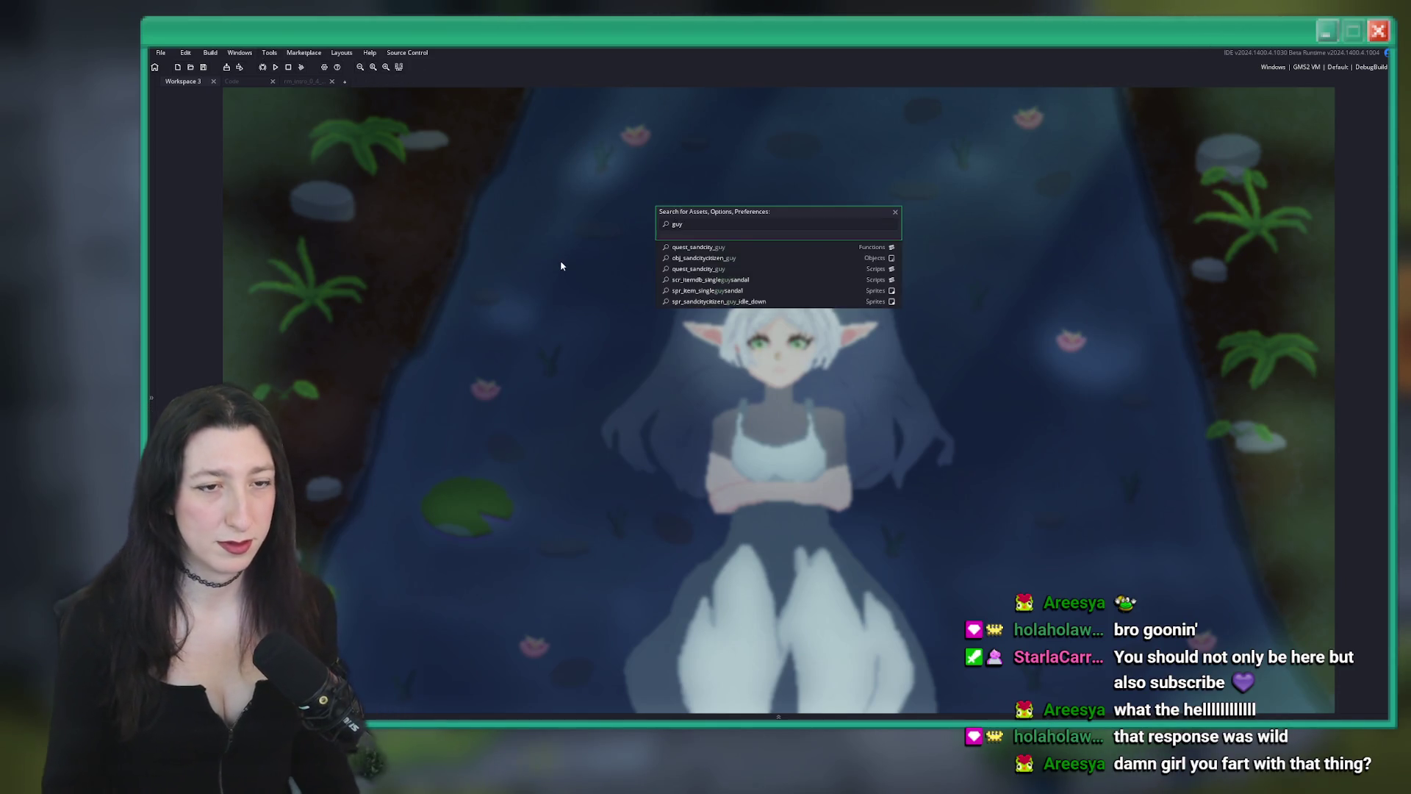
click(707, 247)
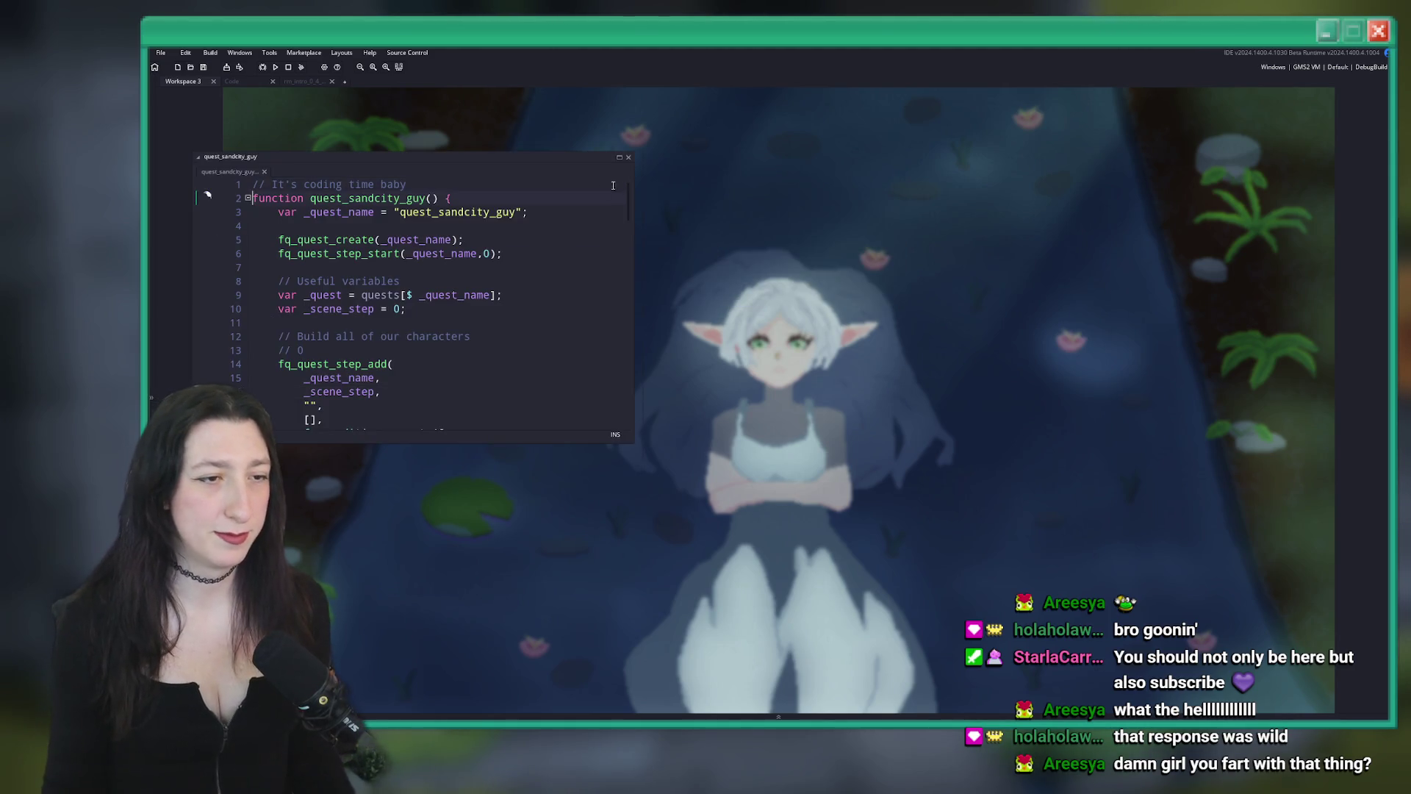
click(619, 159)
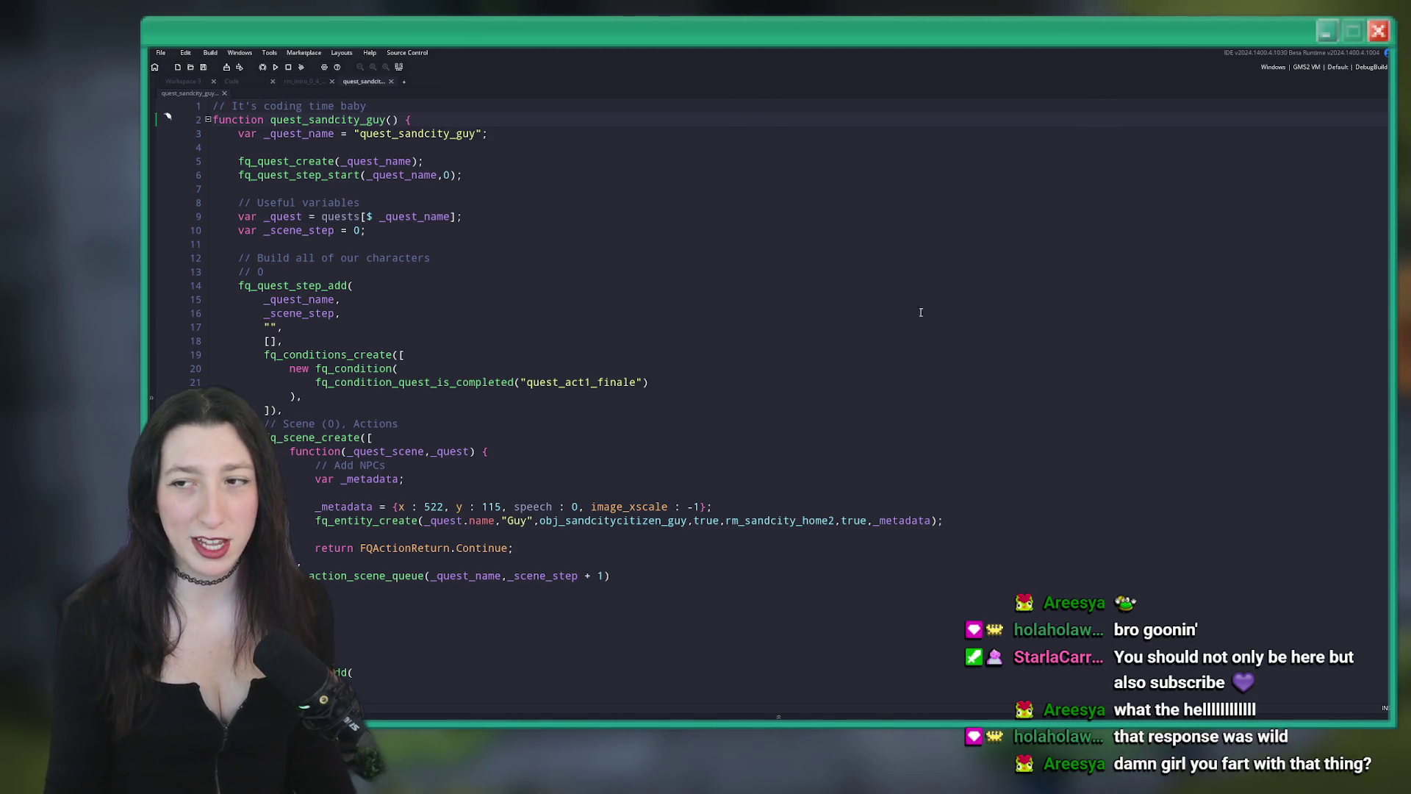
Add a 100 XP reward after the final scene's dialogue wait, save, and return to the room
scroll(735, 442, down, 20)
click(621, 541)
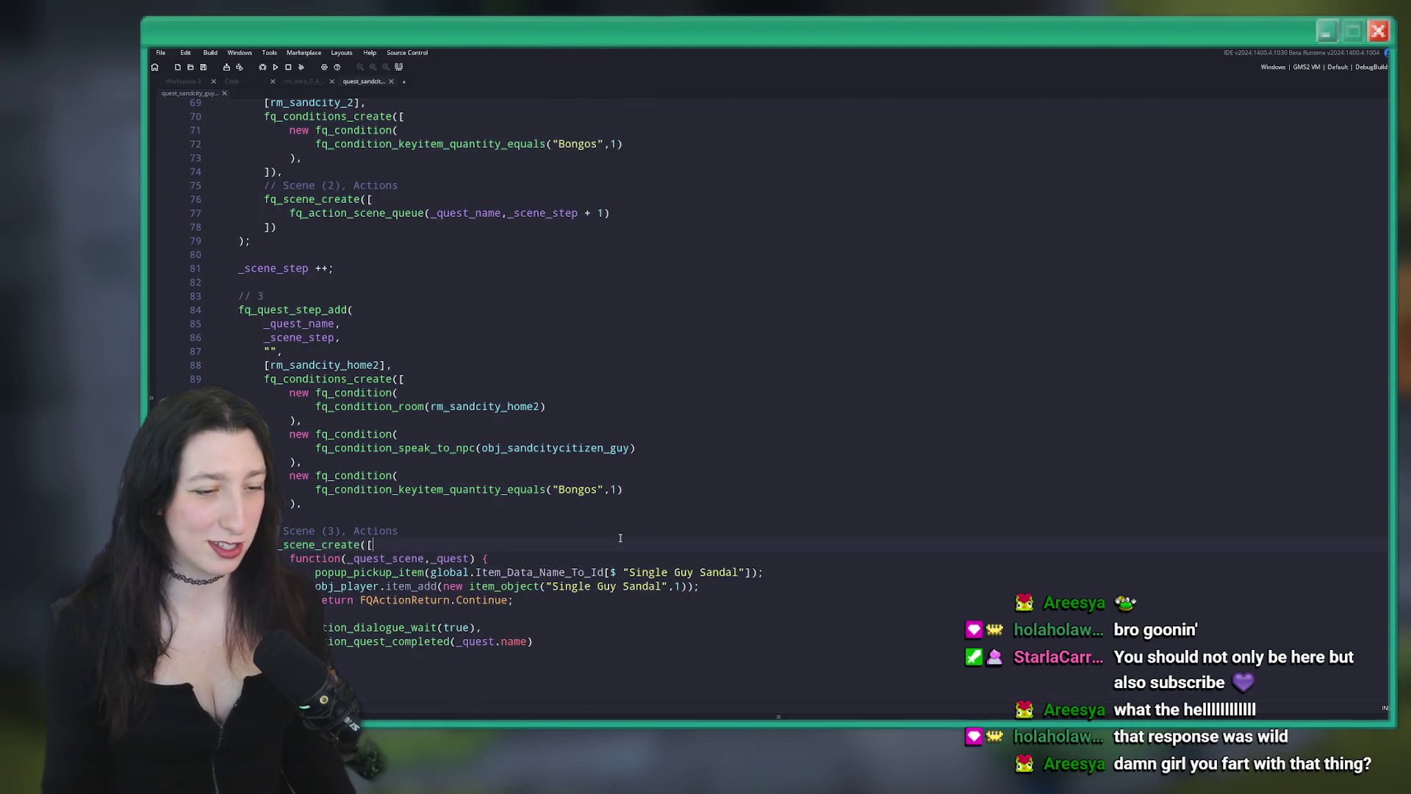
click(581, 627)
key(Return)
scroll(574, 599, down, 1)
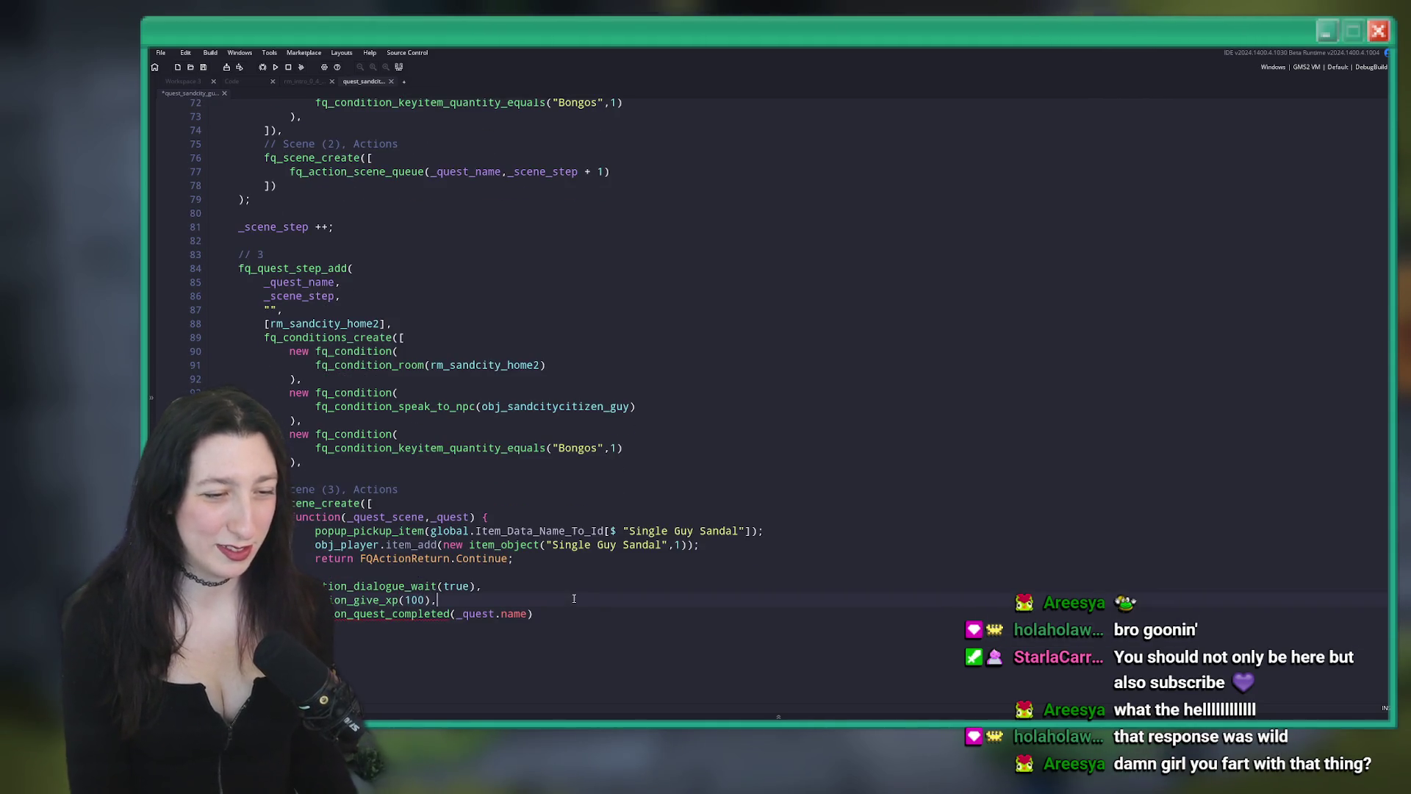
key(ctrl+s)
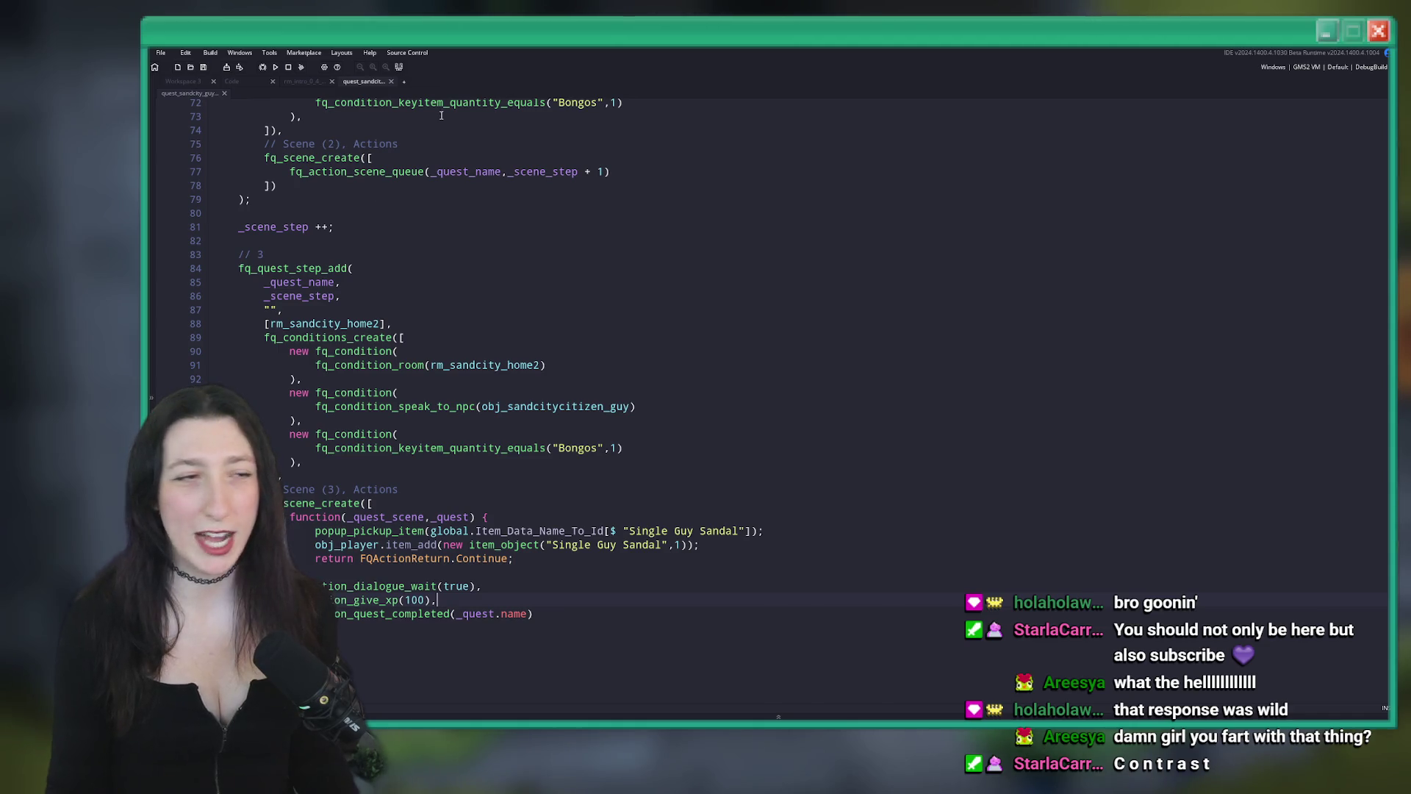
middle_click(357, 81)
click(290, 82)
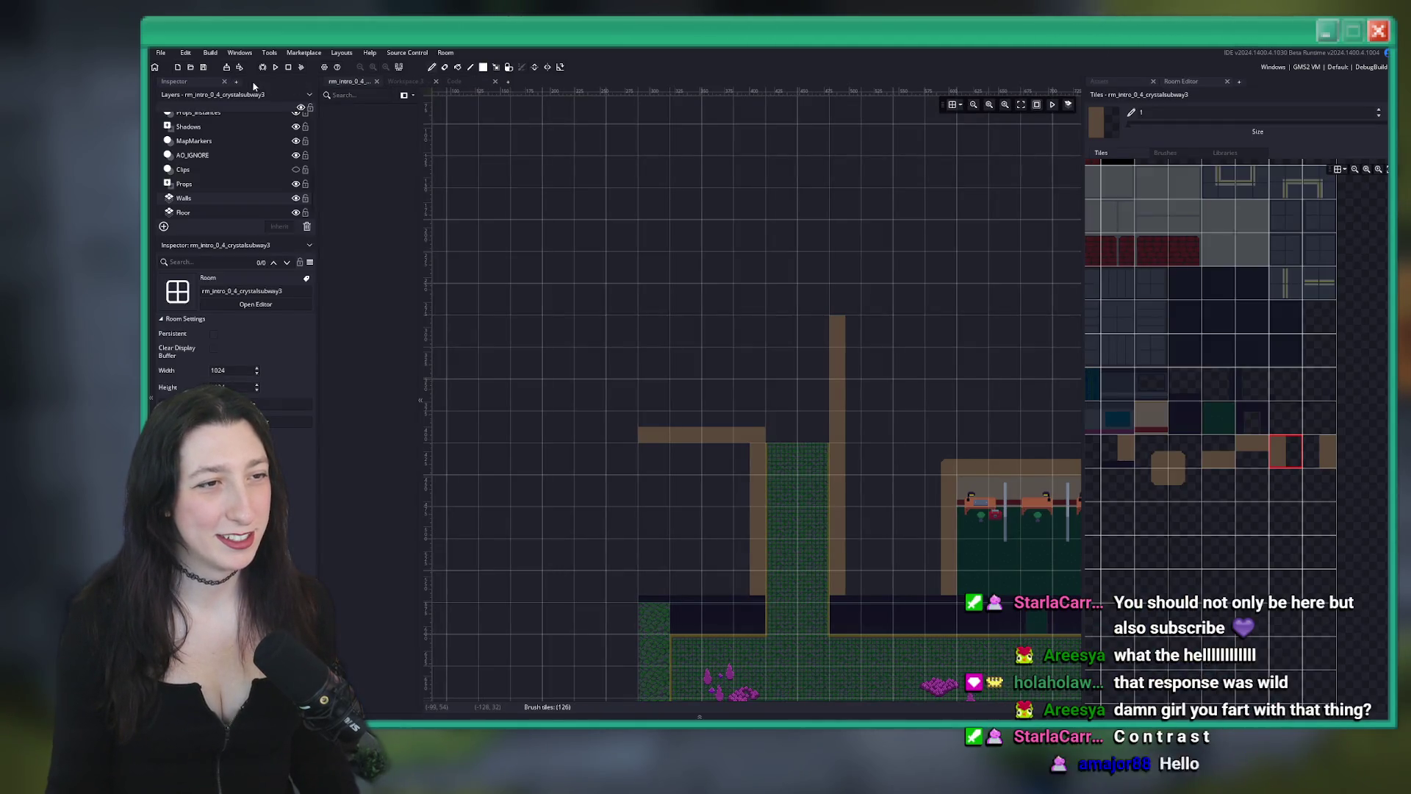
Paint the upper room's top wall strip with a rounded top-right corner
drag(886, 384, 767, 278)
scroll(684, 270, up, 4)
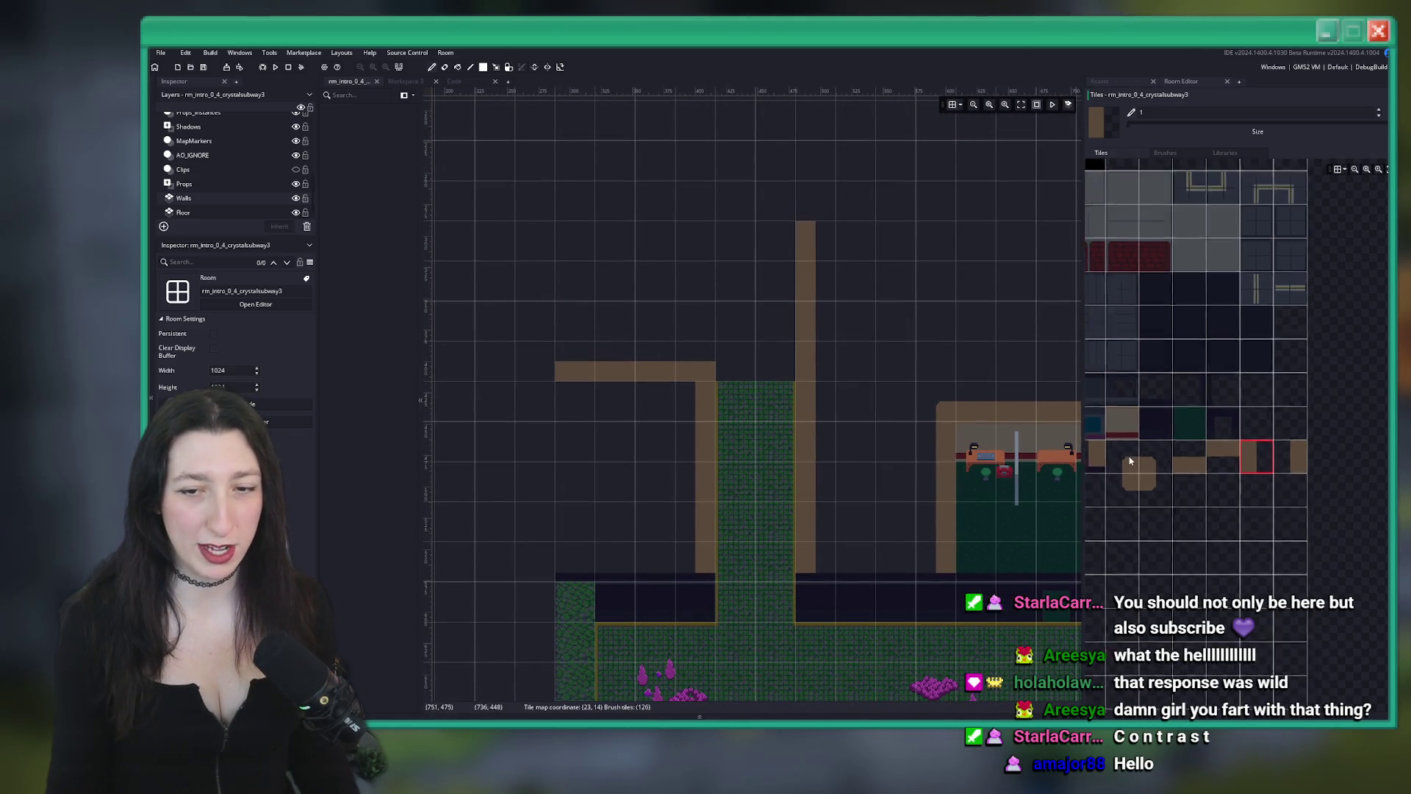
click(1338, 439)
mouse_move(615, 386)
mouse_down()
mouse_move(545, 362)
mouse_move(547, 226)
mouse_move(625, 241)
mouse_up()
scroll(596, 343, up, 2)
scroll(596, 343, down, 3)
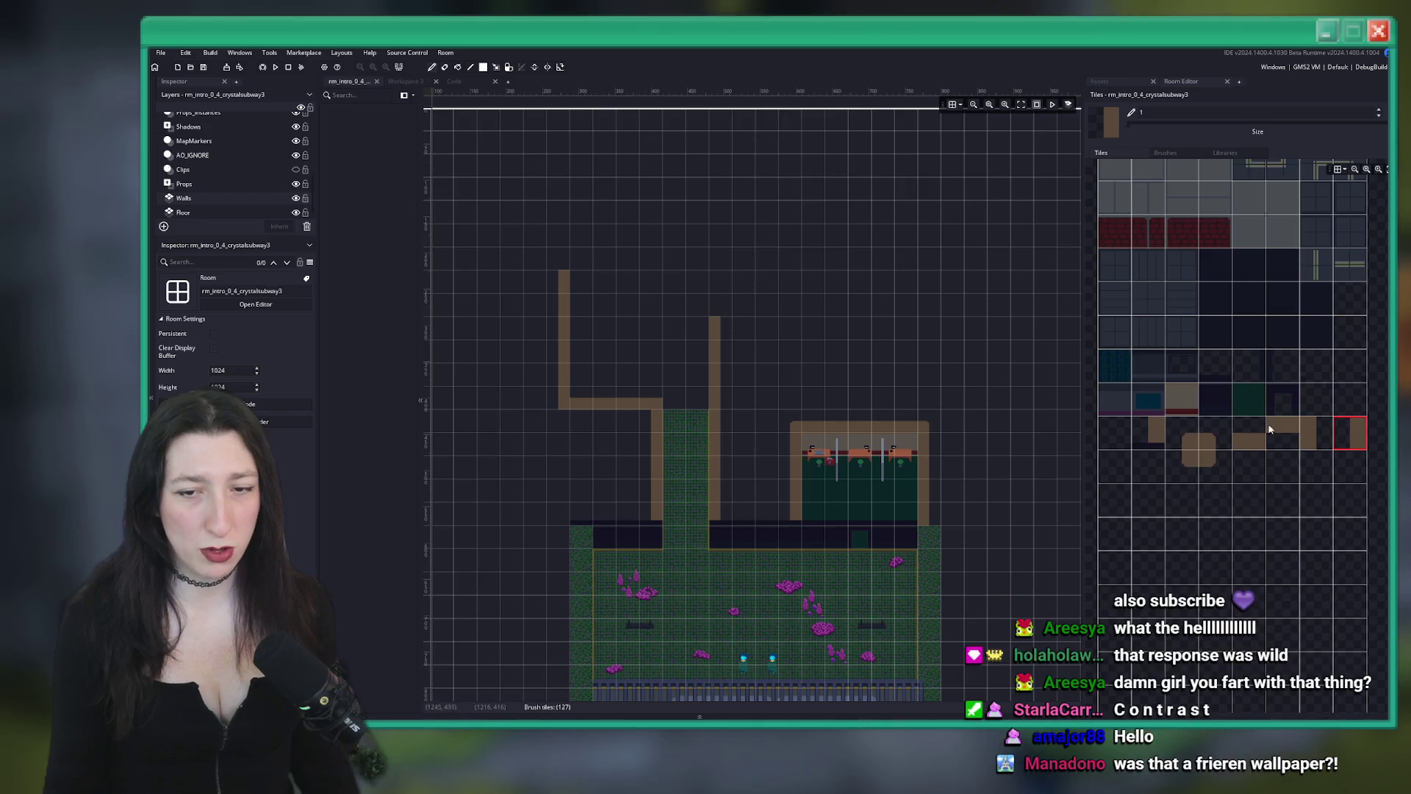
click(1316, 433)
scroll(654, 282, up, 2)
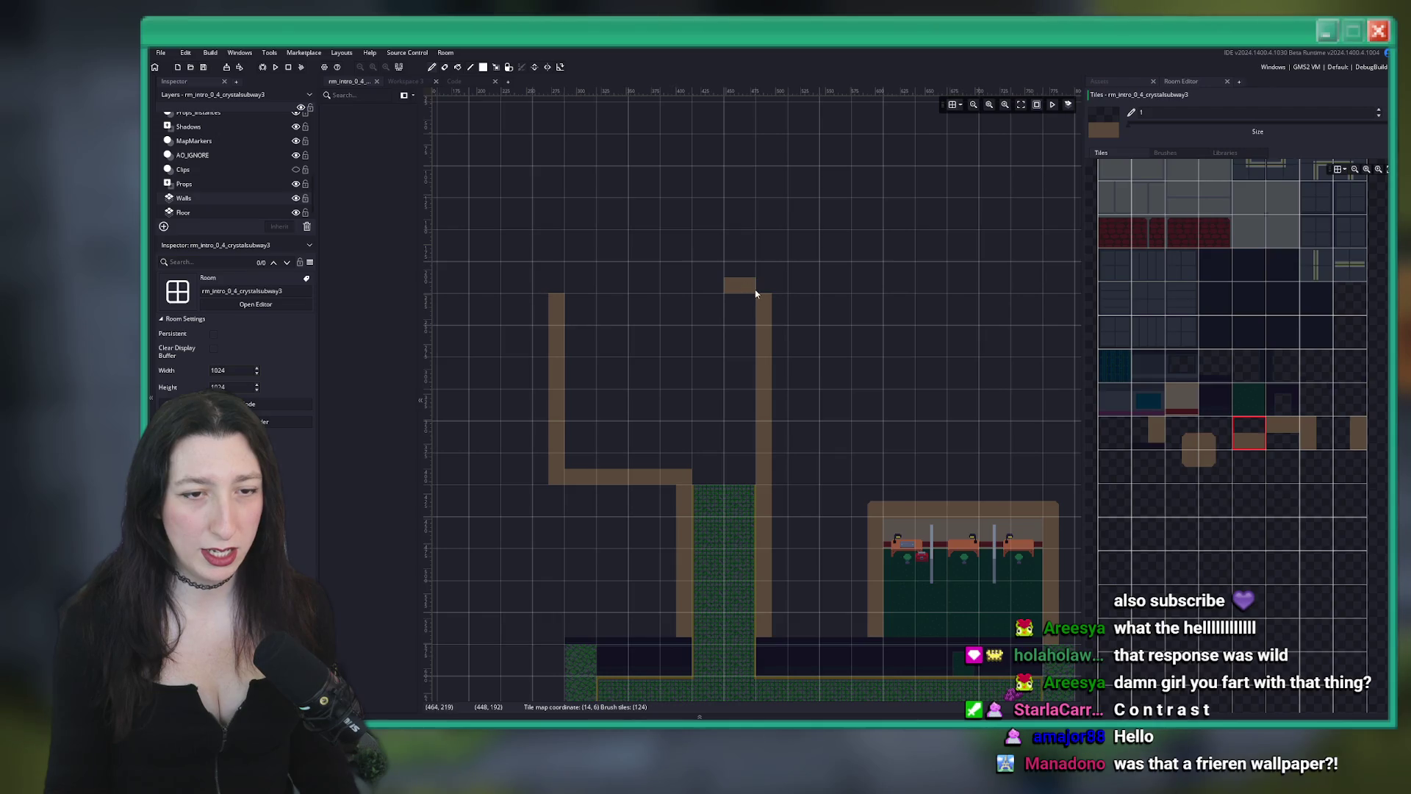
click(1284, 434)
click(1249, 434)
drag(759, 284, 574, 278)
click(1216, 434)
click(747, 285)
click(765, 278)
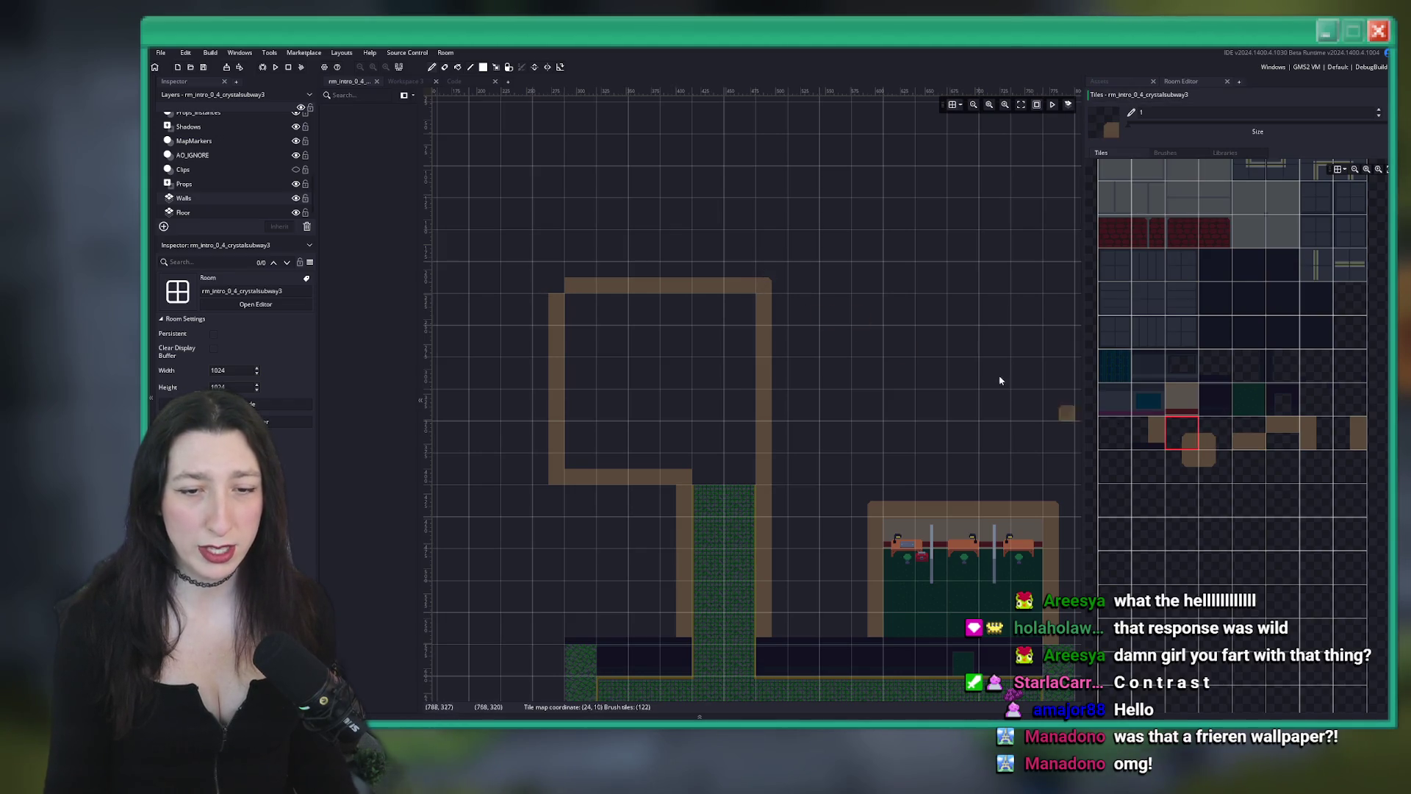
Add a dark-edged wall row and a small wall block inside the upper room
click(1182, 399)
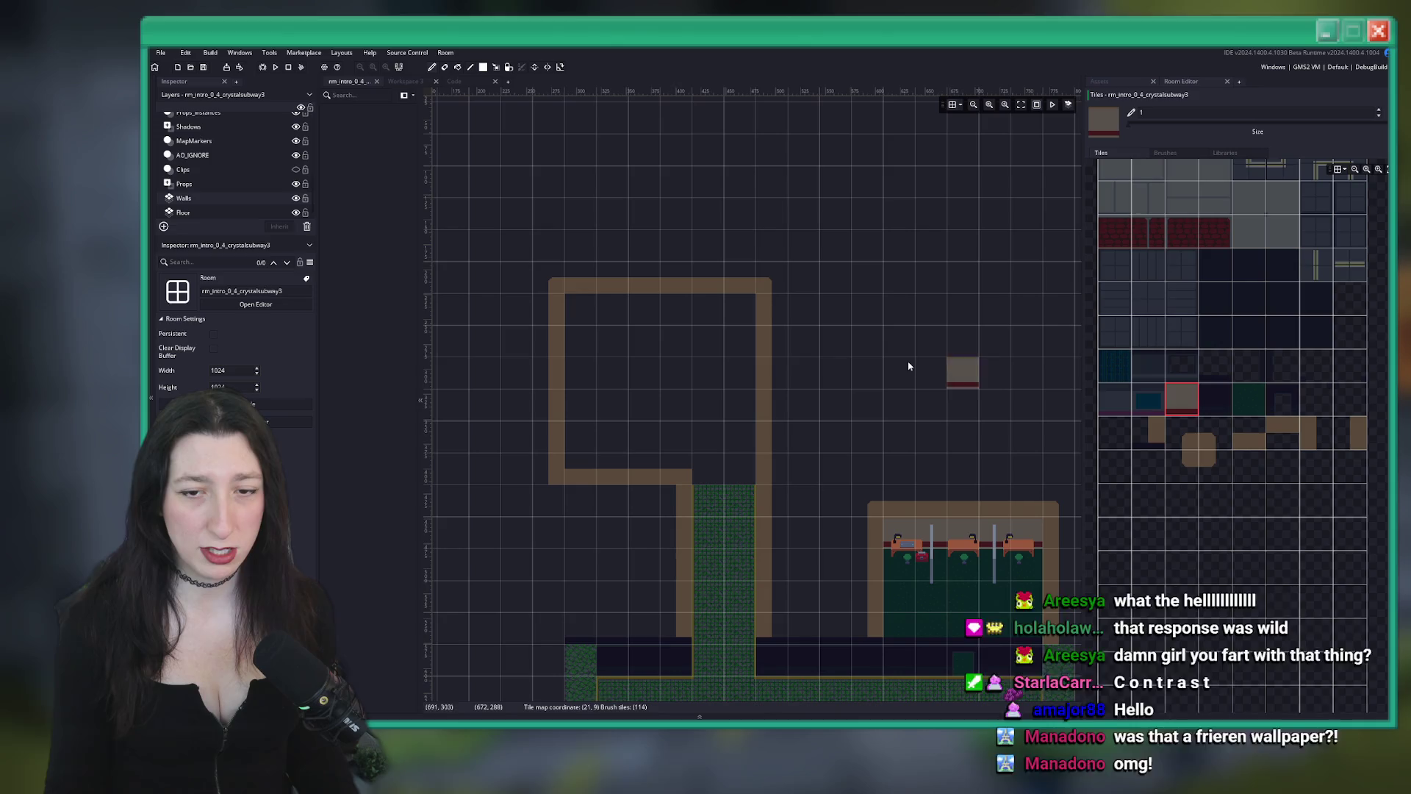
drag(570, 301, 730, 304)
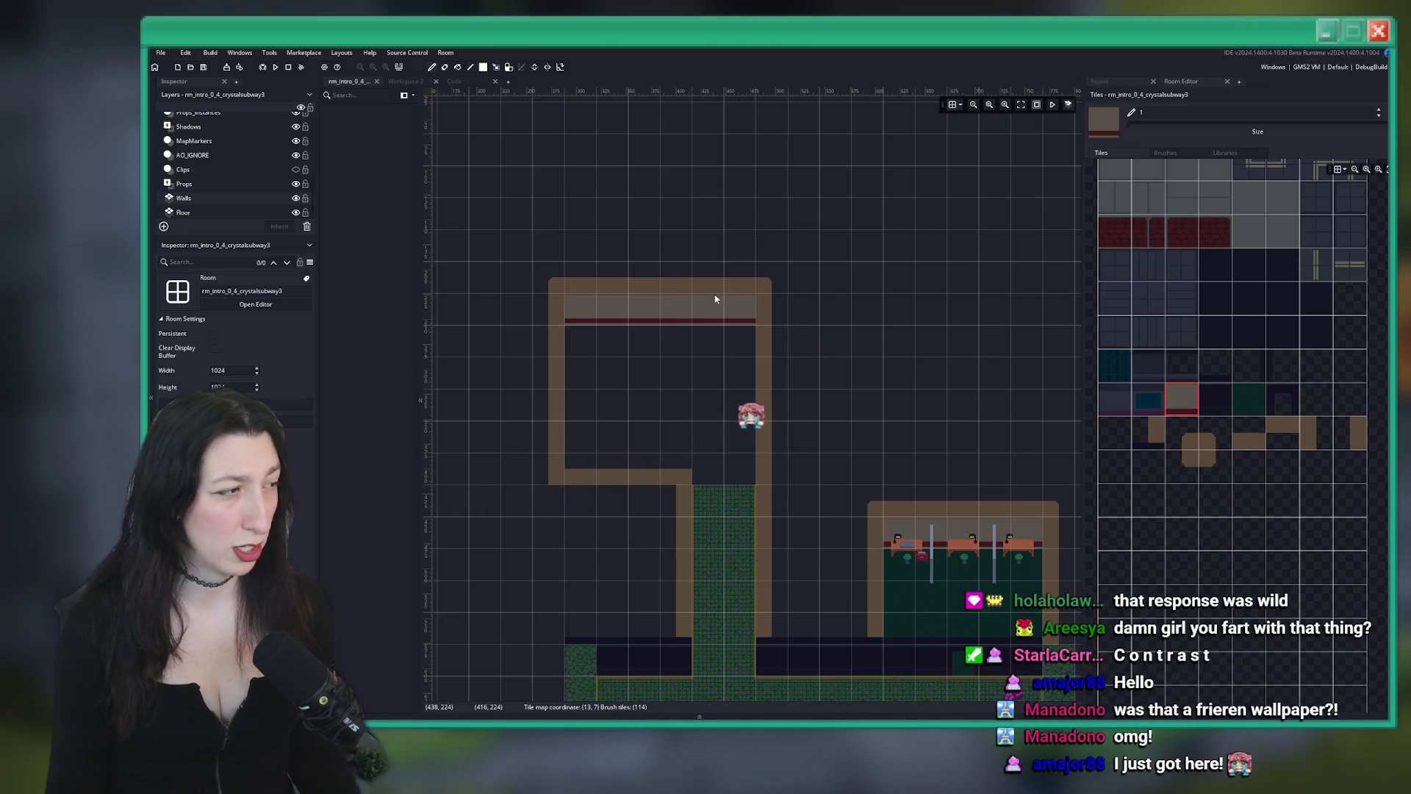
scroll(729, 304, down, 2)
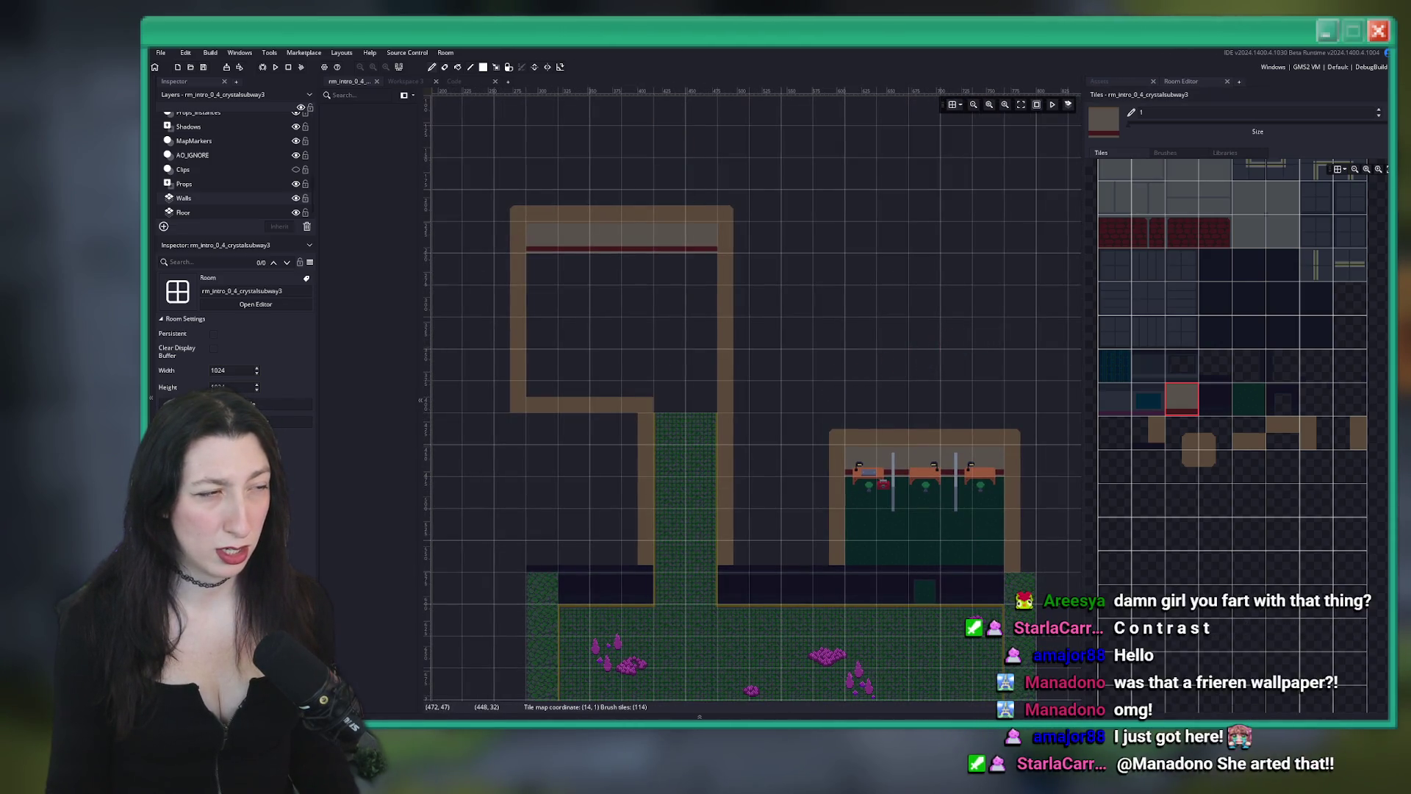
scroll(618, 242, down, 5)
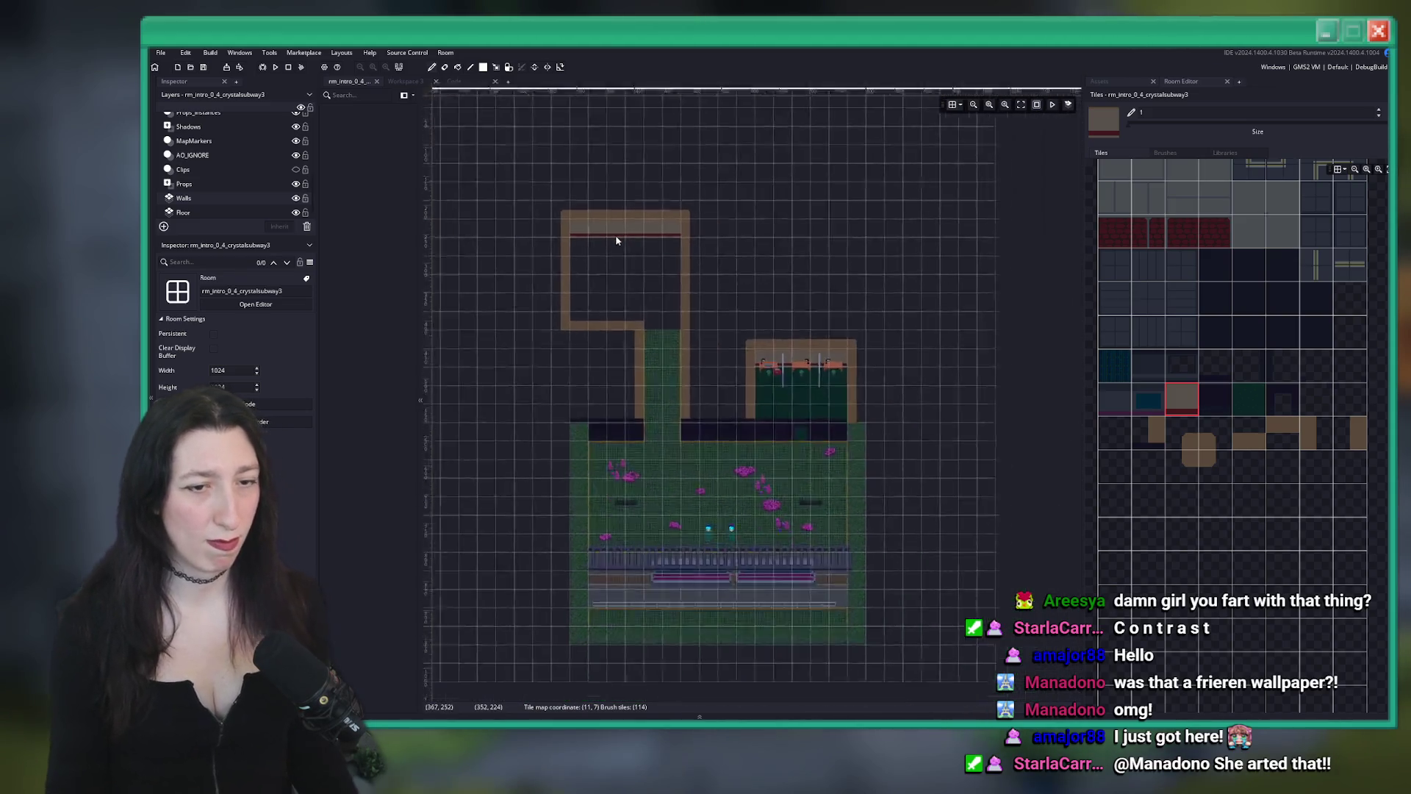
scroll(618, 271, up, 4)
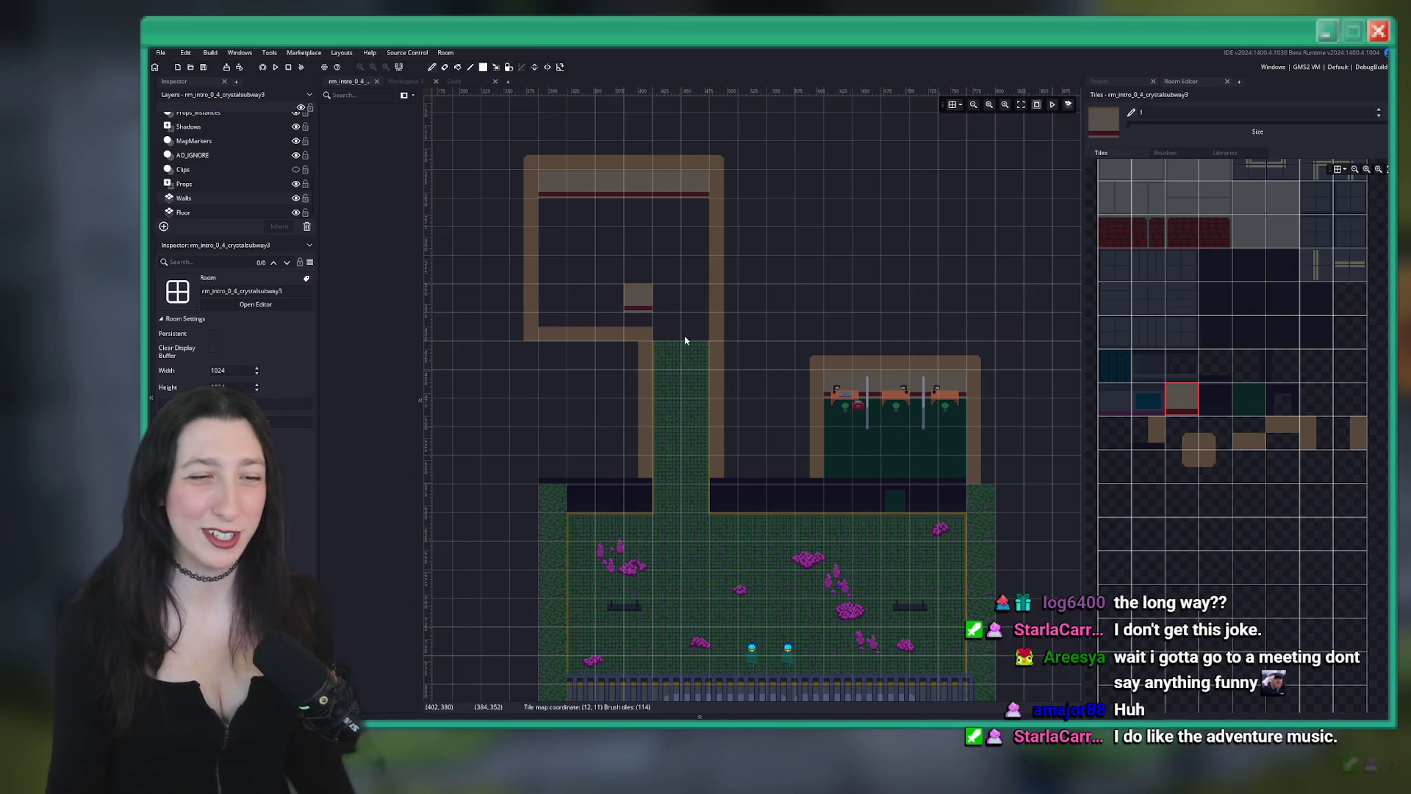
click(627, 236)
scroll(627, 236, up, 3)
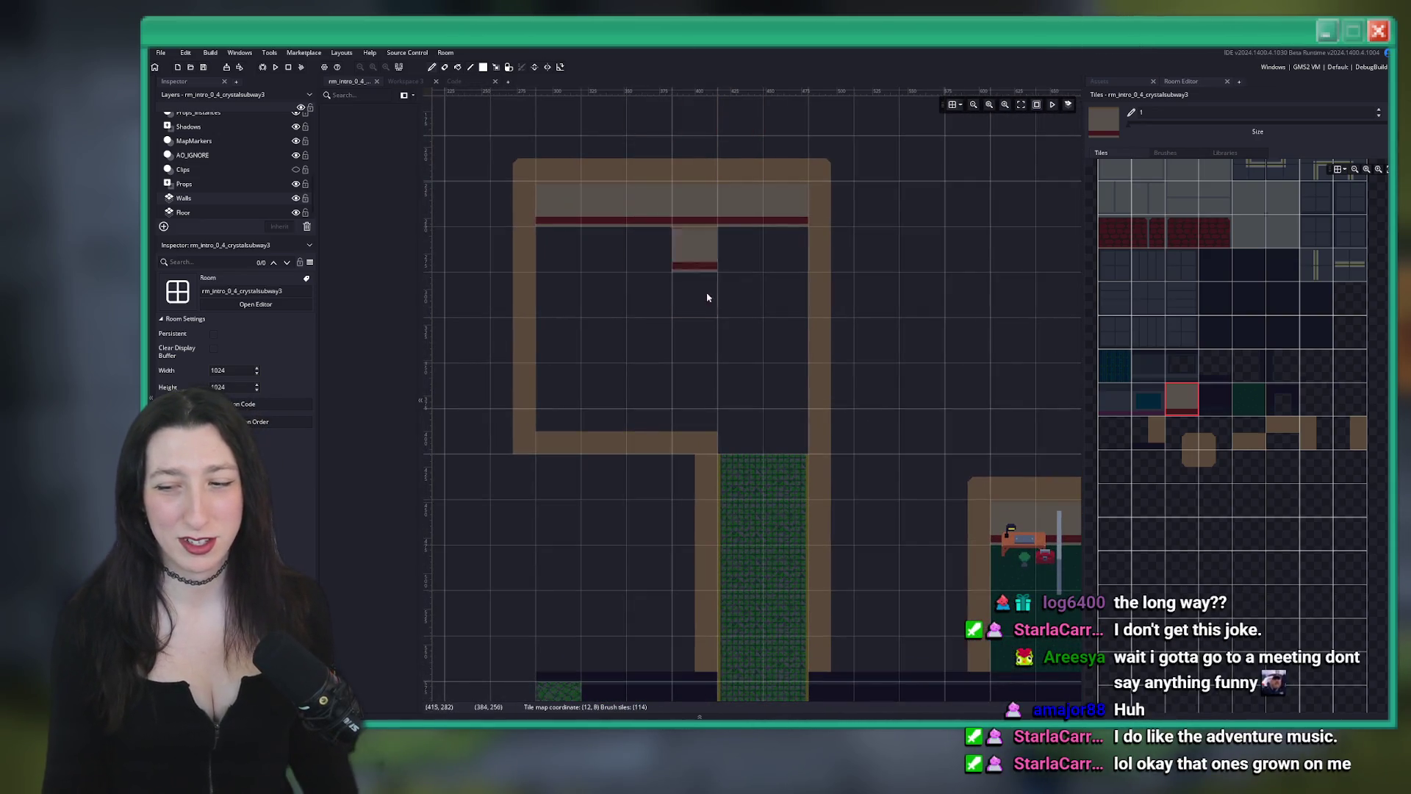
click(205, 215)
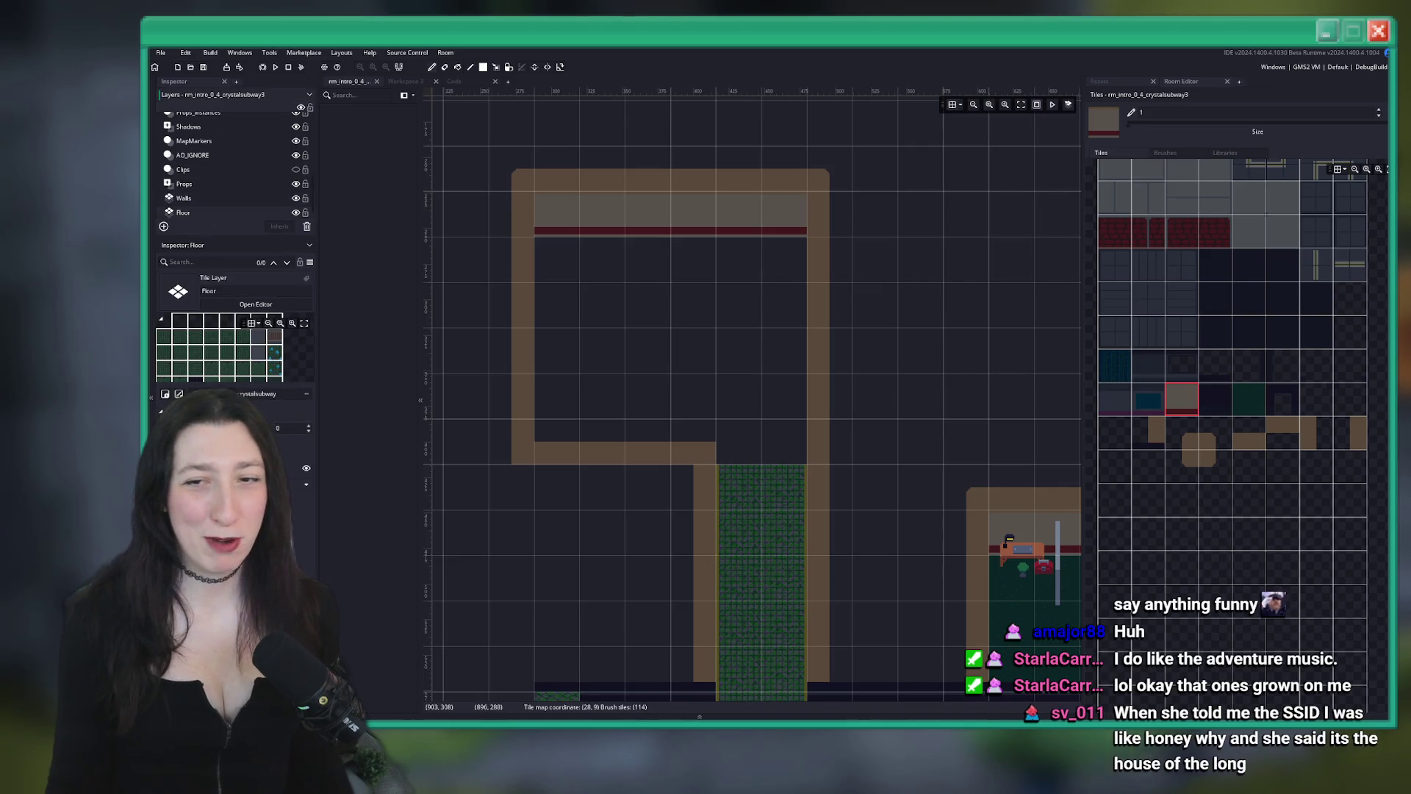
Paint a rectangle of dark green floor tiles across the upper room
scroll(1185, 366, up, 3)
click(1237, 535)
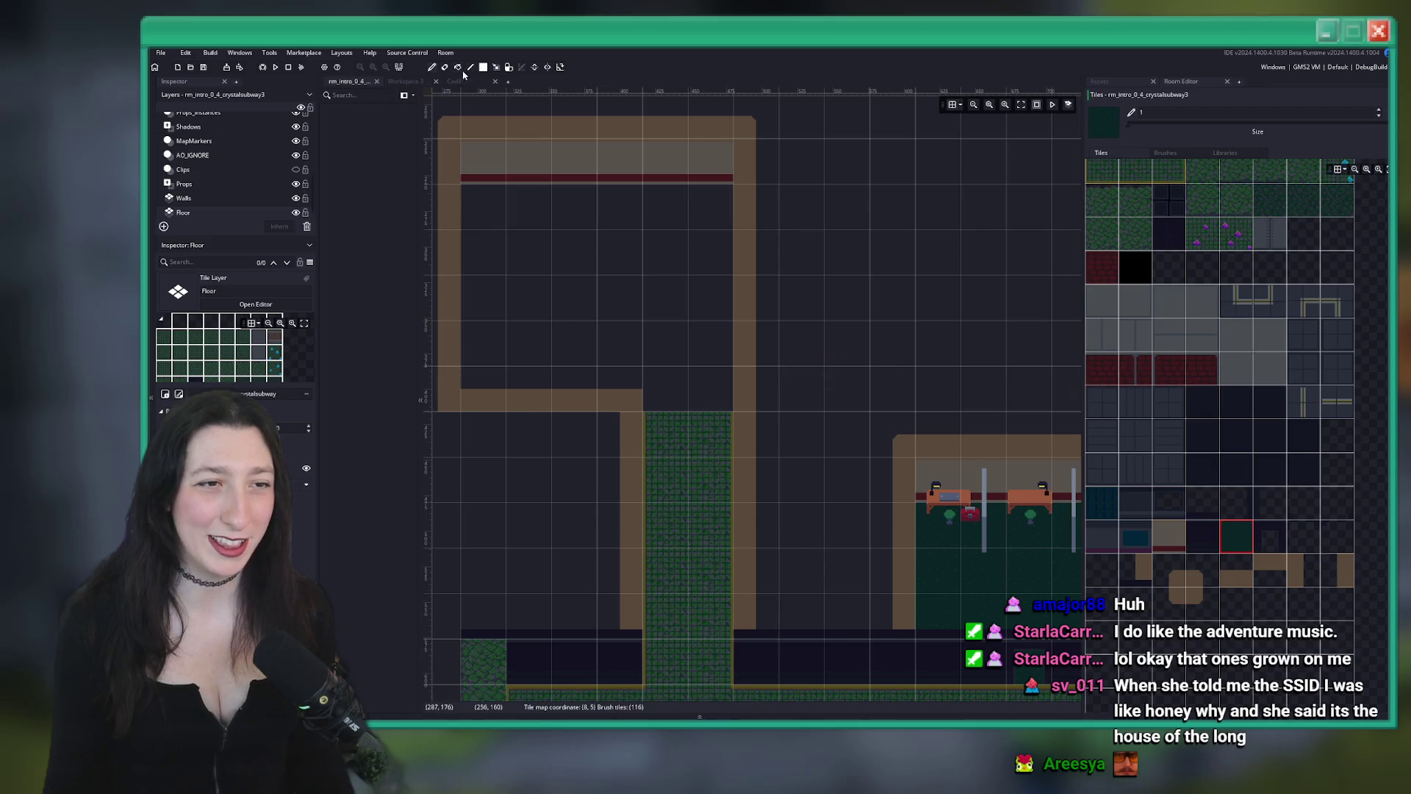
drag(489, 200, 713, 365)
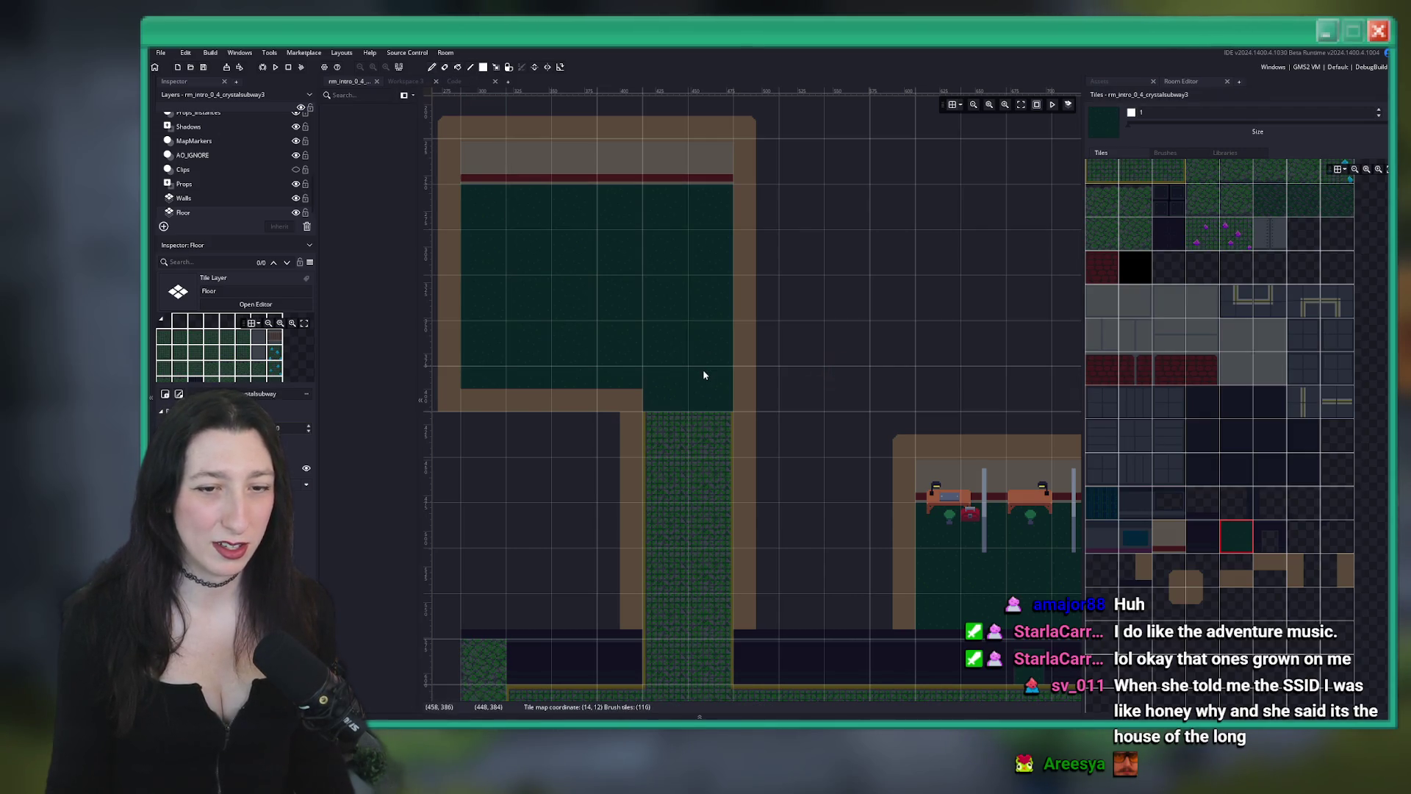
scroll(703, 375, down, 3)
scroll(1149, 288, up, 2)
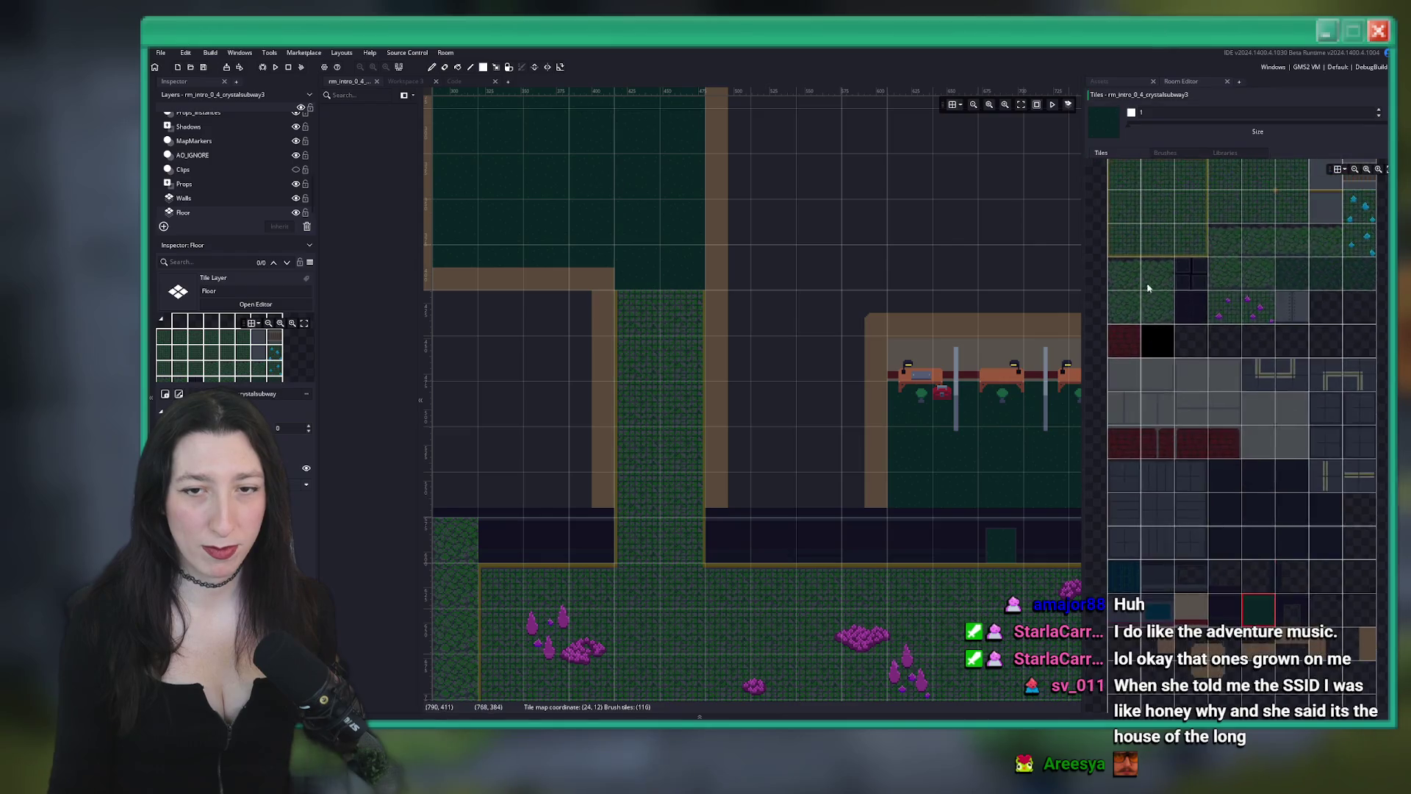
scroll(1149, 288, up, 2)
click(1250, 316)
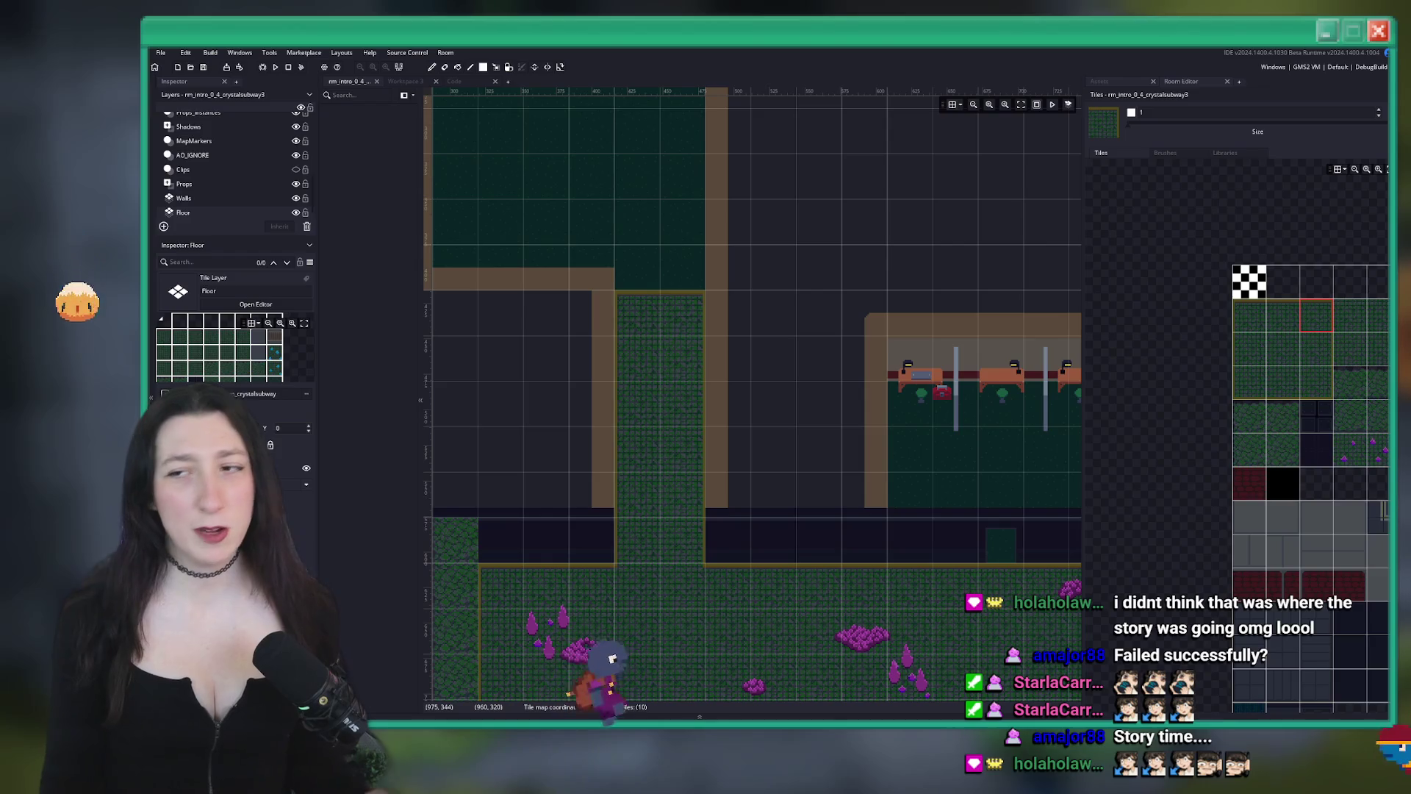
Select the Props_Instances layer in the crystal subway room's Layers list
scroll(693, 142, up, 3)
scroll(560, 240, down, 4)
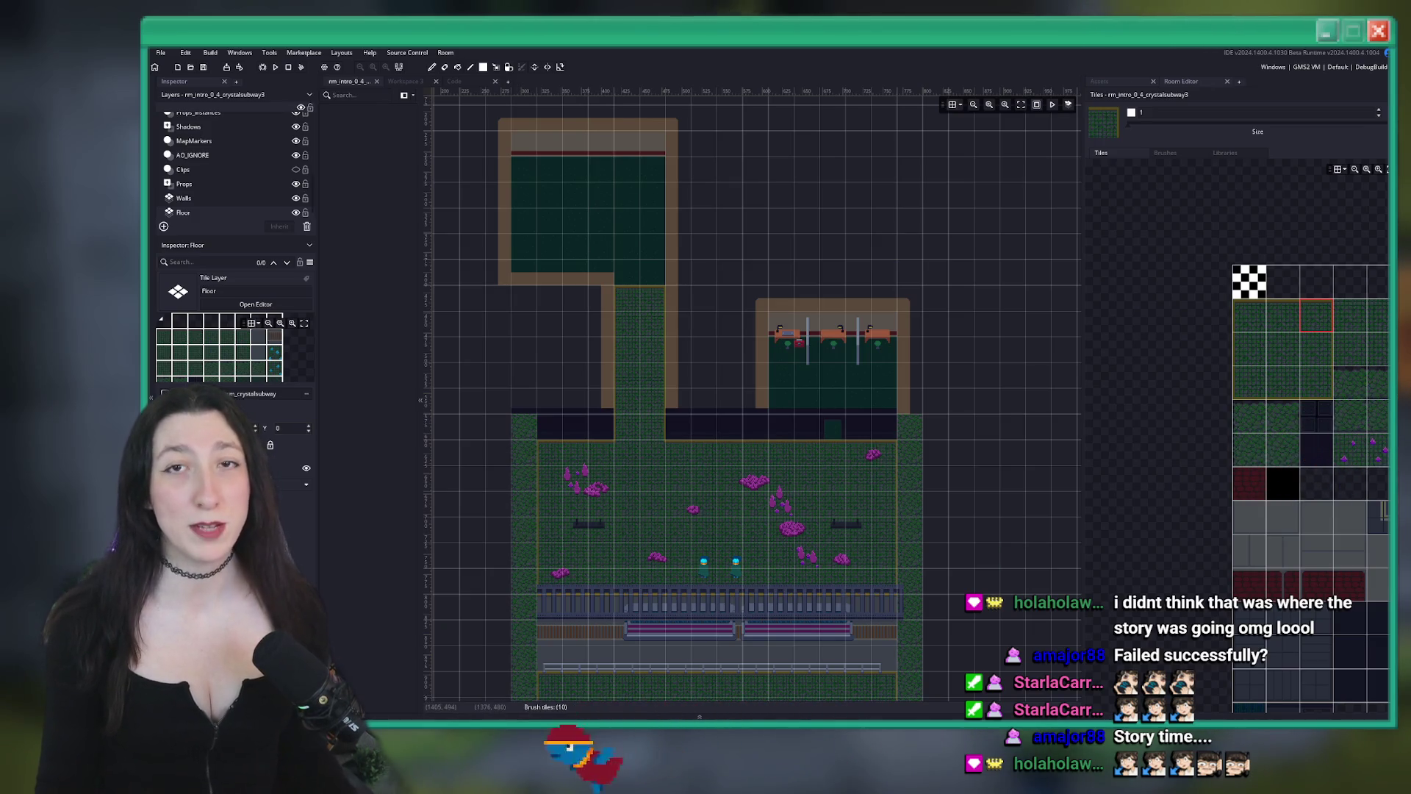
scroll(641, 261, left, 2)
scroll(642, 261, up, 2)
scroll(769, 331, up, 3)
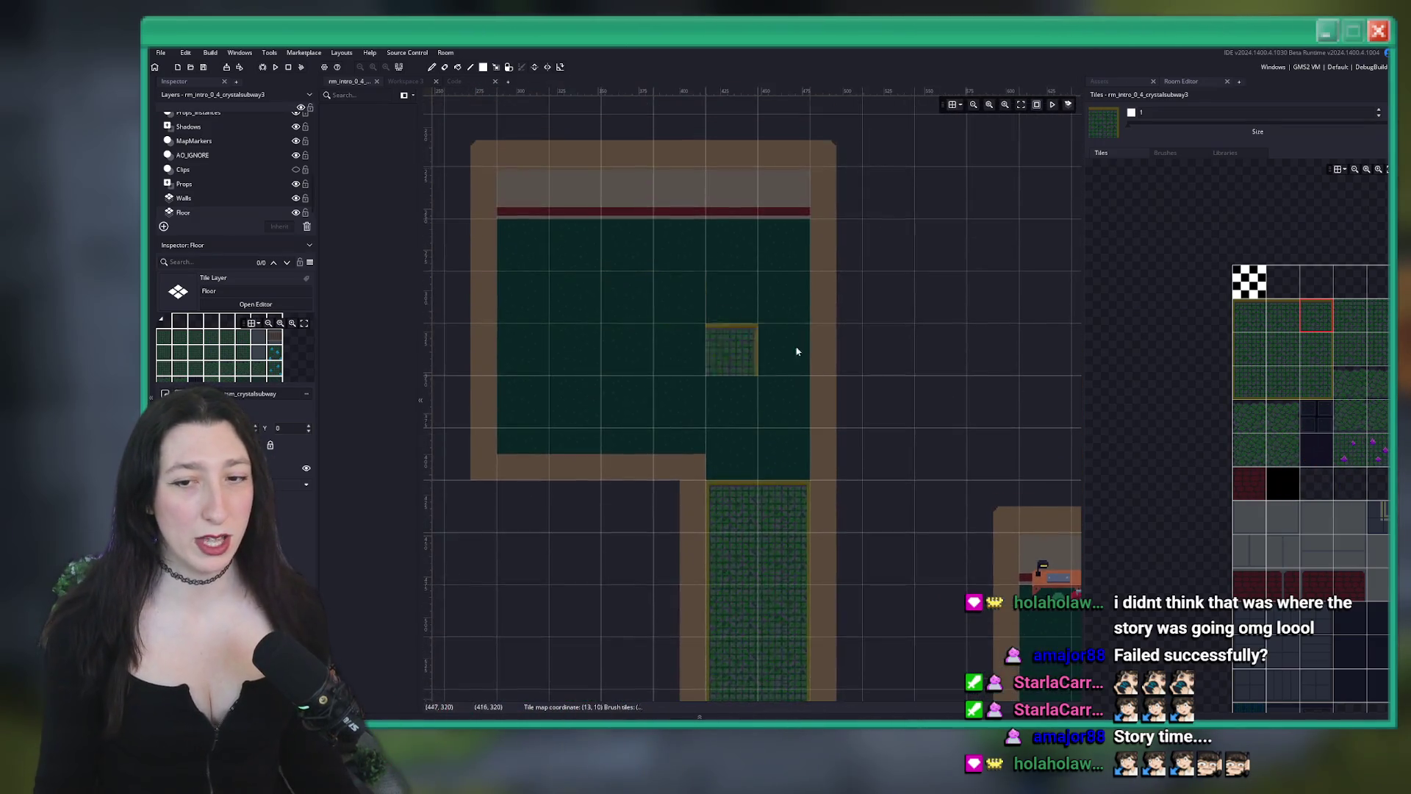
scroll(735, 316, down, 4)
scroll(648, 294, up, 4)
scroll(648, 294, down, 1)
scroll(570, 173, left, 1)
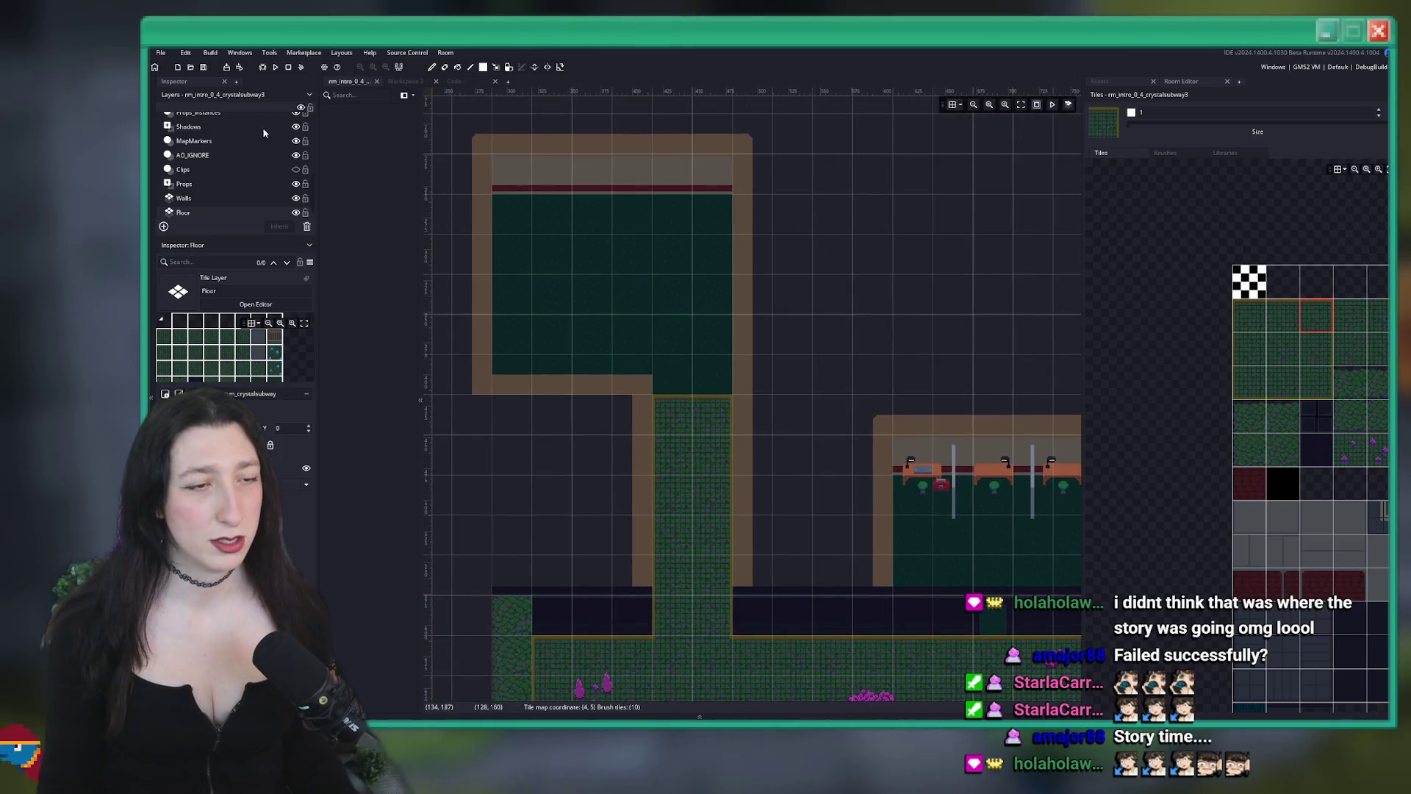
scroll(214, 155, up, 1)
click(214, 152)
scroll(731, 375, down, 3)
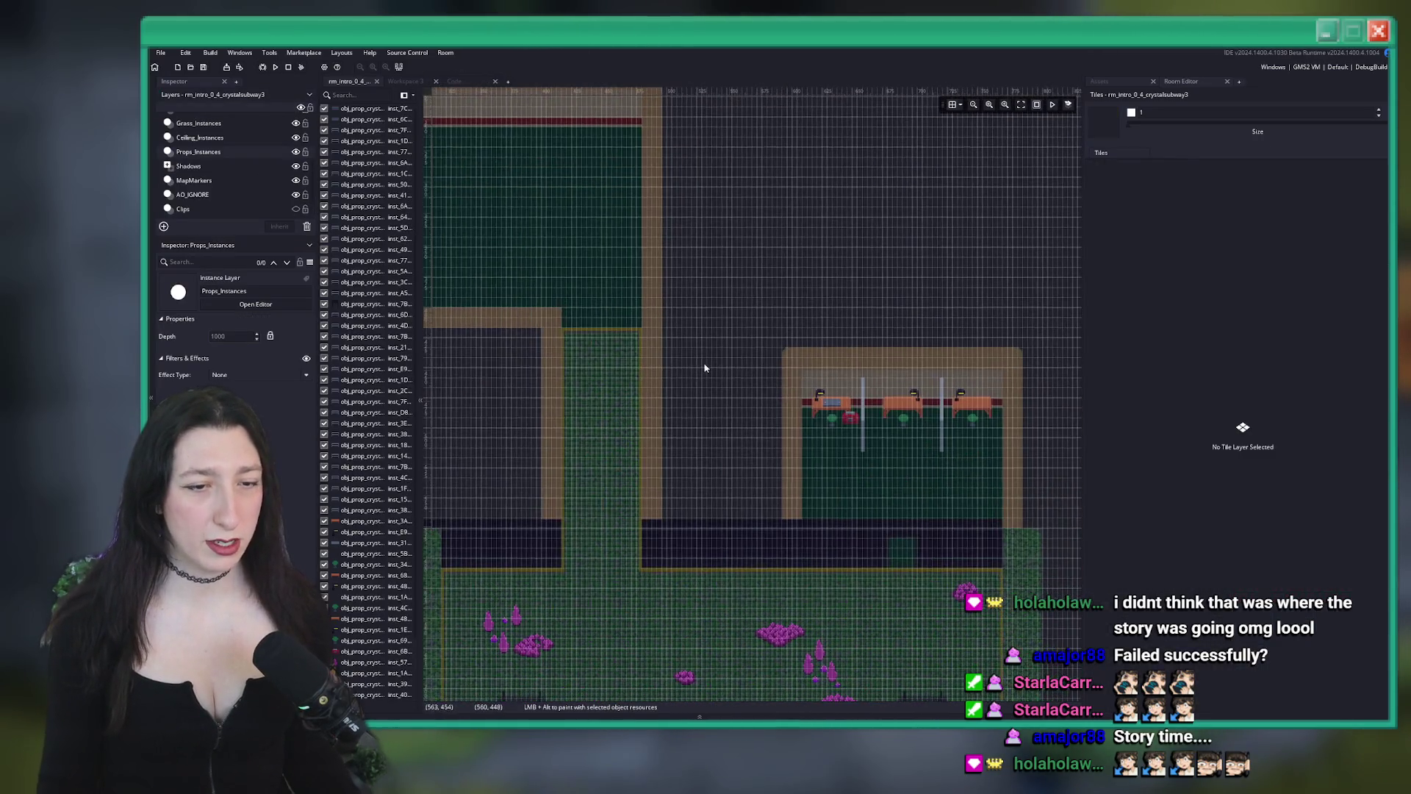
Search the Asset Browser for 'hidden' and select obj_hidden_area
scroll(731, 375, left, 2)
click(1101, 81)
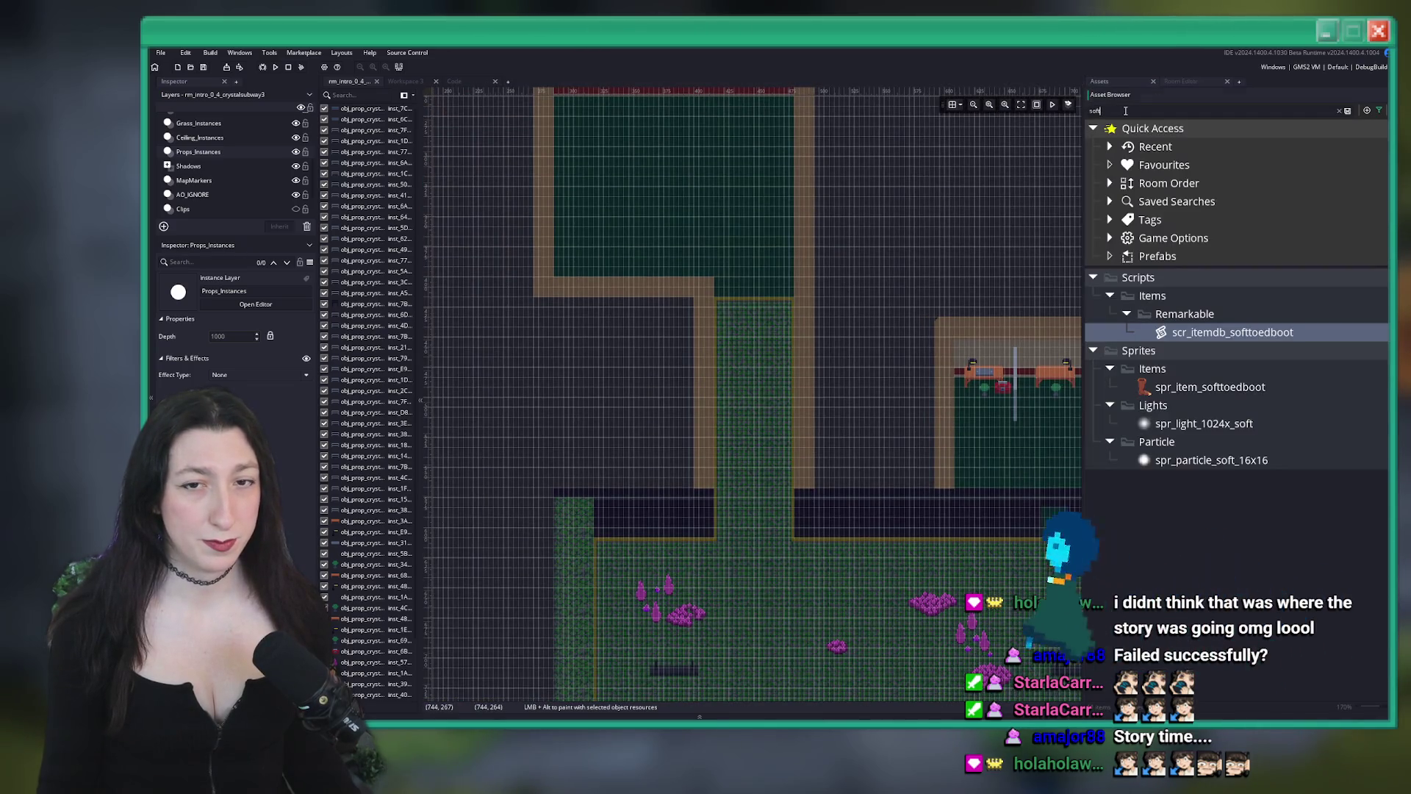
text(hidden)
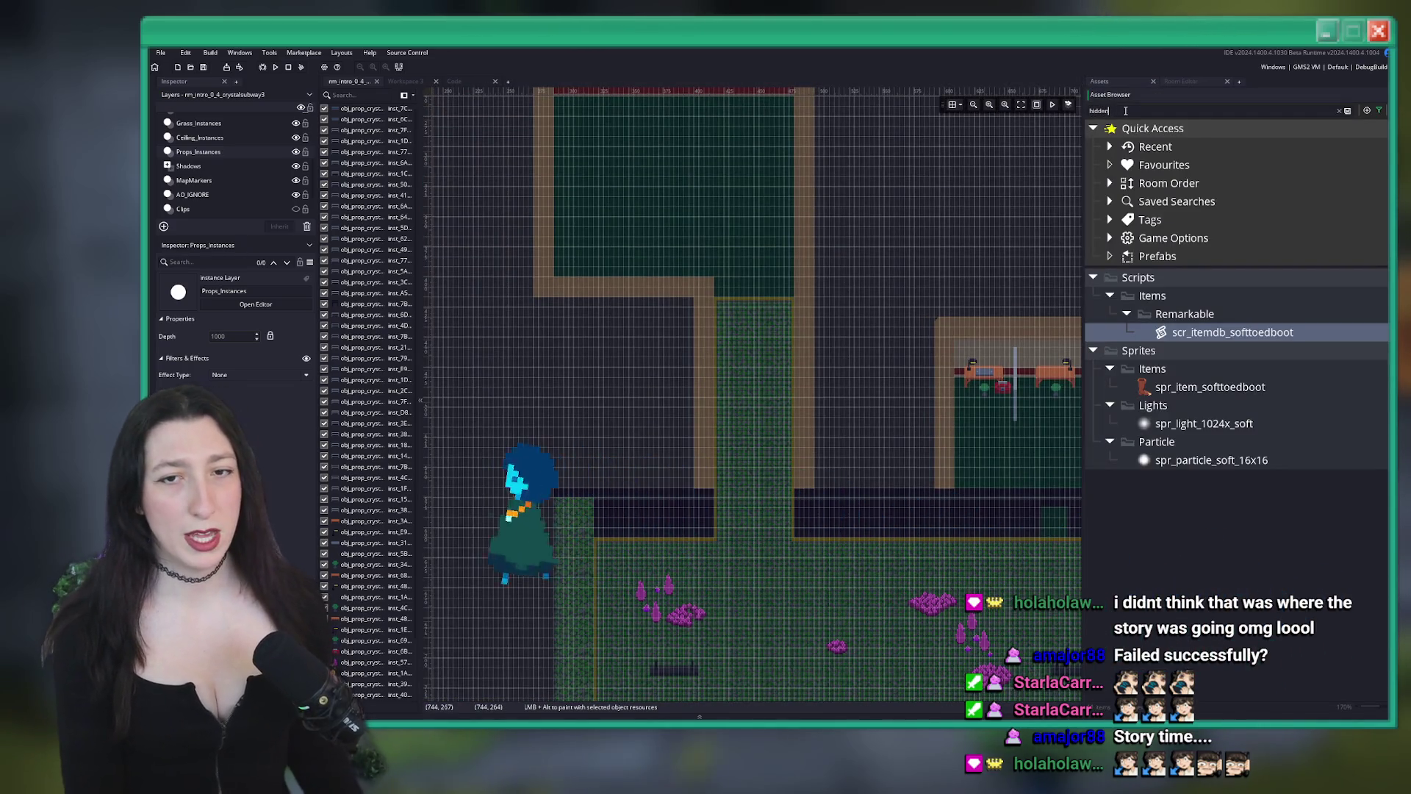
click(1246, 349)
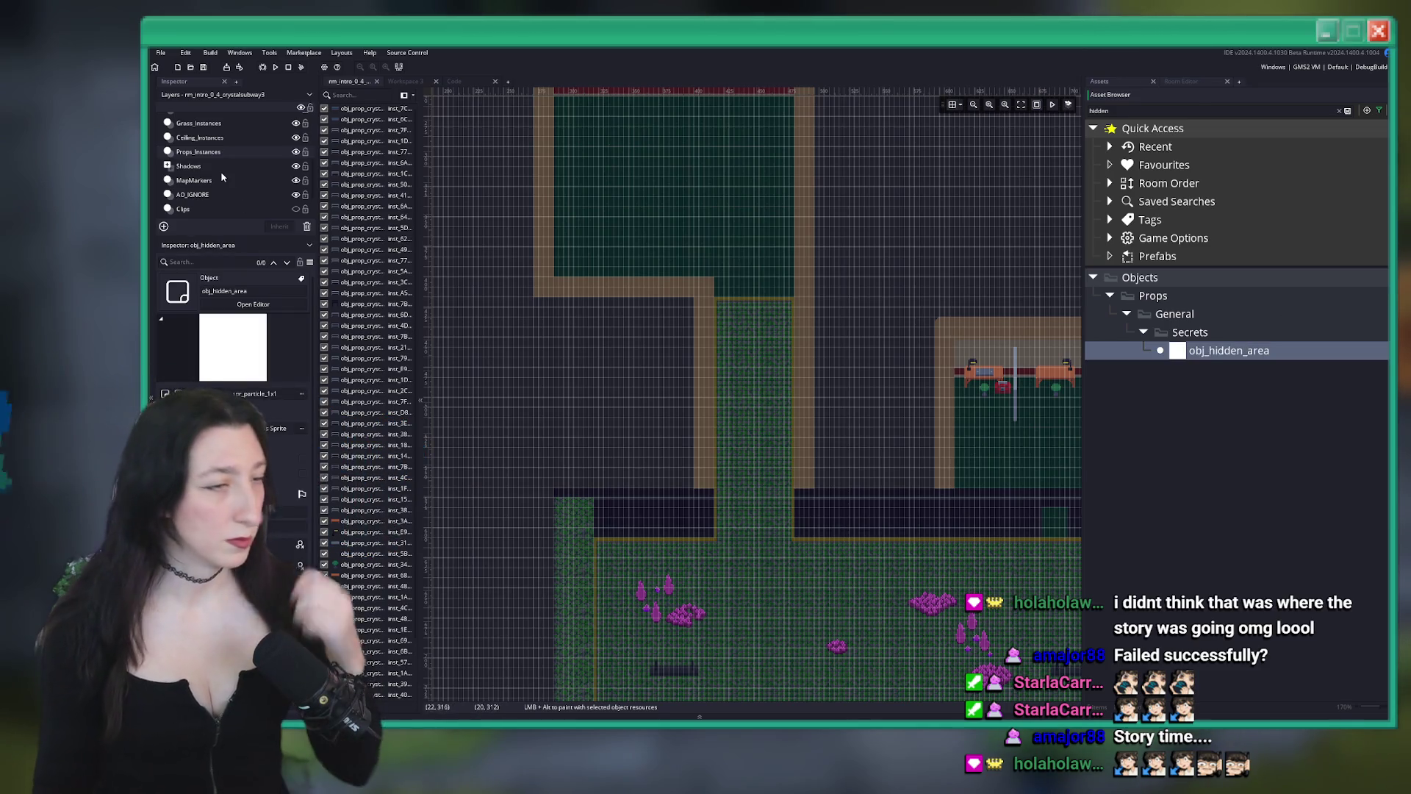
scroll(197, 167, up, 2)
scroll(197, 166, down, 5)
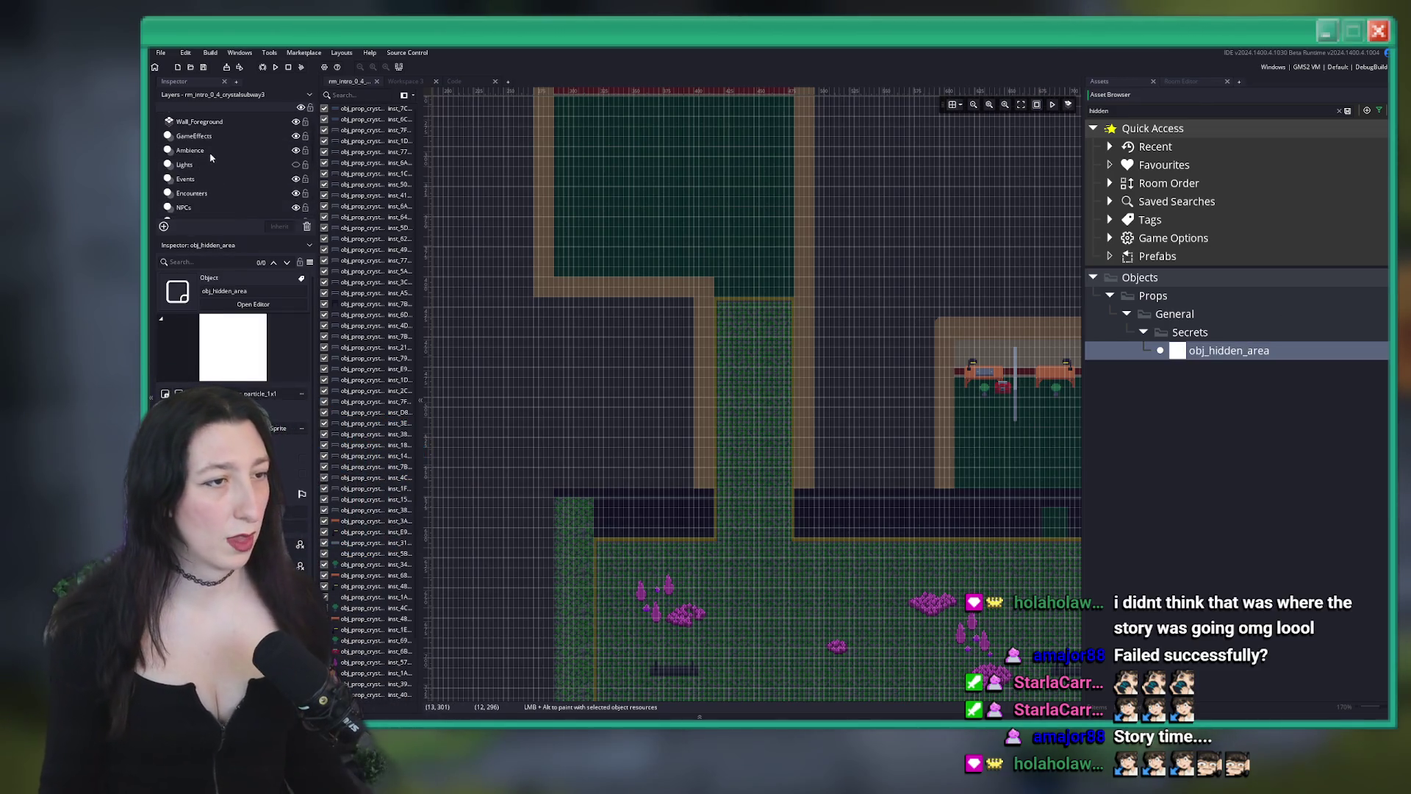
Place an obj_hidden_area instance on the MapMarkers layer and stretch it over the upper corridor
click(214, 141)
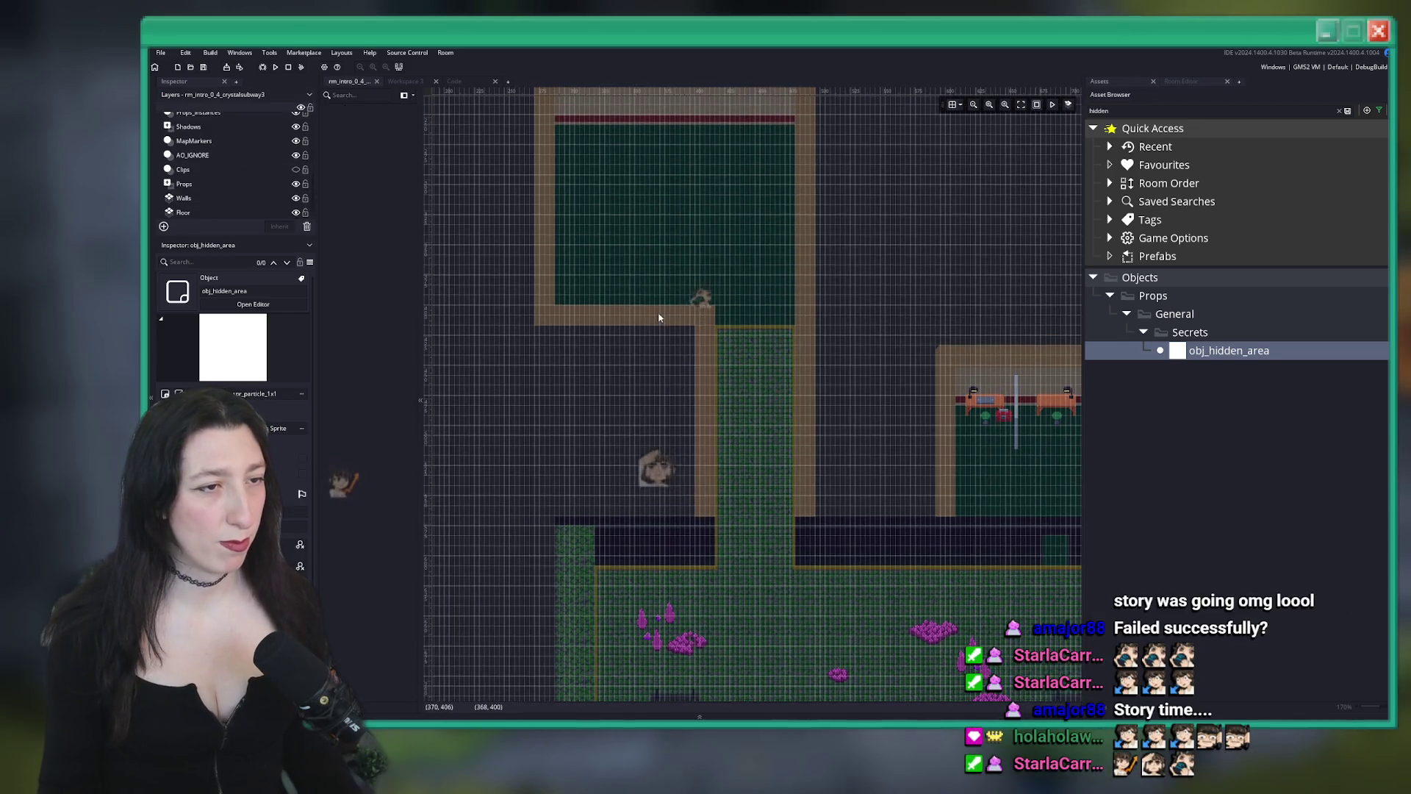
scroll(625, 202, up, 2)
scroll(626, 201, down, 2)
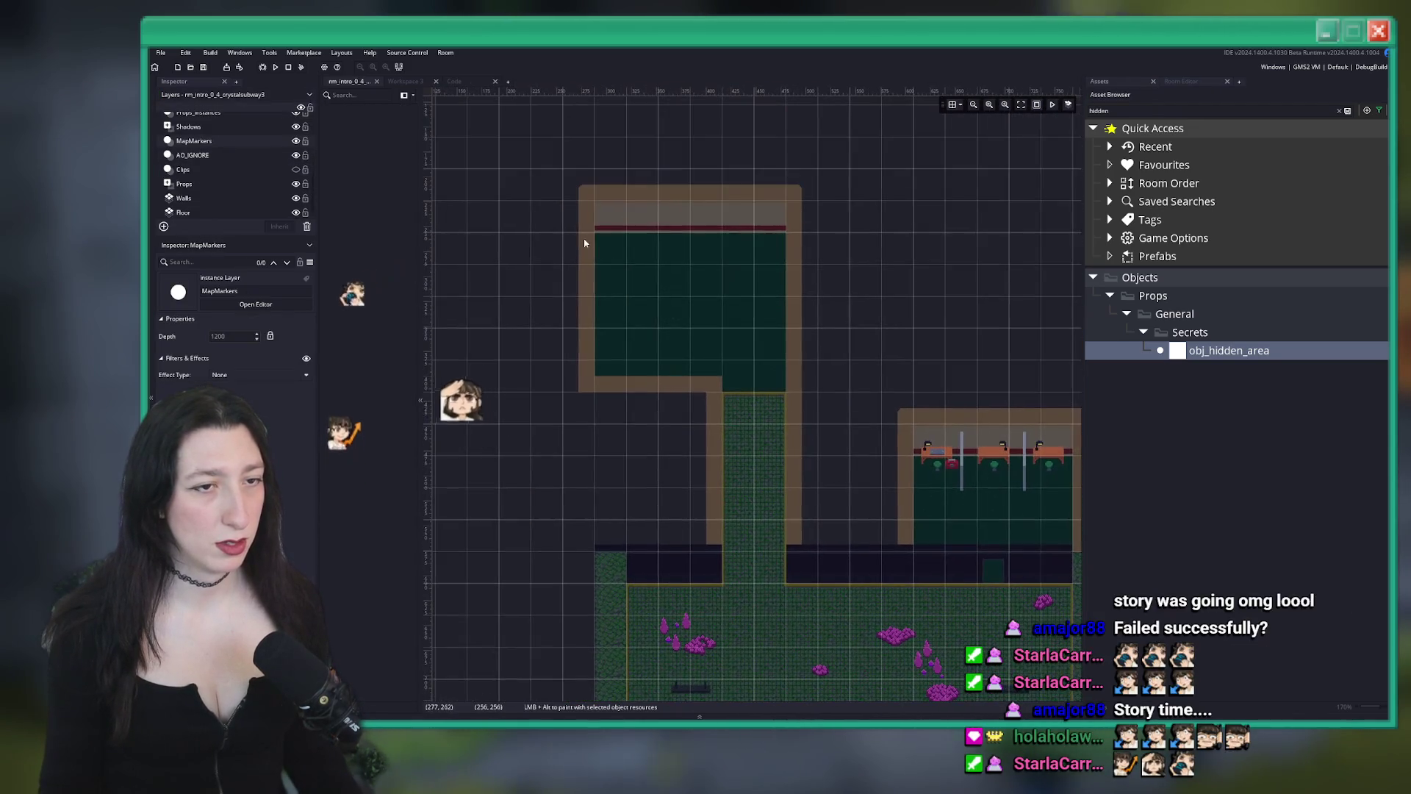
alt+click(532, 169)
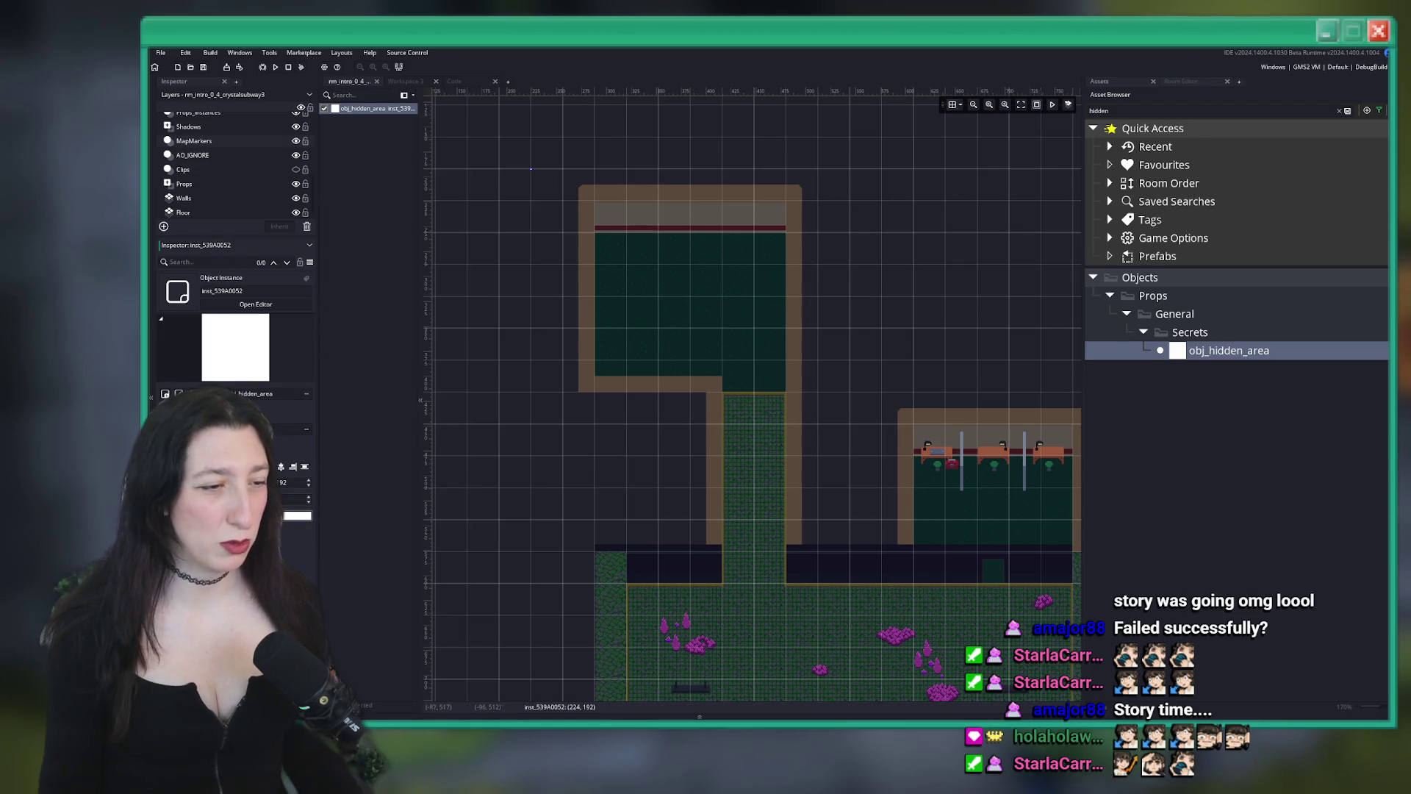
click(367, 108)
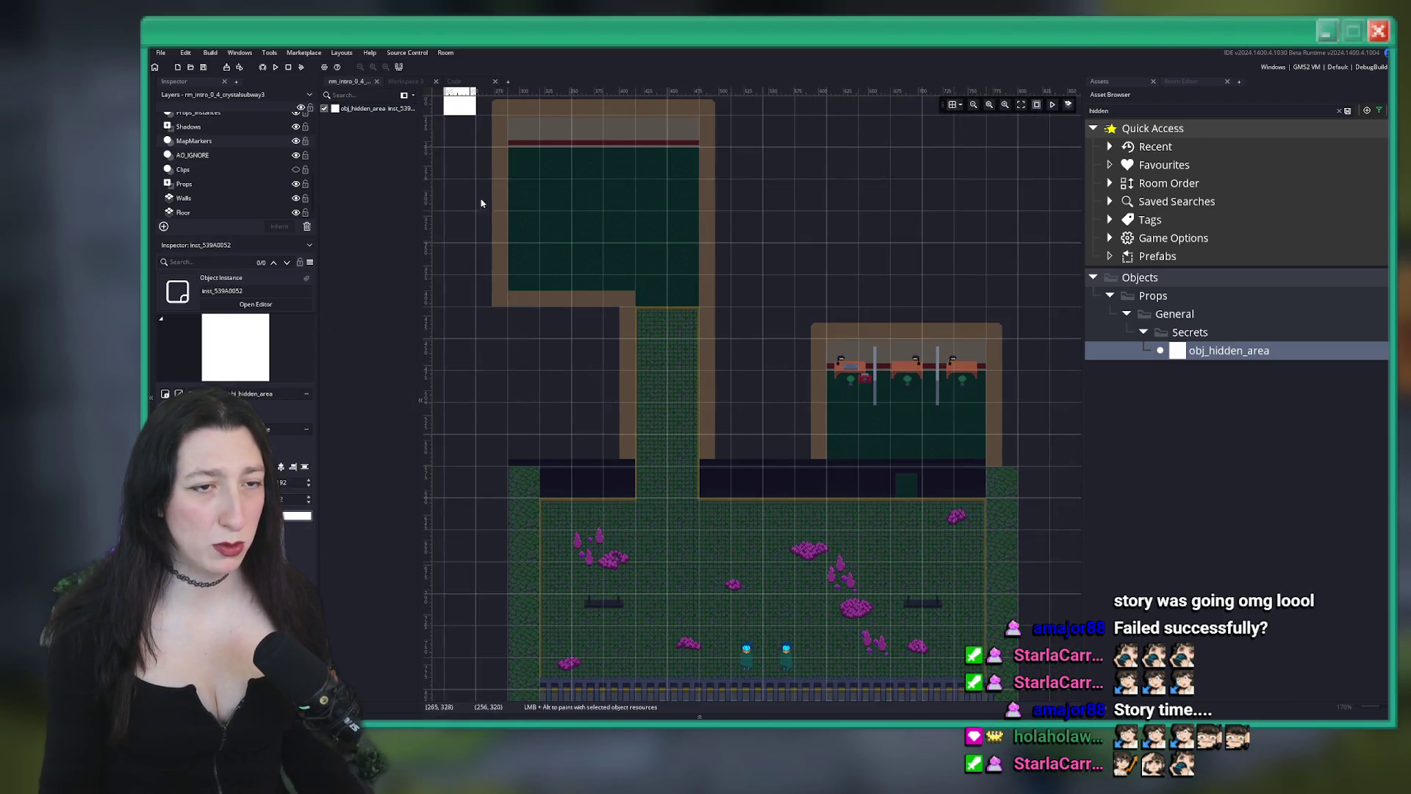
mouse_move(476, 116)
mouse_down()
mouse_move(761, 464)
mouse_move(757, 421)
mouse_move(759, 435)
mouse_move(732, 435)
mouse_move(725, 465)
mouse_move(762, 465)
mouse_up()
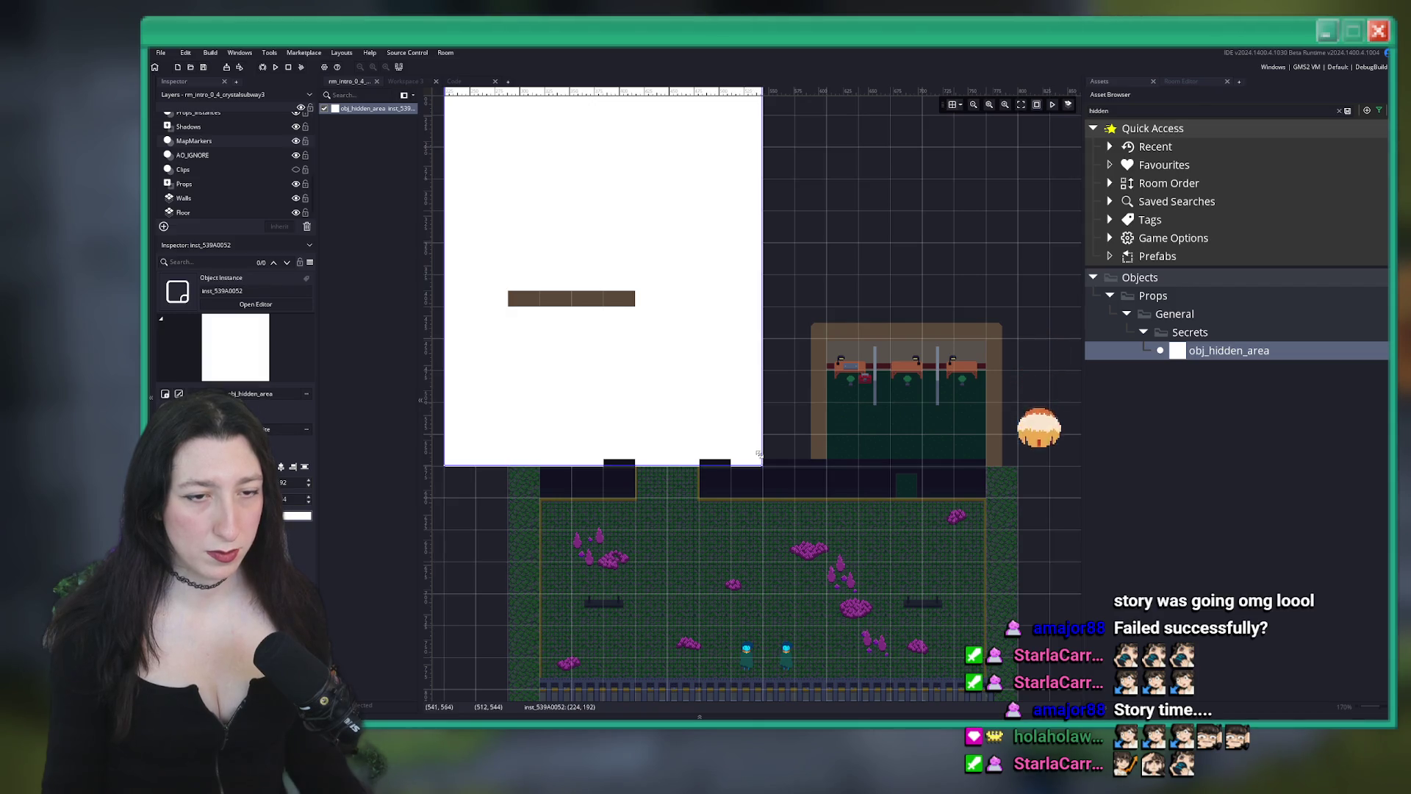
Hide the MapMarkers layer, deselect the hidden area, run a test build and view obj_hidden_area
click(296, 141)
click(826, 247)
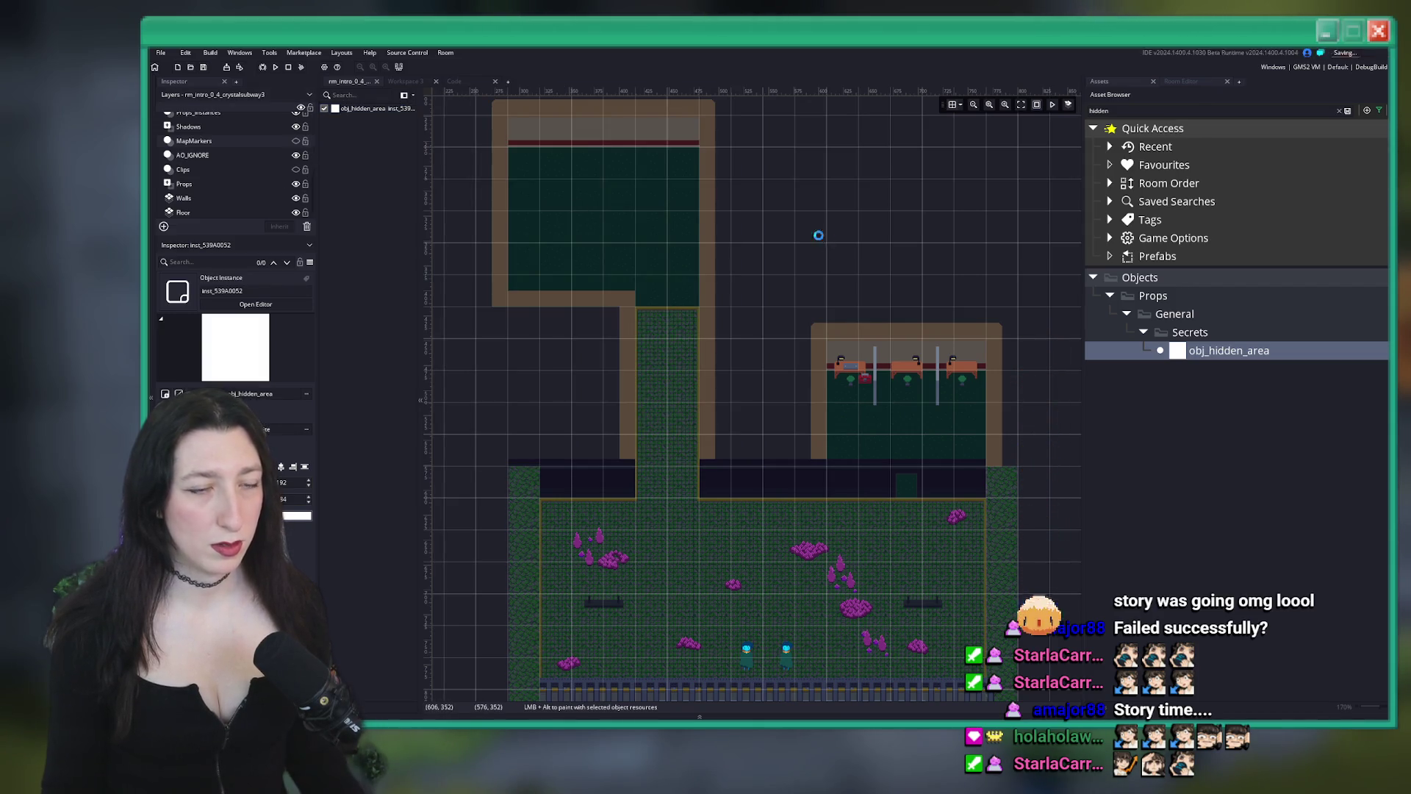
click(353, 82)
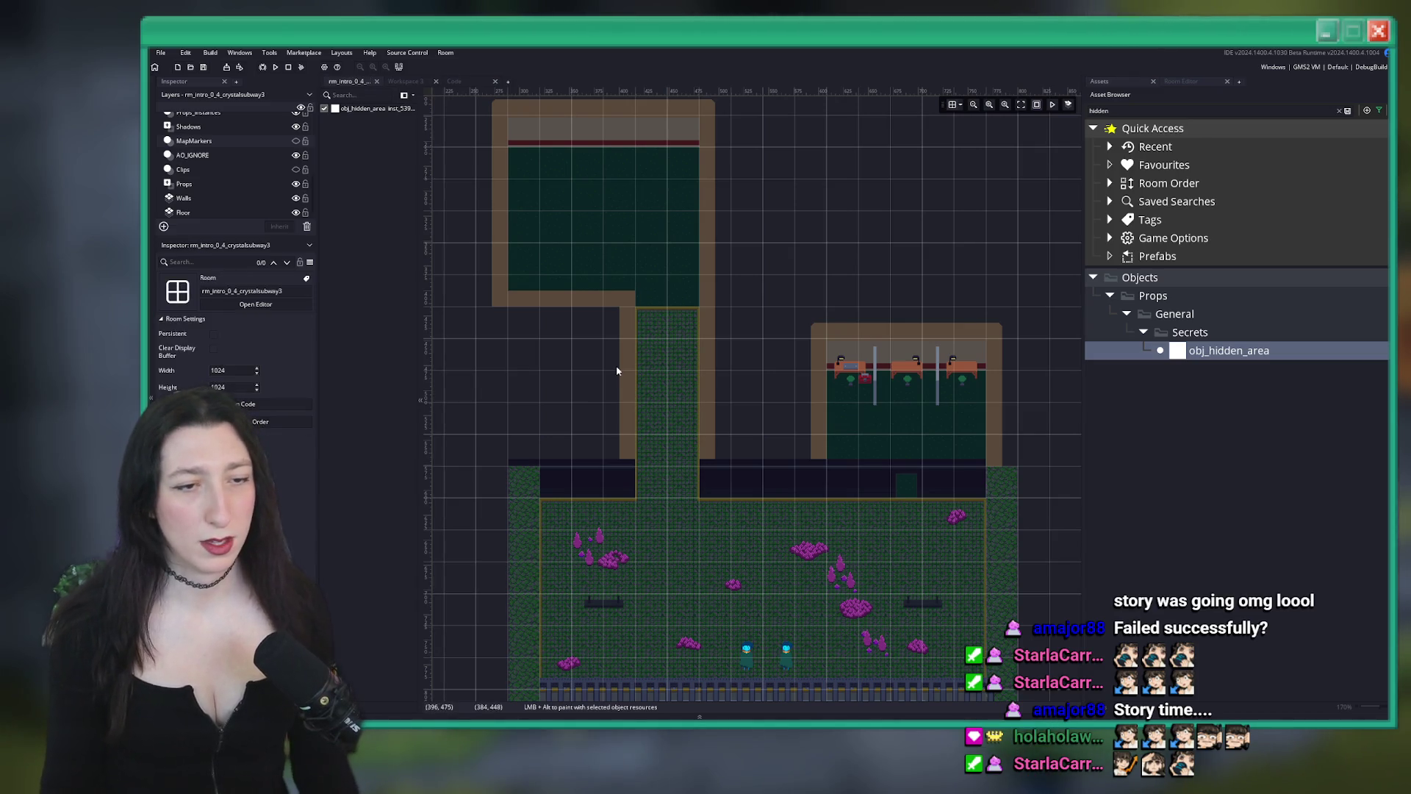
key(F5)
double_click(1282, 351)
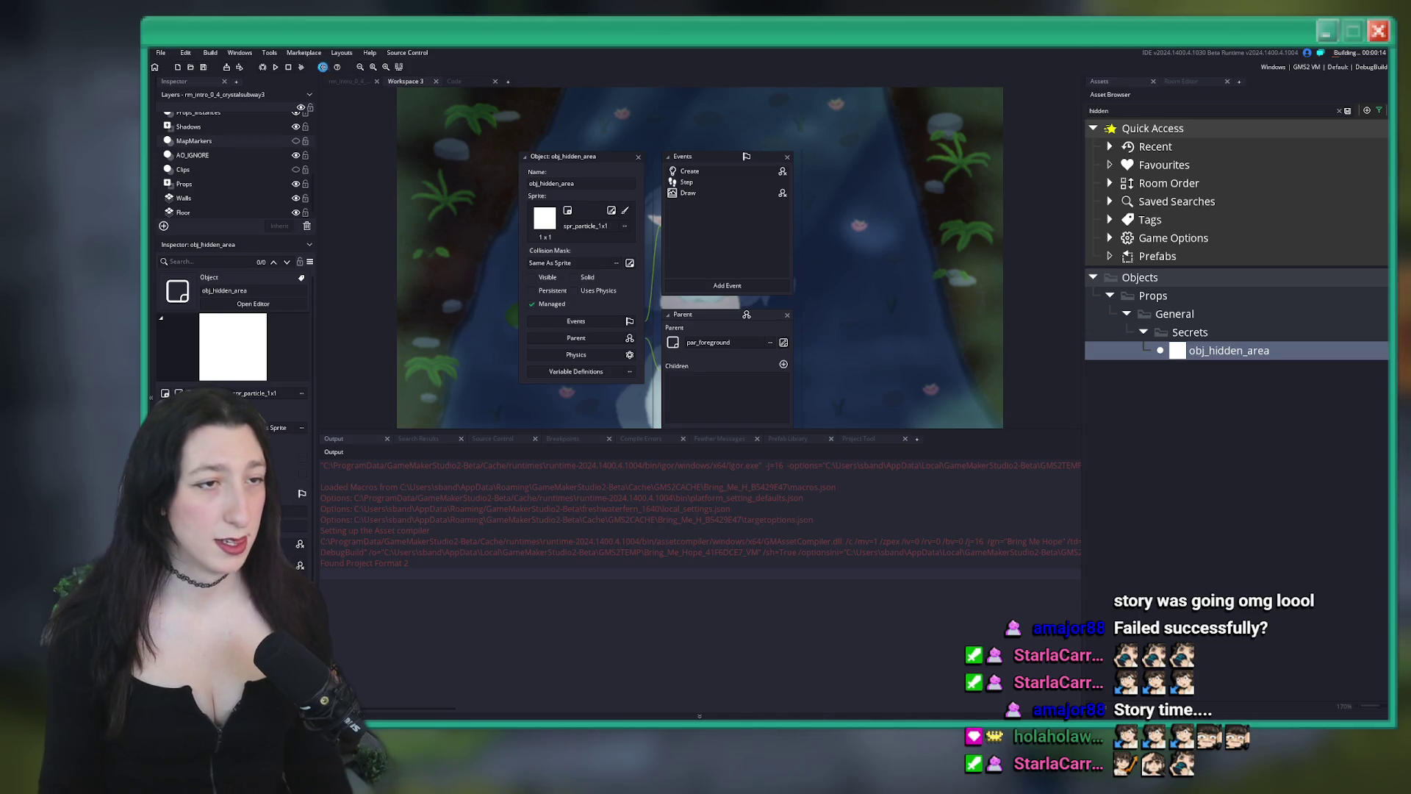
Stop the test build, make MapMarkers visible in the room, and select the hidden area instance
click(290, 67)
click(354, 83)
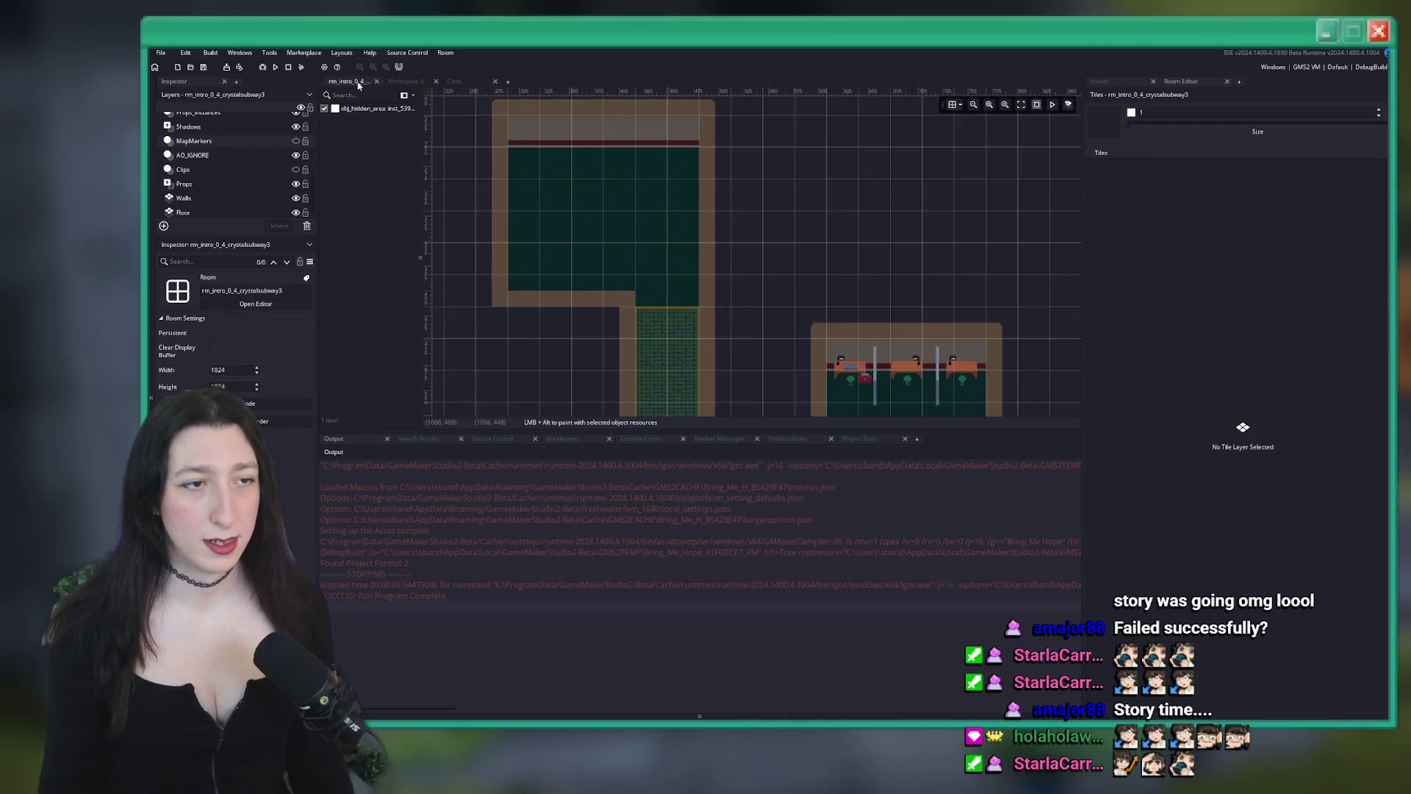
click(244, 157)
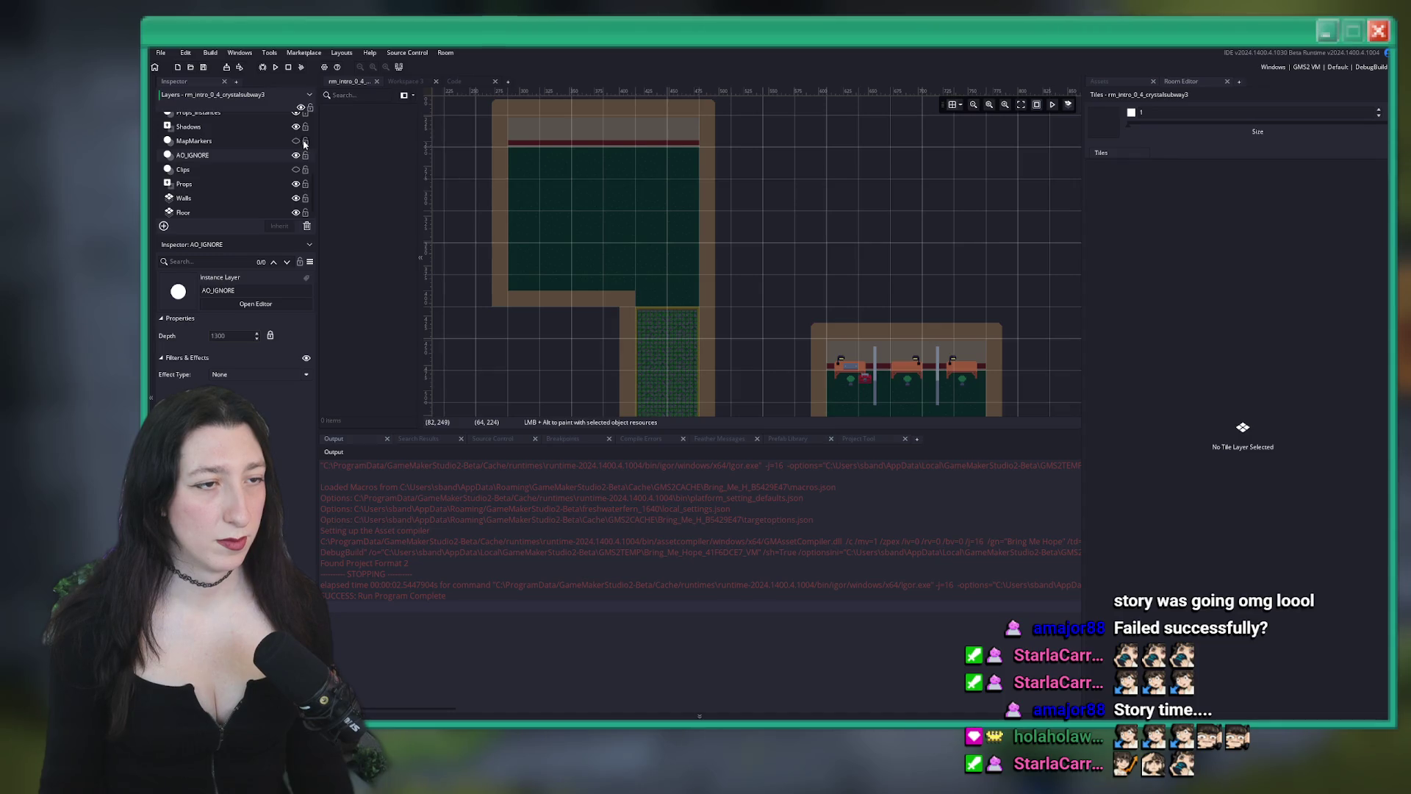
click(296, 142)
click(544, 214)
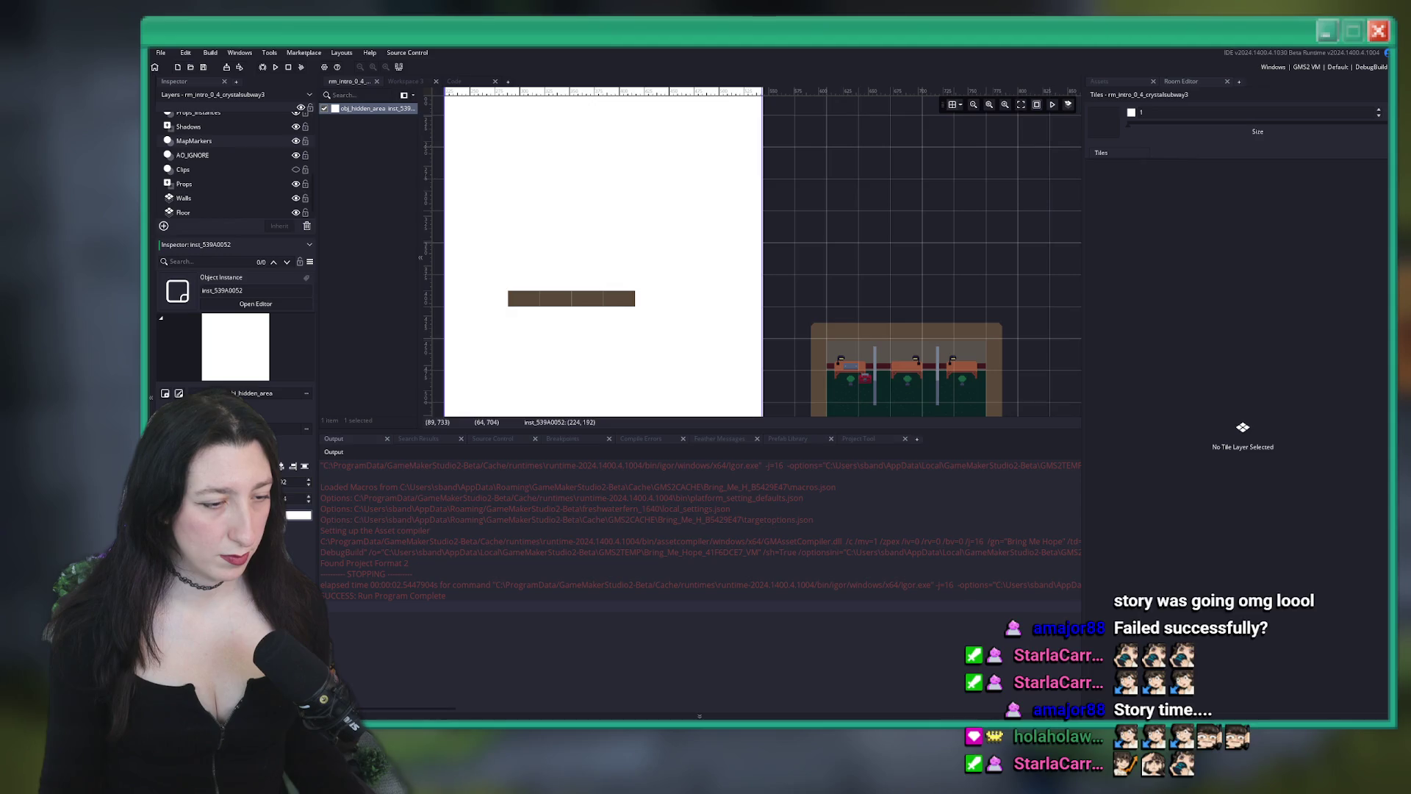
Change the instance's progress entry to Secret0_rm_intro_0_4_crystalsubway3 and search the project for it
drag(318, 625, 441, 626)
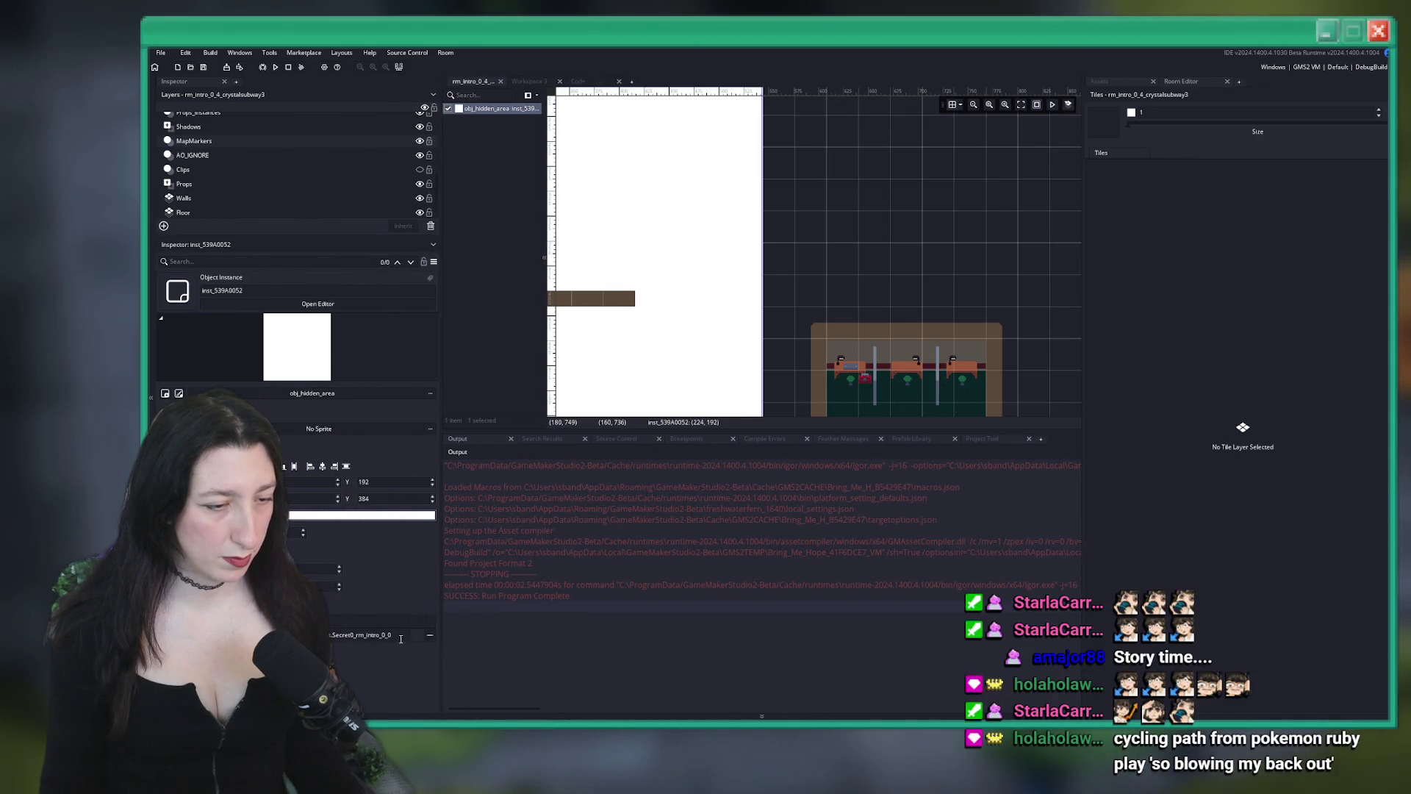
key(Right)
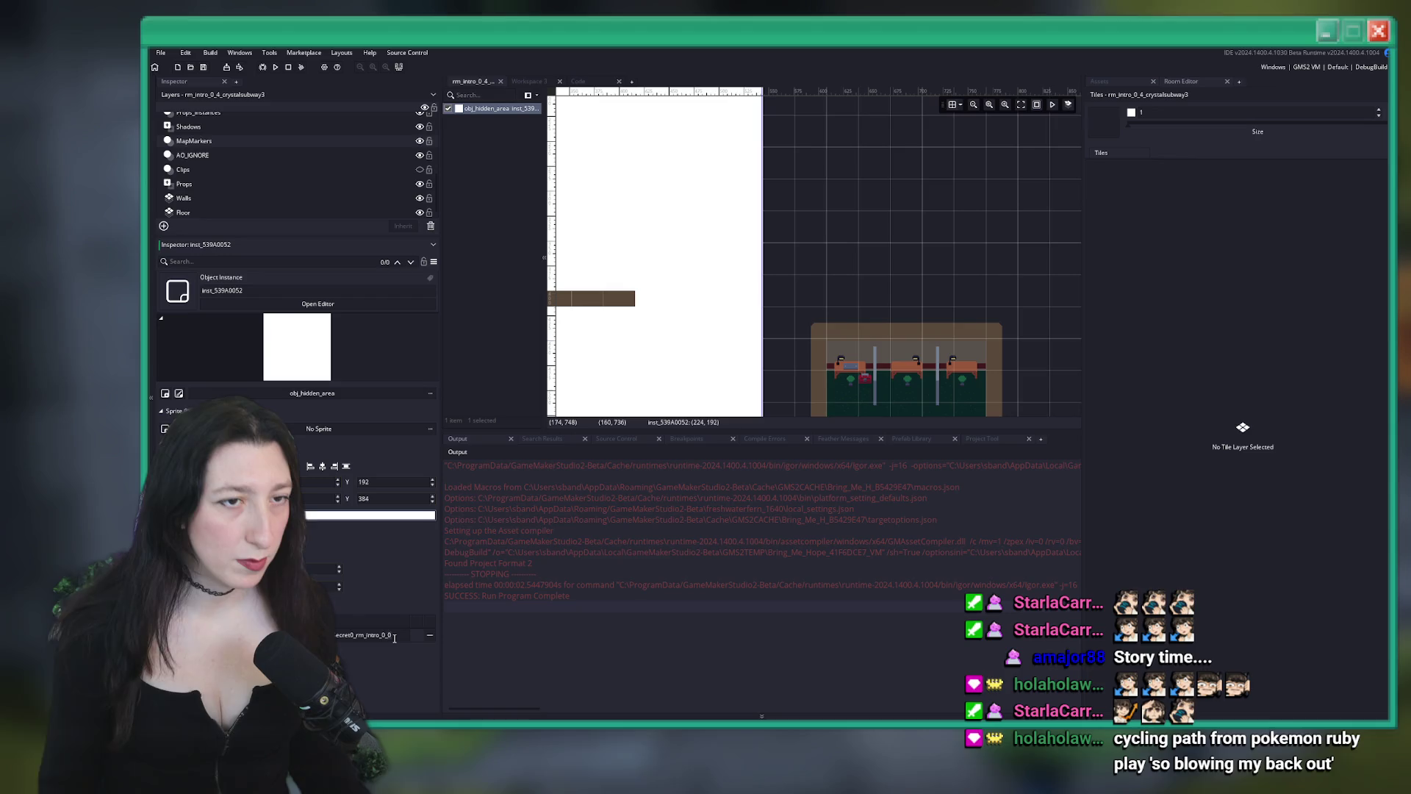
key(BackSpace)
text(4)
key(BackSpace)
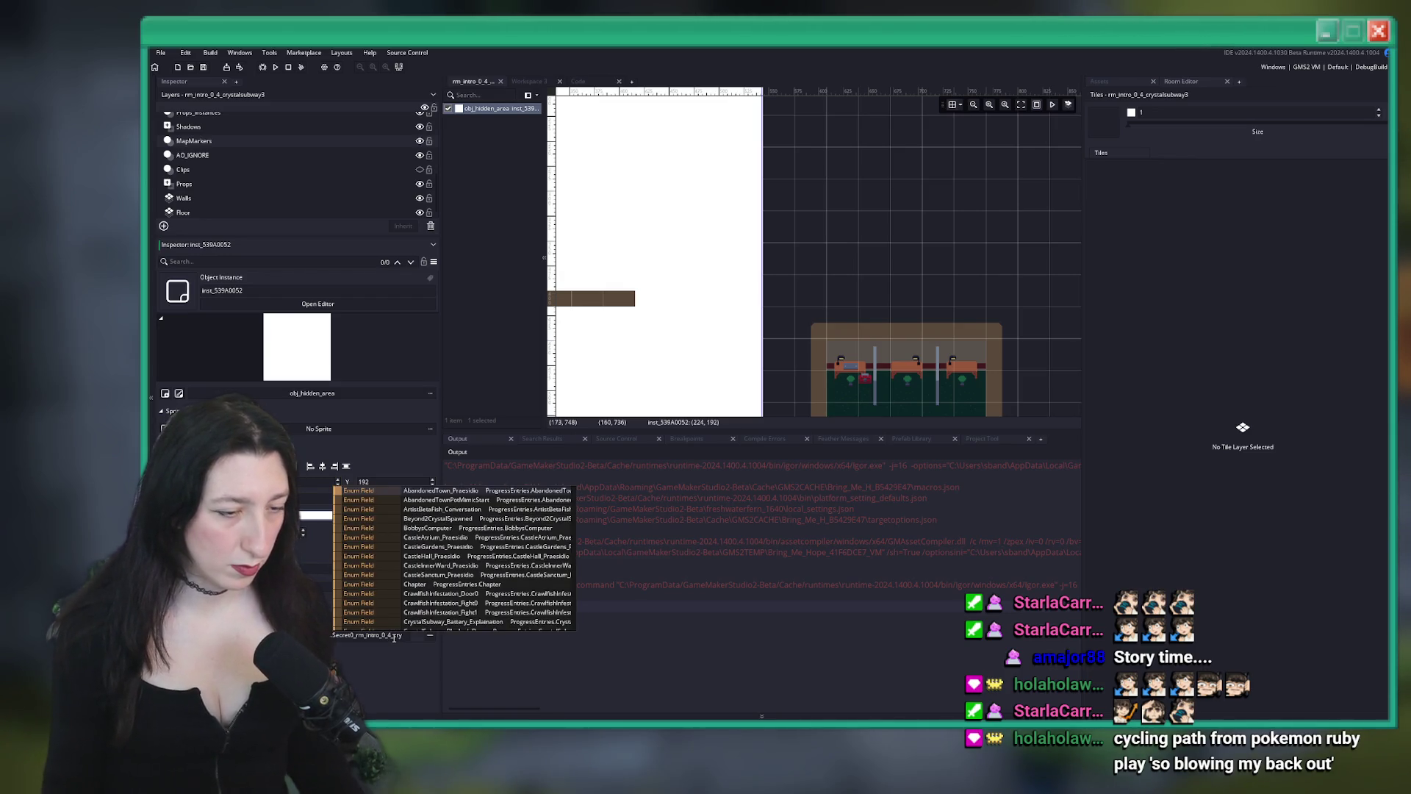
text(stalsubway)
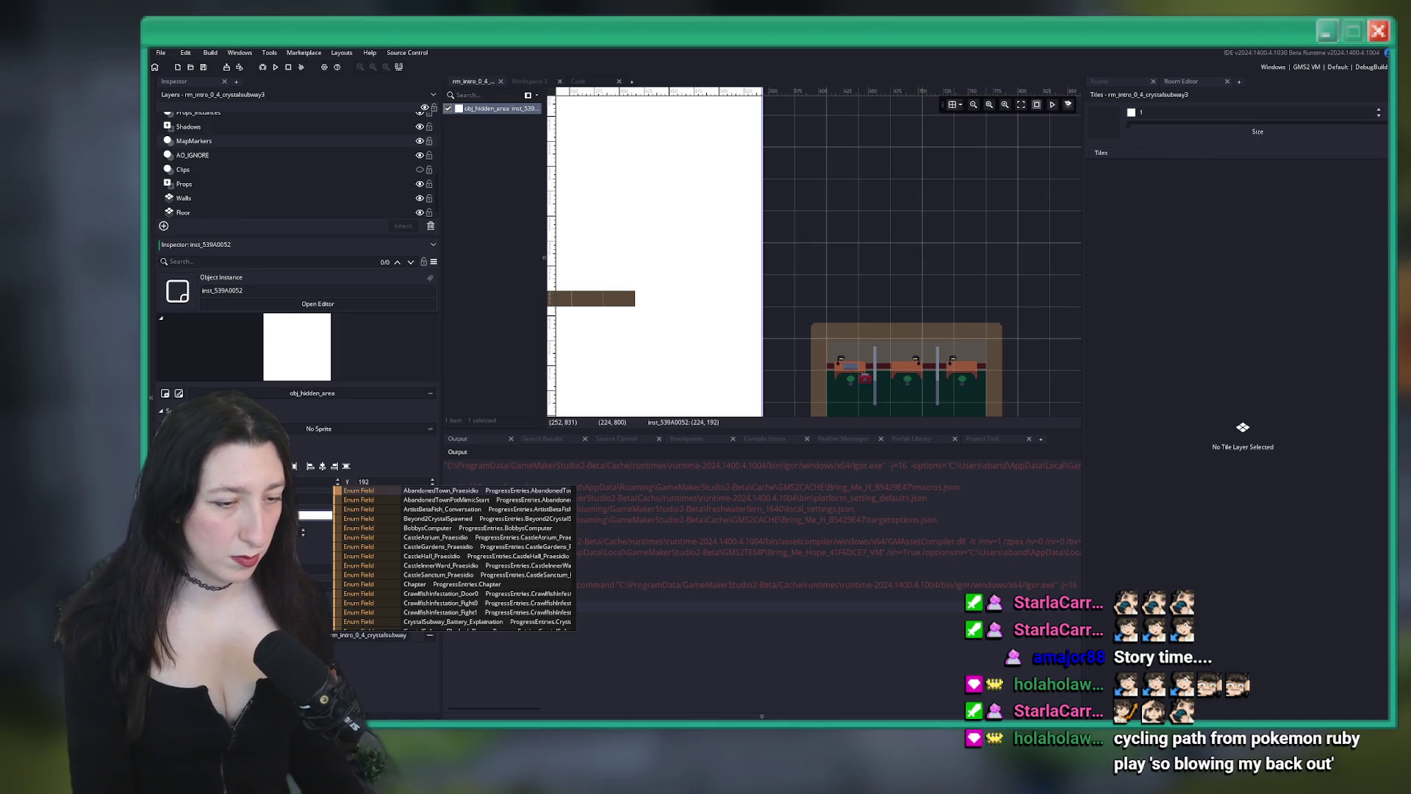
text(3)
key(ctrl+shift+f)
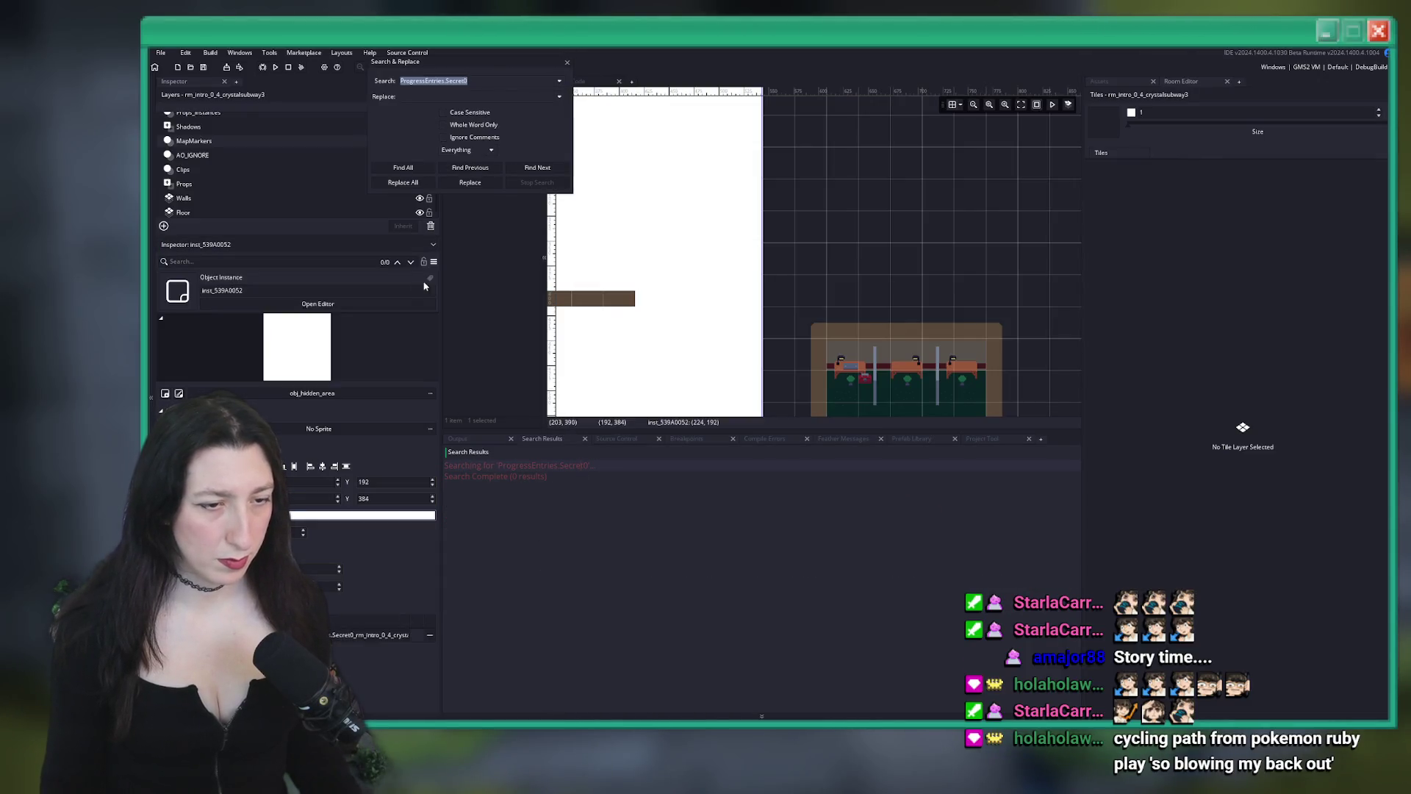
Narrow the search to Secret0 and open enum_progress at that entry
click(447, 81)
key(shift+Home)
key(BackSpace)
key(Return)
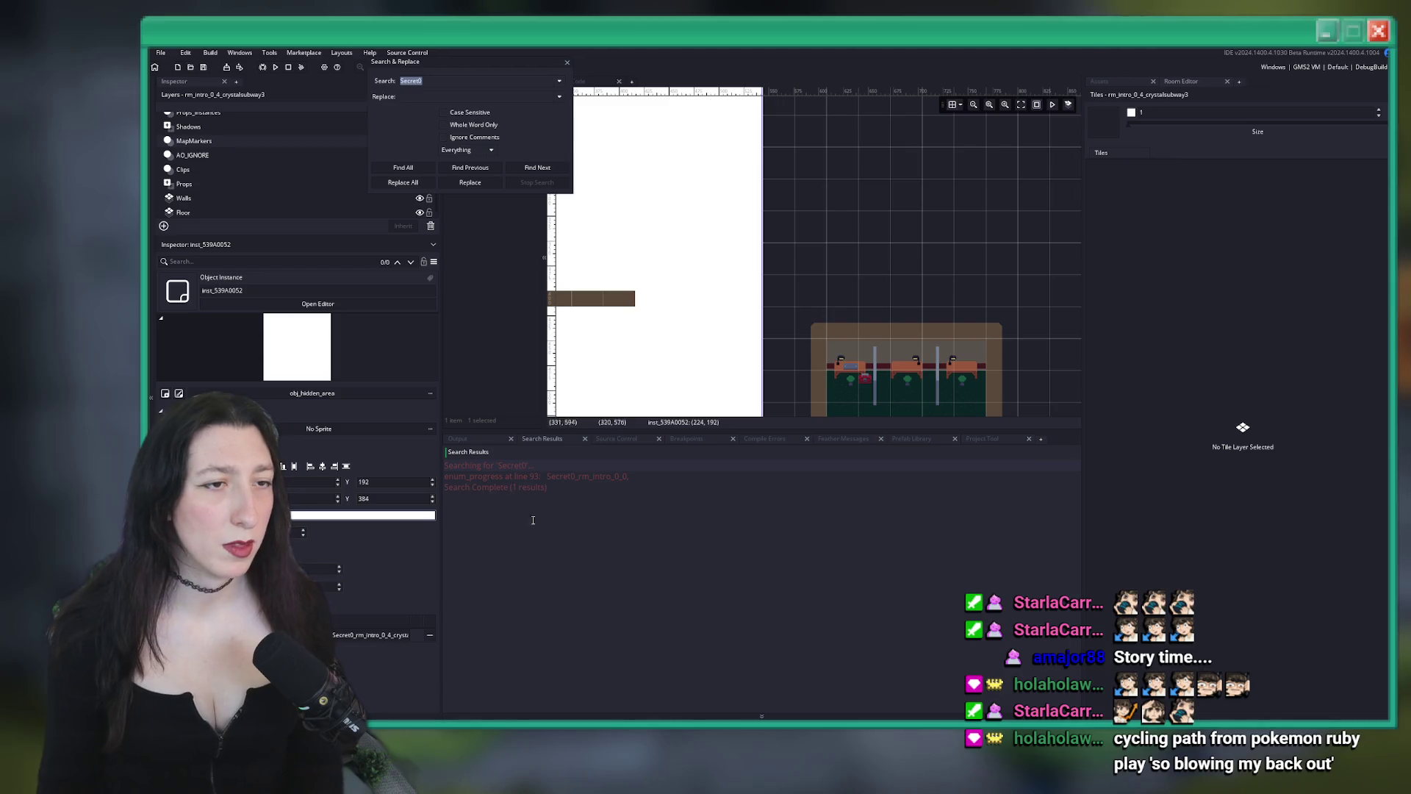
double_click(565, 477)
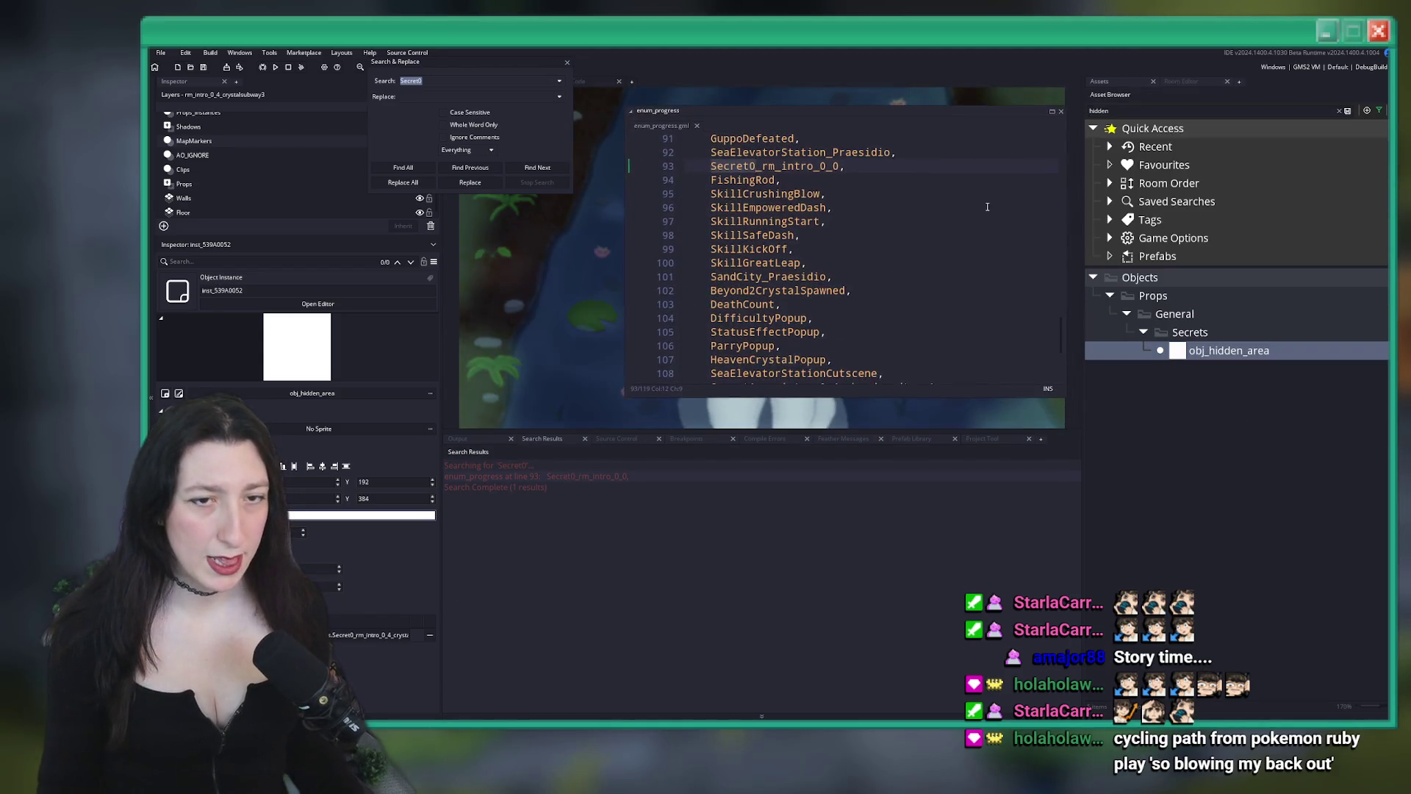
Find the Secret entries and duplicate the Secret2 line as a new Secret3 entry
key(ctrl+f)
text(Secr)
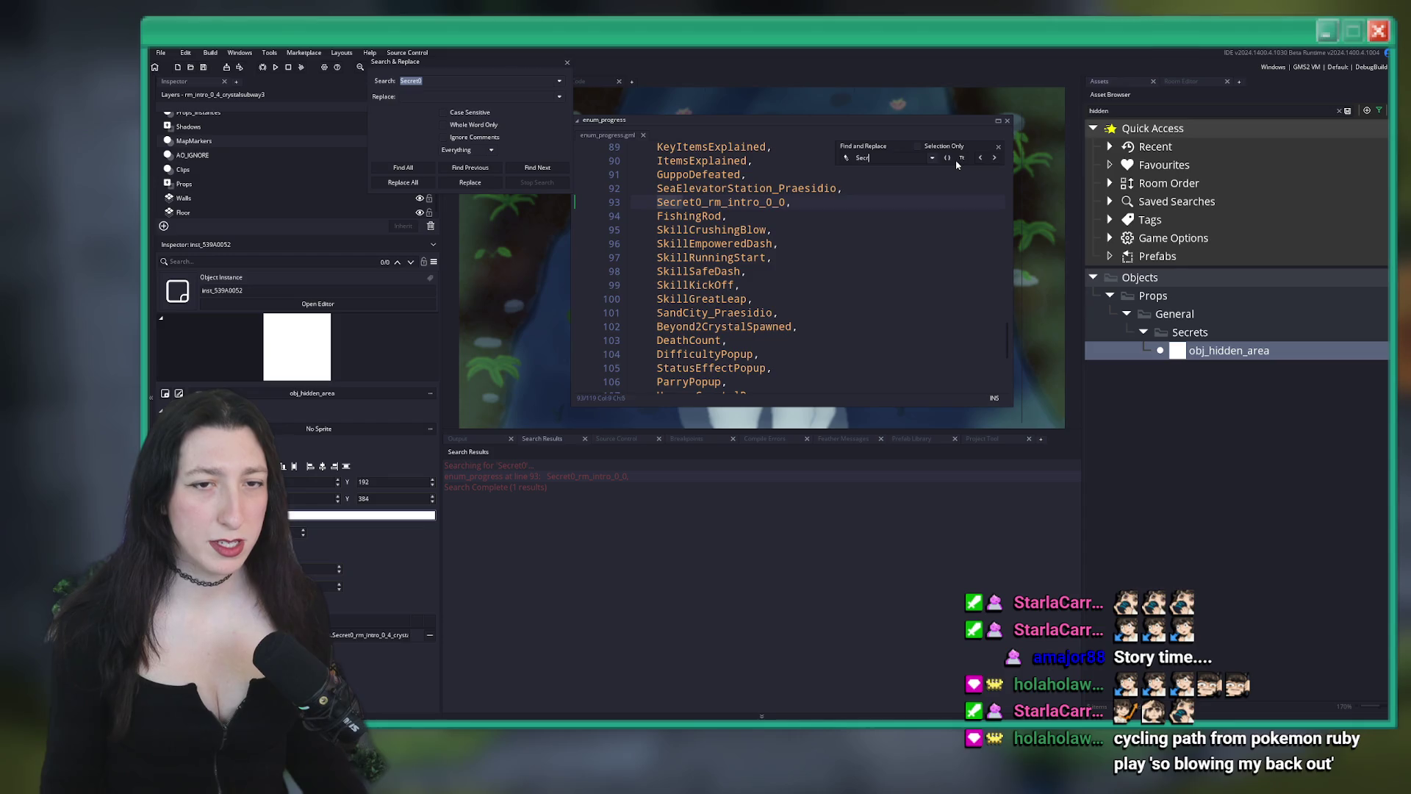
click(994, 157)
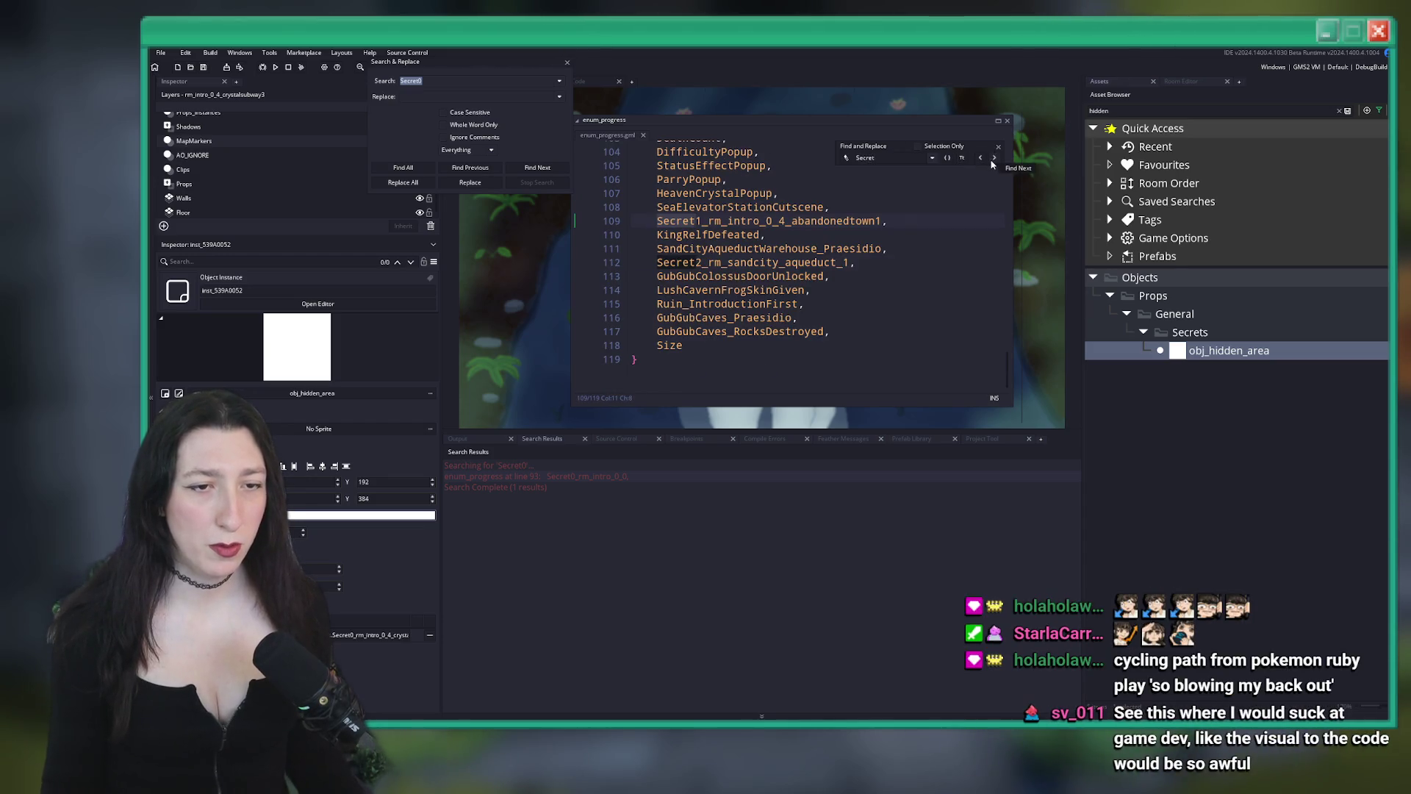
click(994, 157)
key(End)
key(ctrl+d)
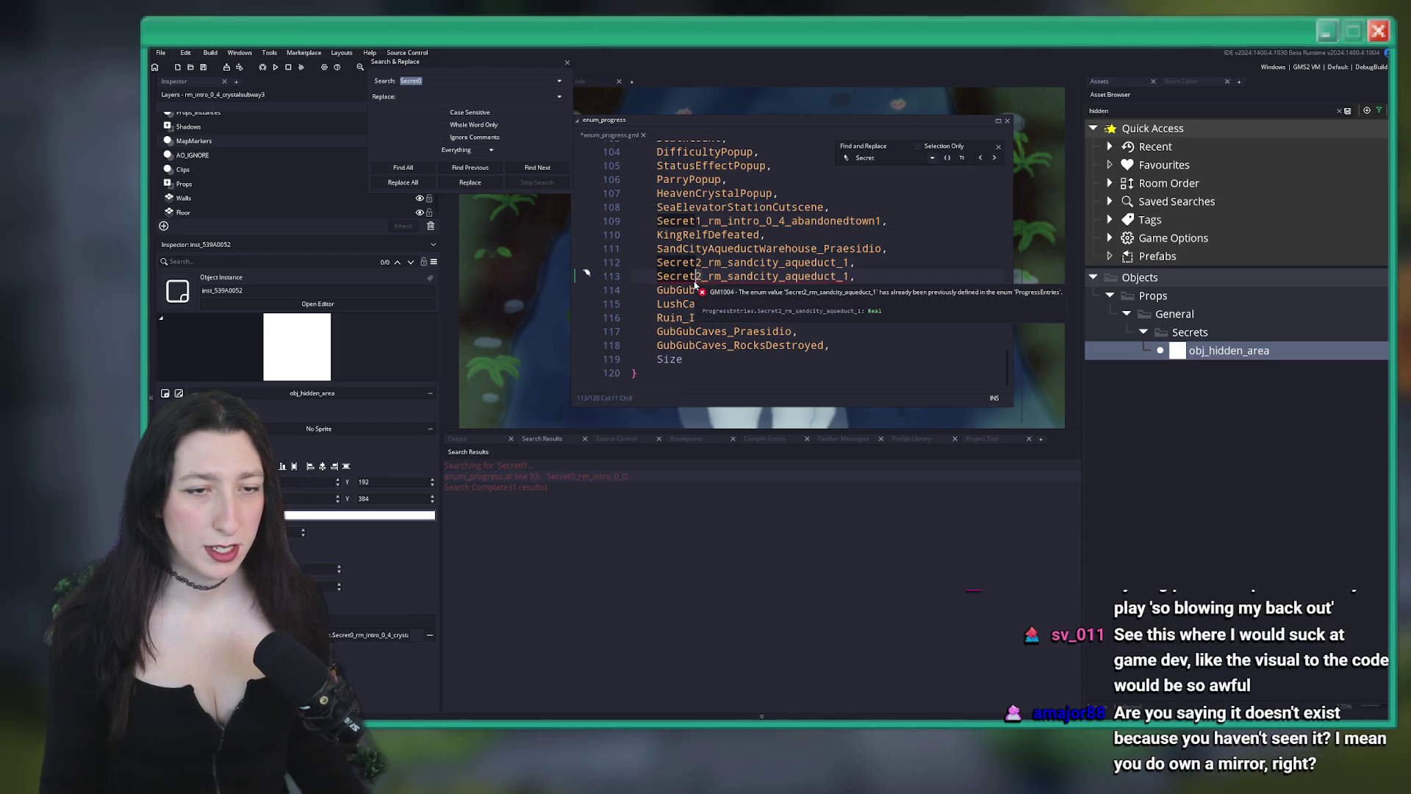
text(3)
Name it Secret3_rm_intro_0_4_crystalsubway3, close the search panels, and commit it to the instance
double_click(811, 276)
key(ctrl+v)
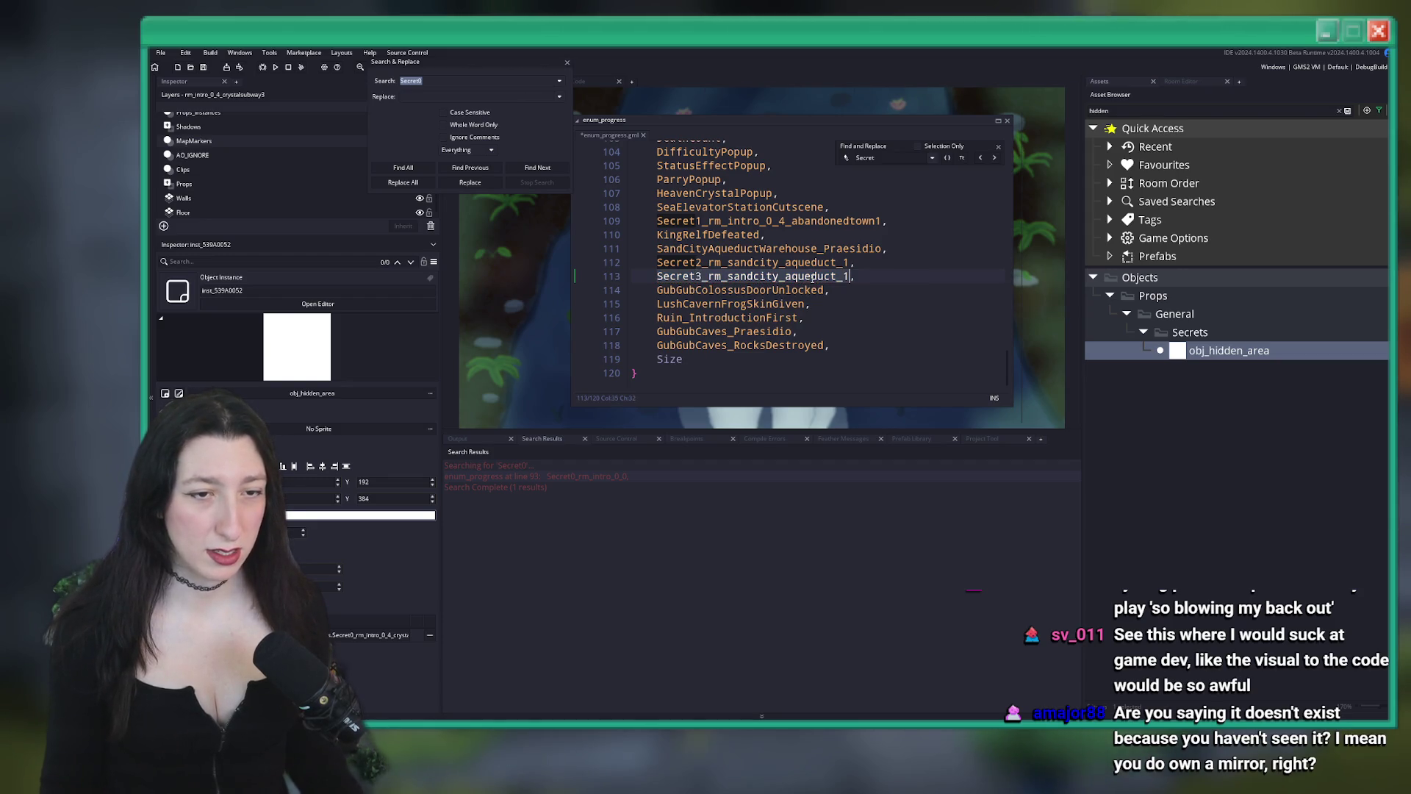
key(ctrl+z)
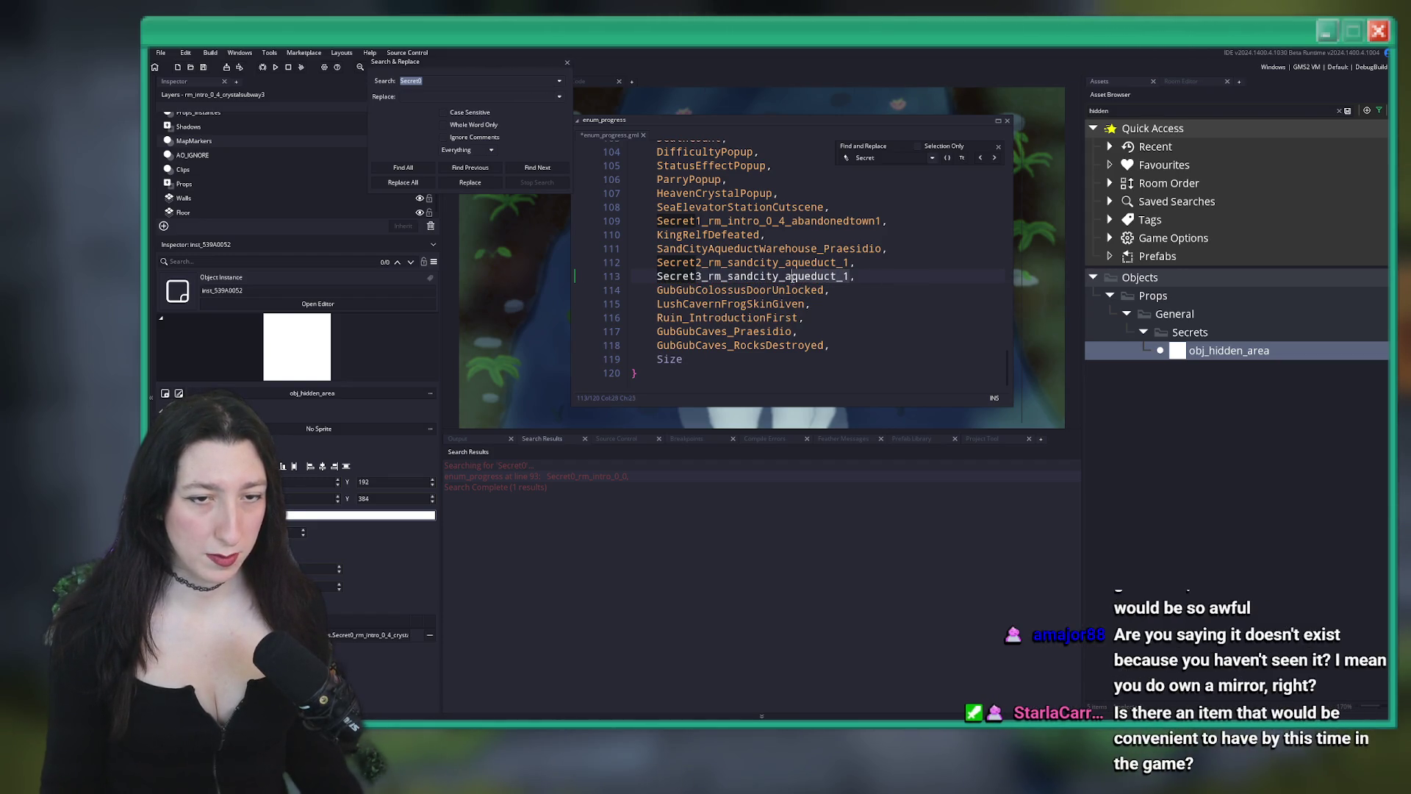
key(ctrl+shift+Right)
key(ctrl+v)
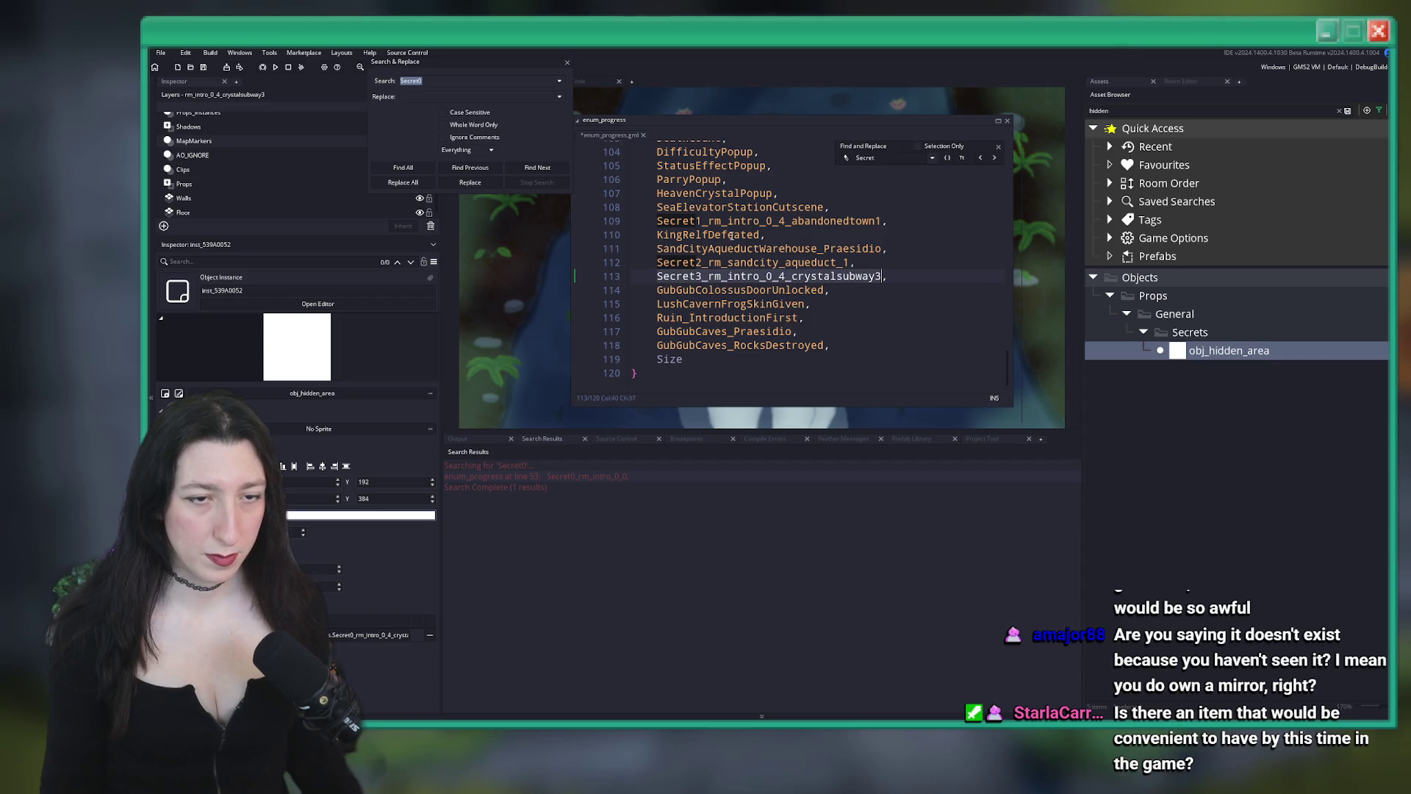
click(989, 143)
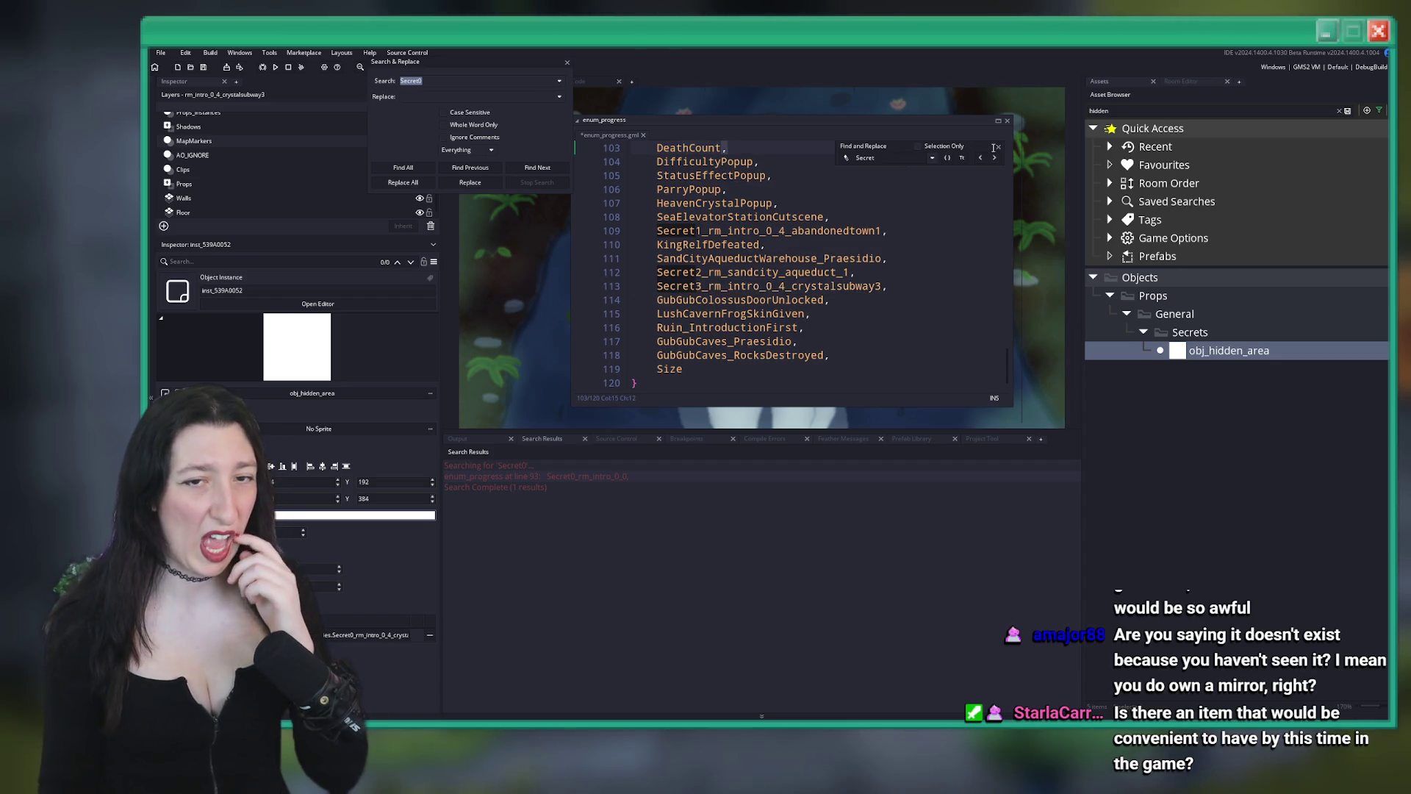
click(999, 147)
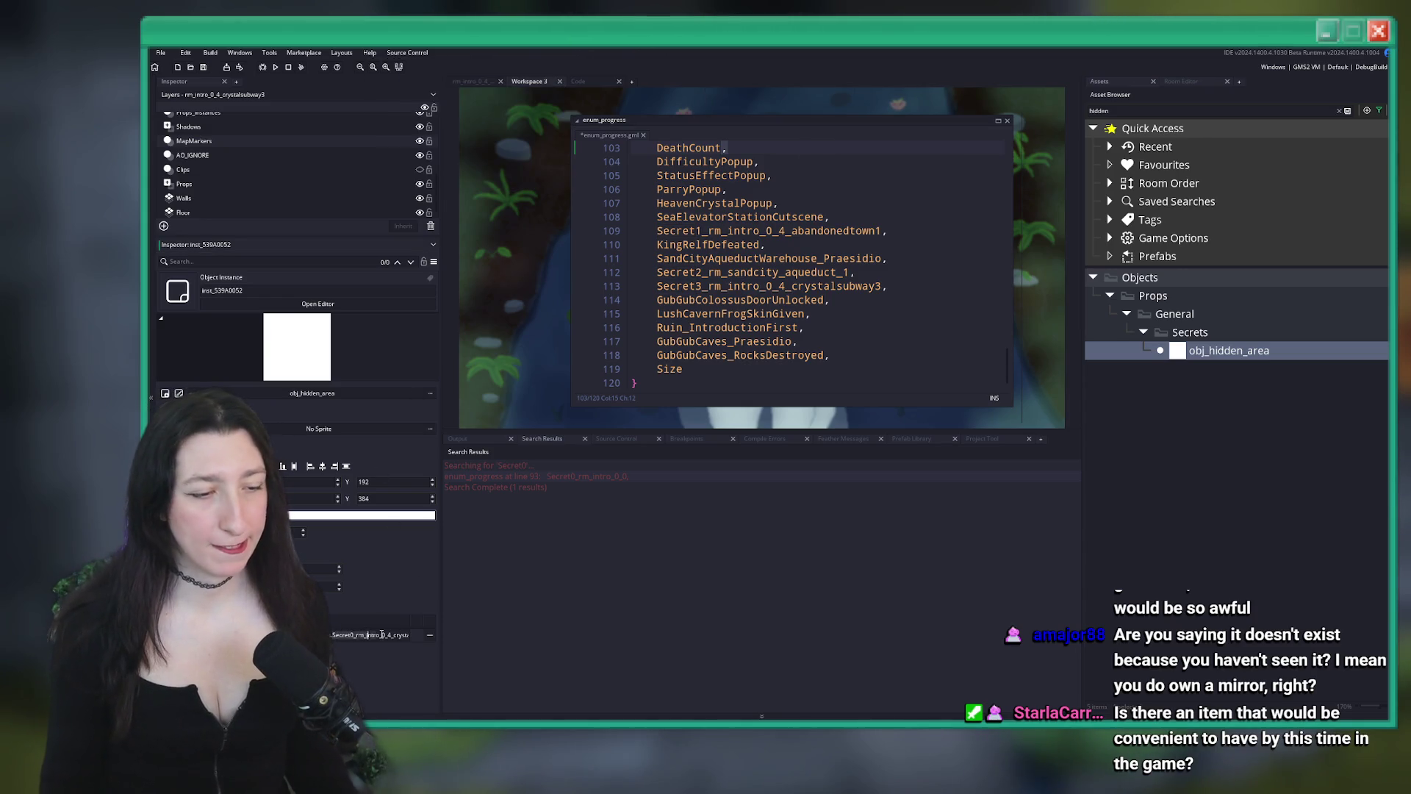
key(Return)
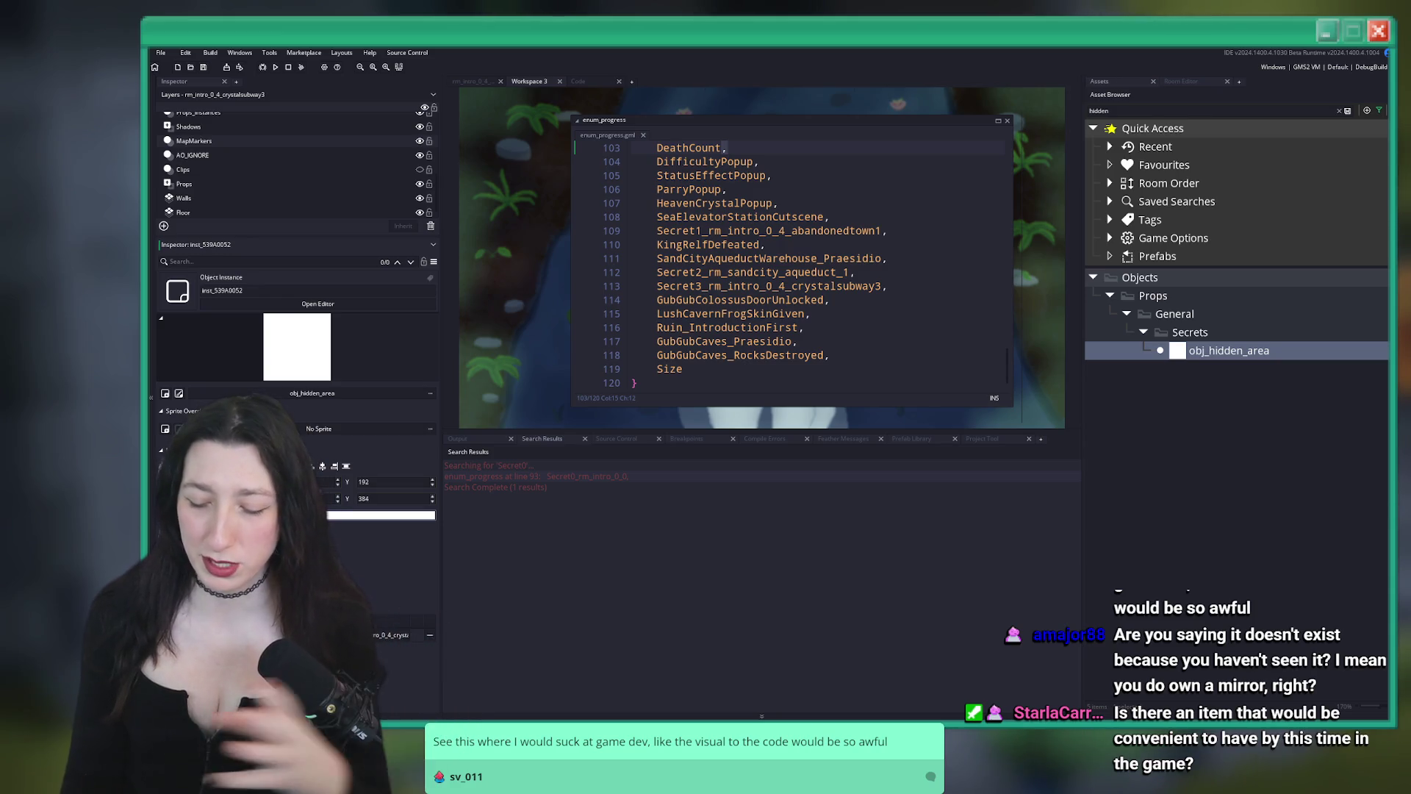
Review the enum_progress lines around KingRelfDefeated, then show the desktop
click(907, 205)
click(898, 246)
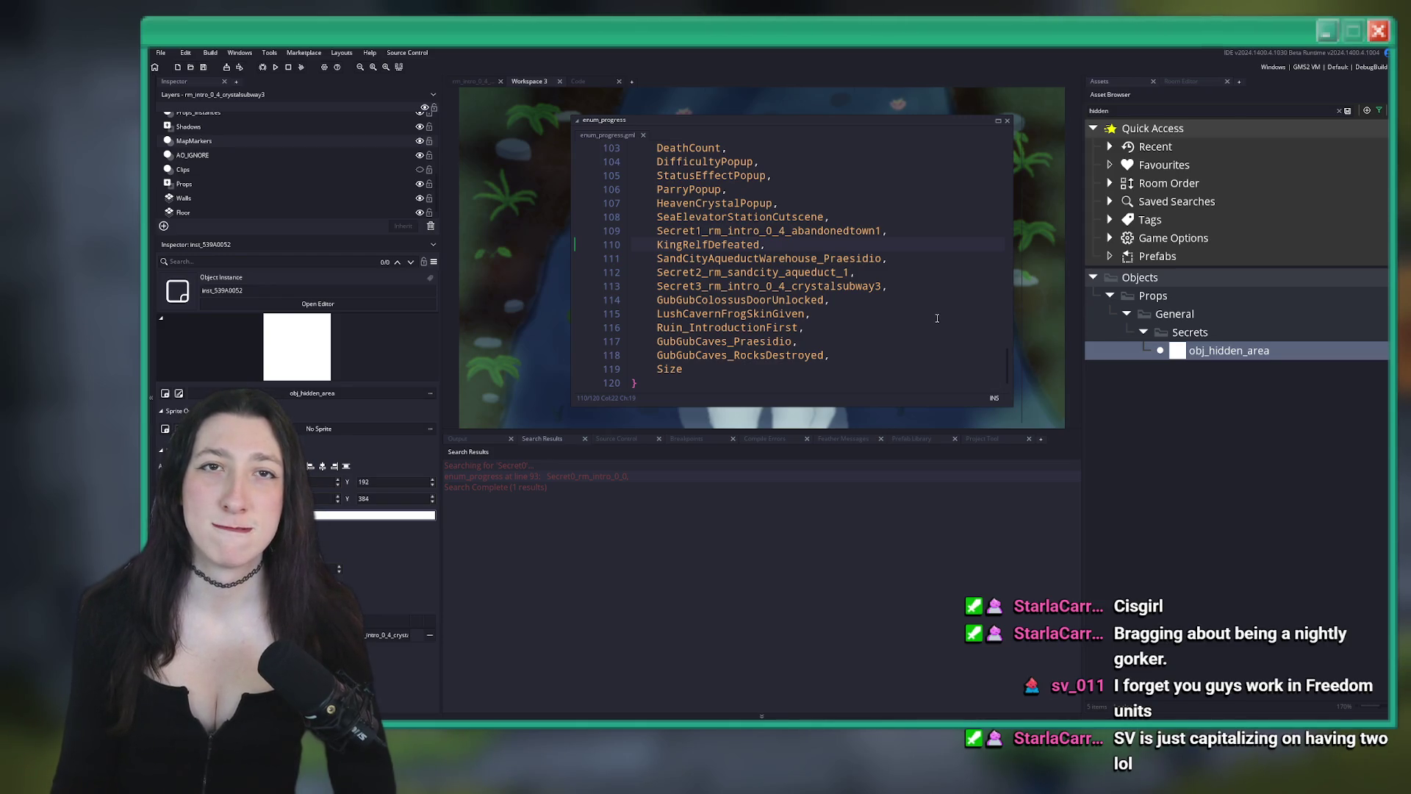
key(super+d)
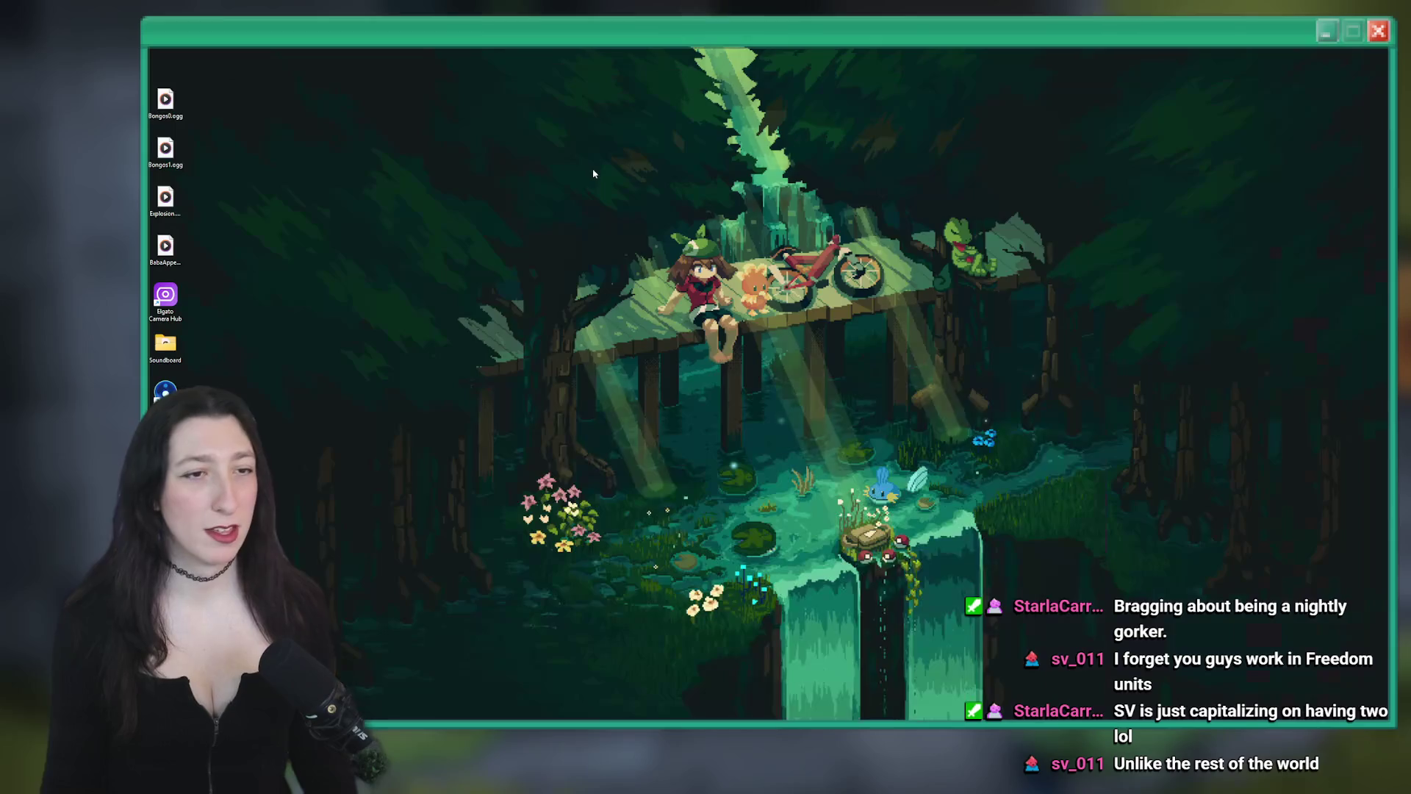
Restore the windows, check Streamlabs Desktop, and return to GameMaker's enum_progress code
key(super+d)
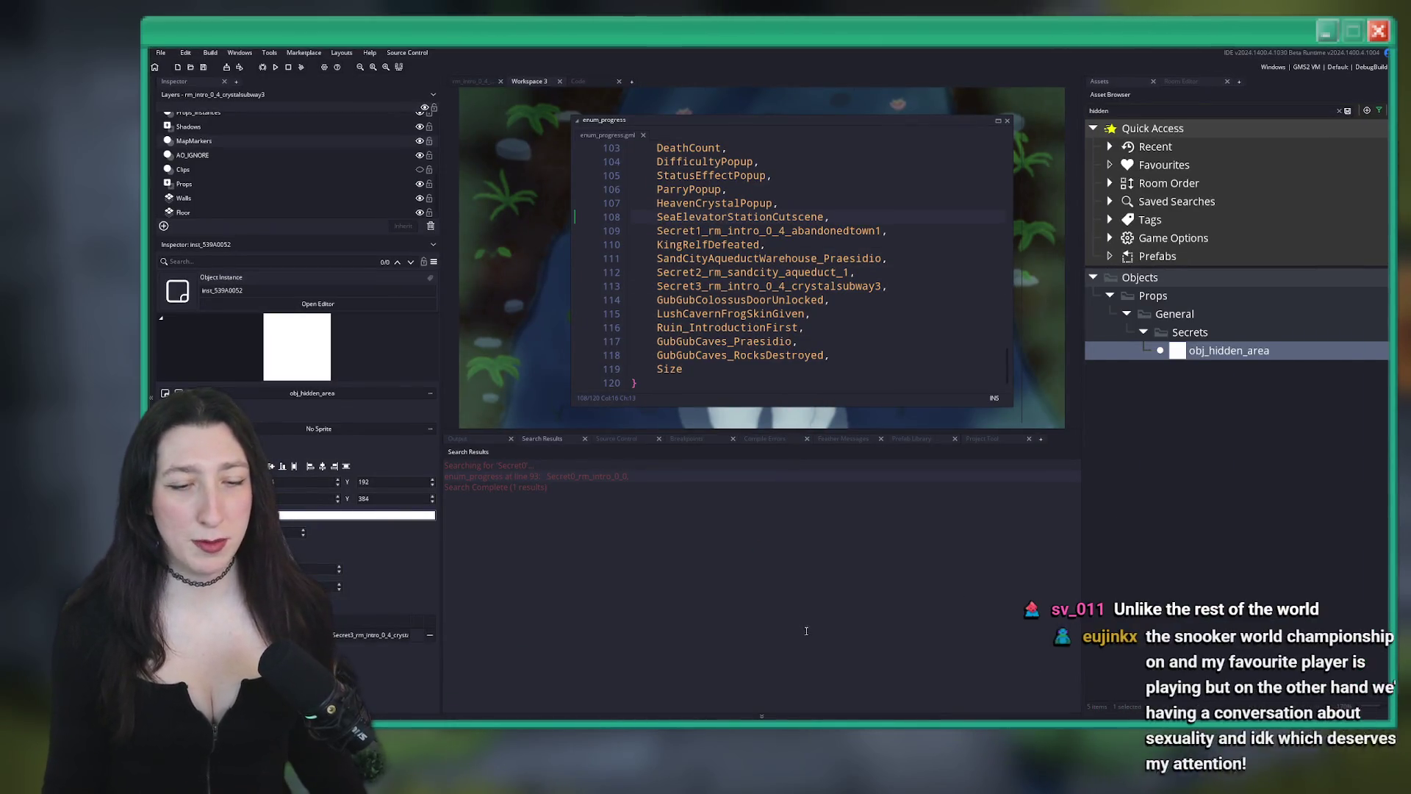
key(alt+Tab)
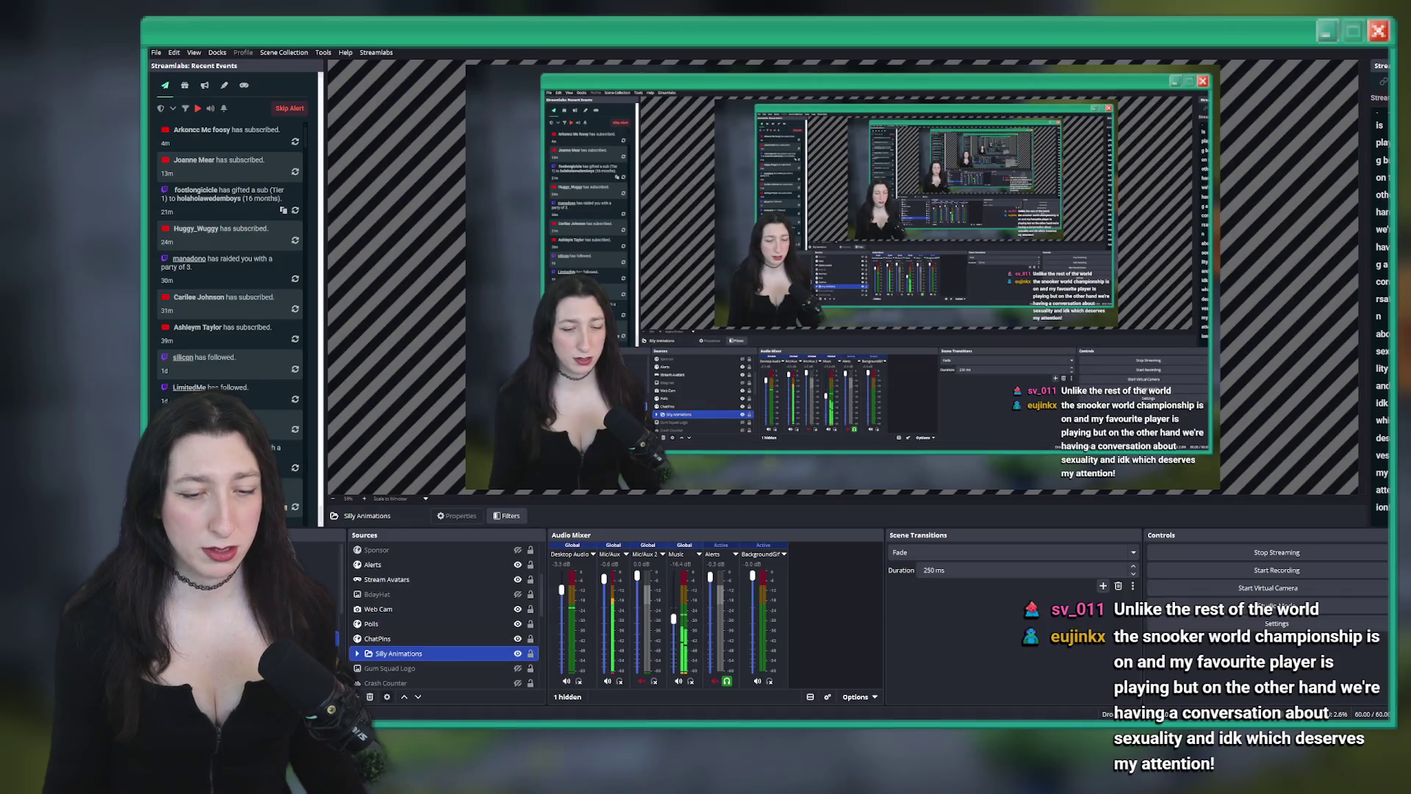
key(super+Down)
click(489, 189)
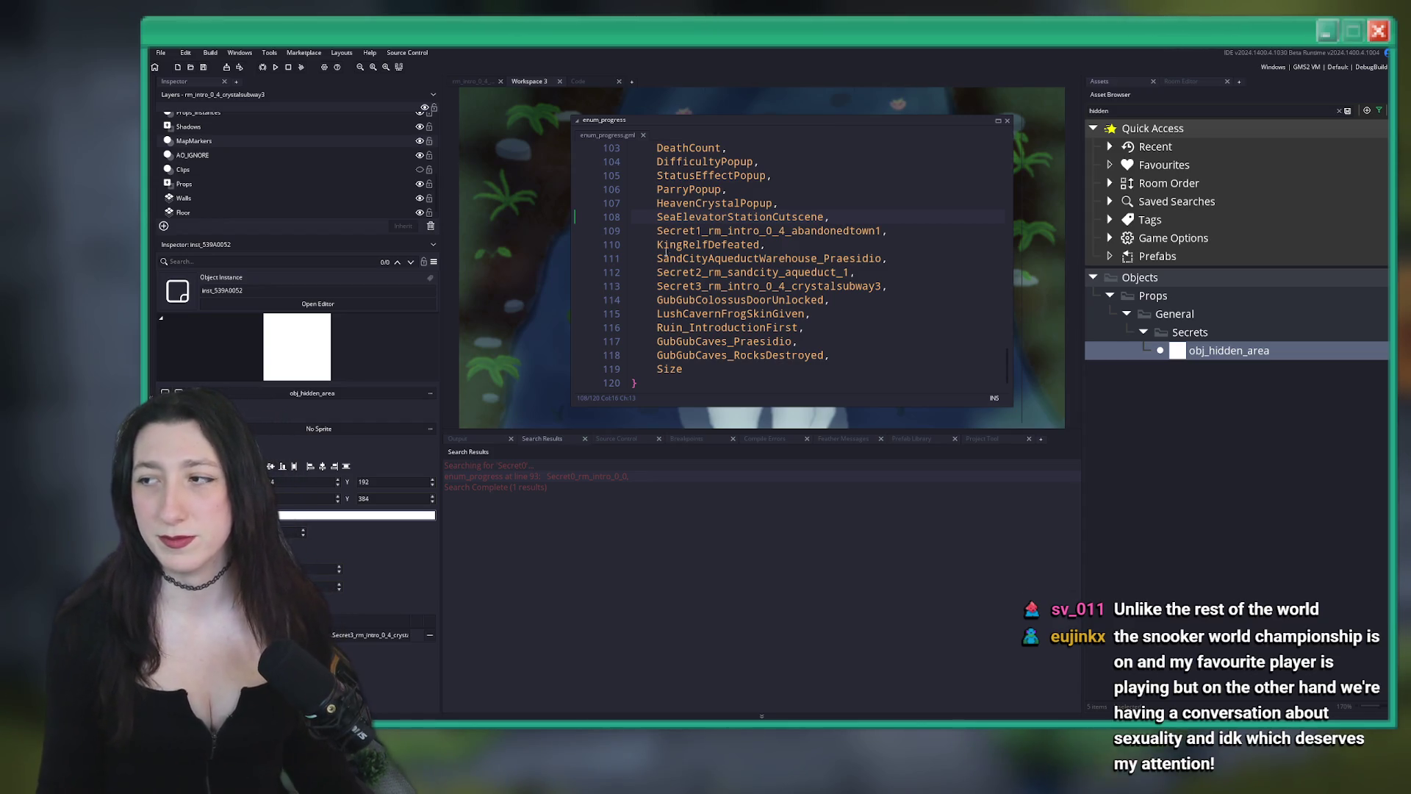
Hide the MapMarkers layer in rm_intro_0_4_crystalsubway3 and run the game with F5
click(710, 277)
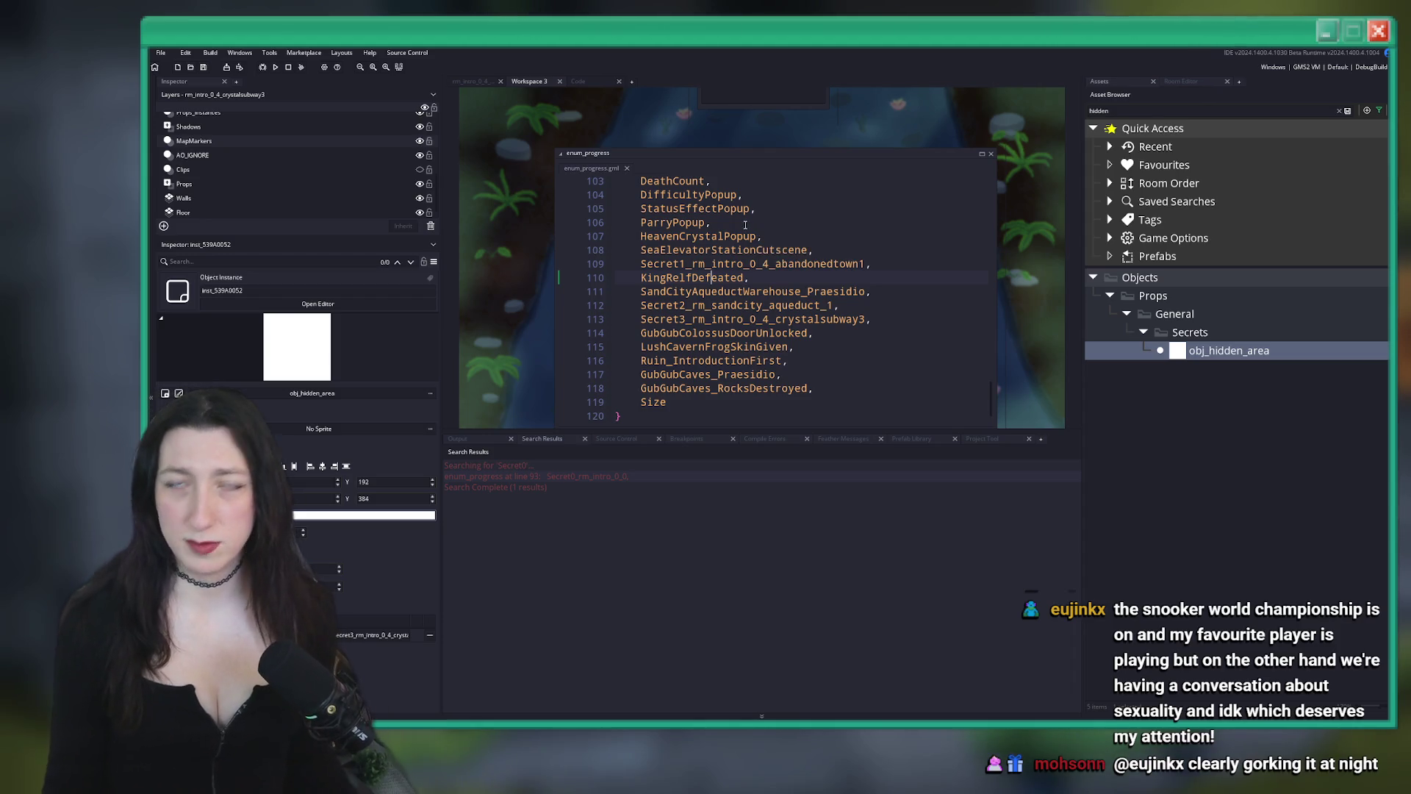
click(821, 208)
scroll(662, 132, up, 3)
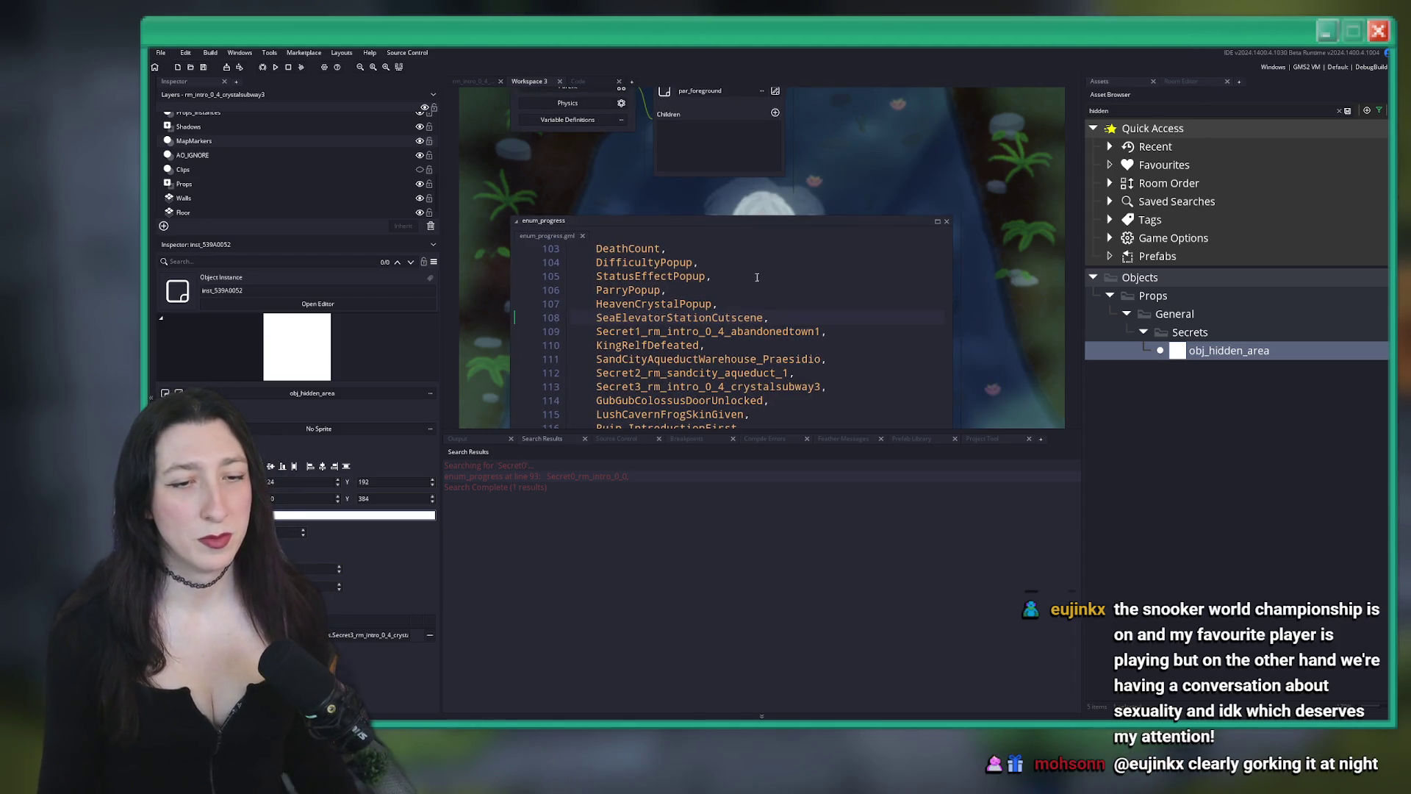
click(474, 82)
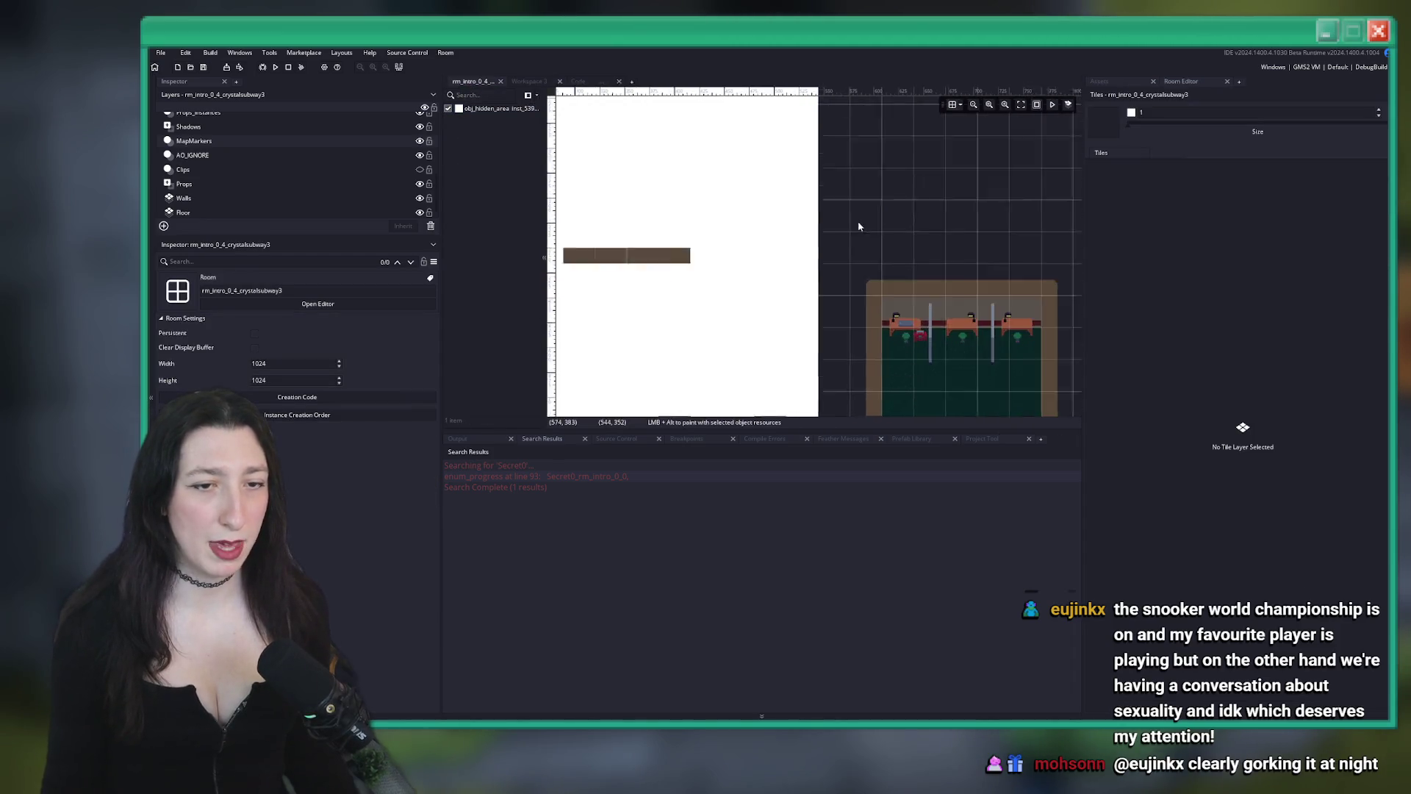
click(421, 142)
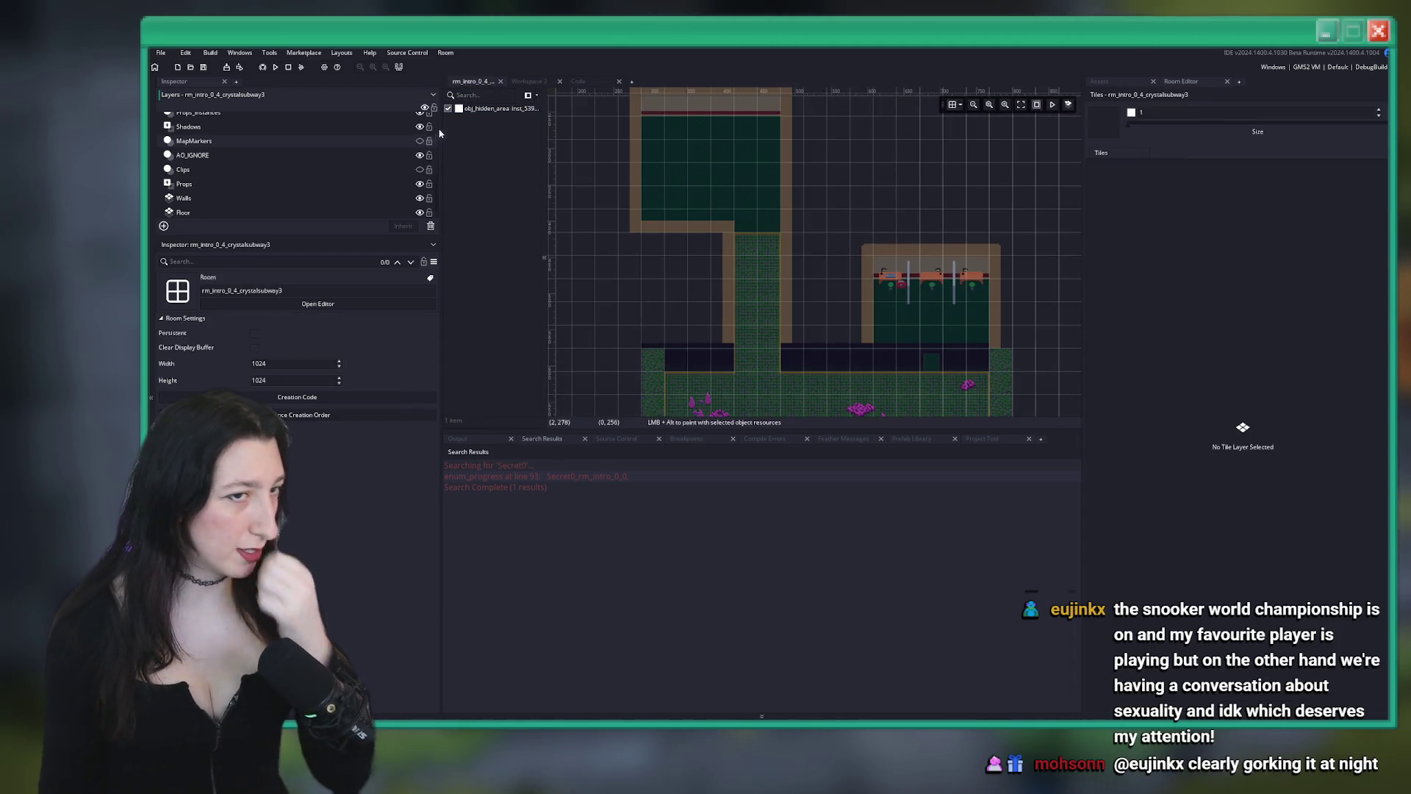
key(F5)
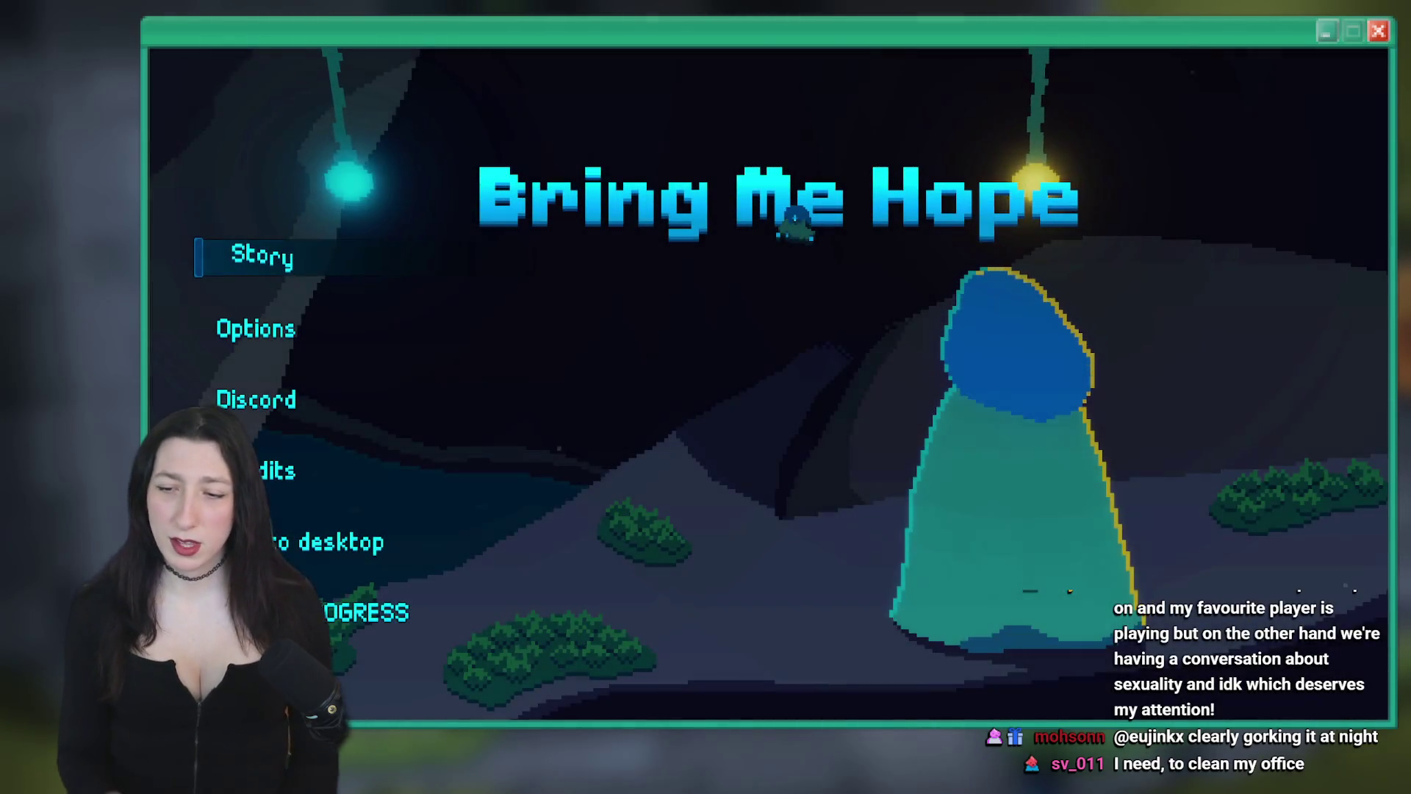
Start a Story game and warp to rm_intro_0_4_crystalsubway3 through the debug console
click(252, 264)
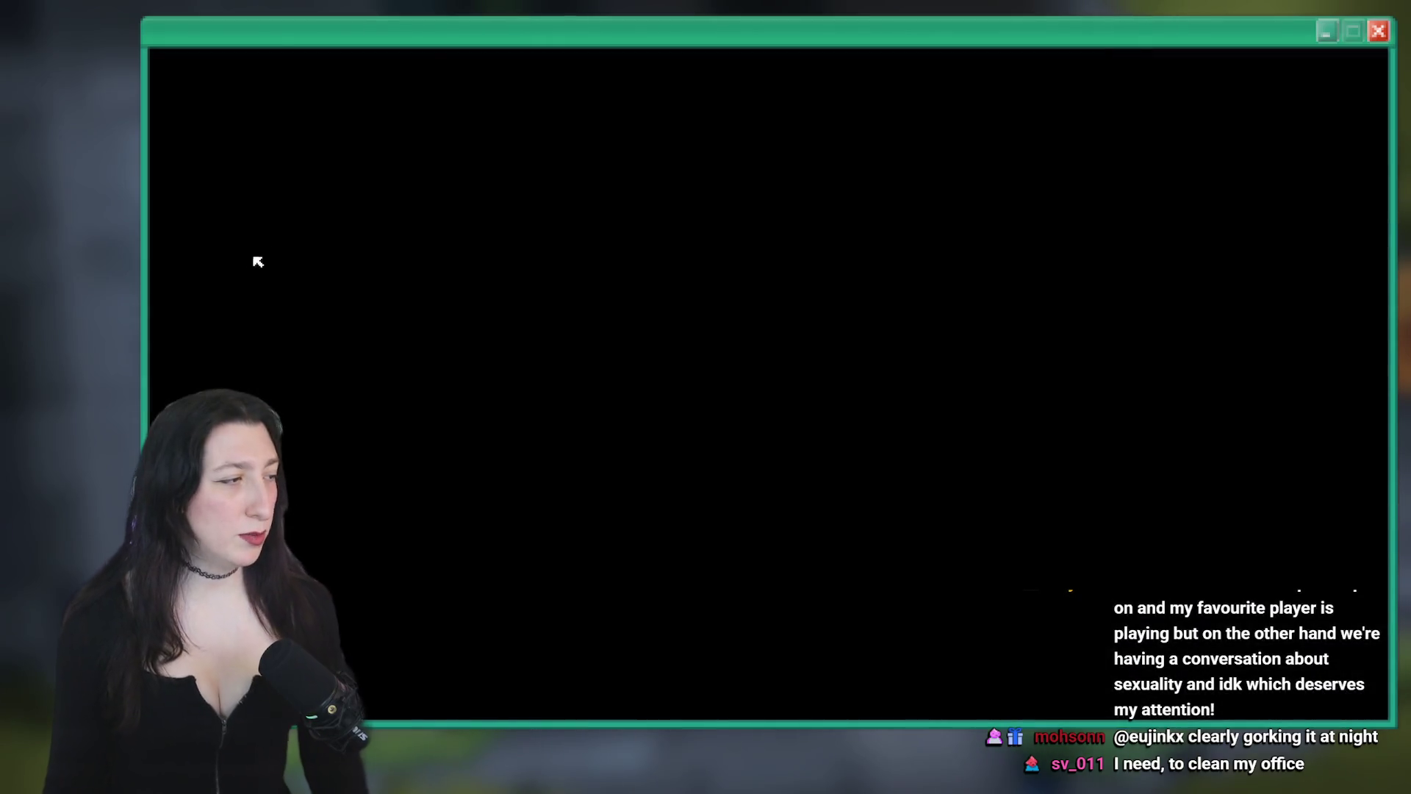
key(Up)
key(BackSpace)
key(BackSpace)
key(BackSpace)
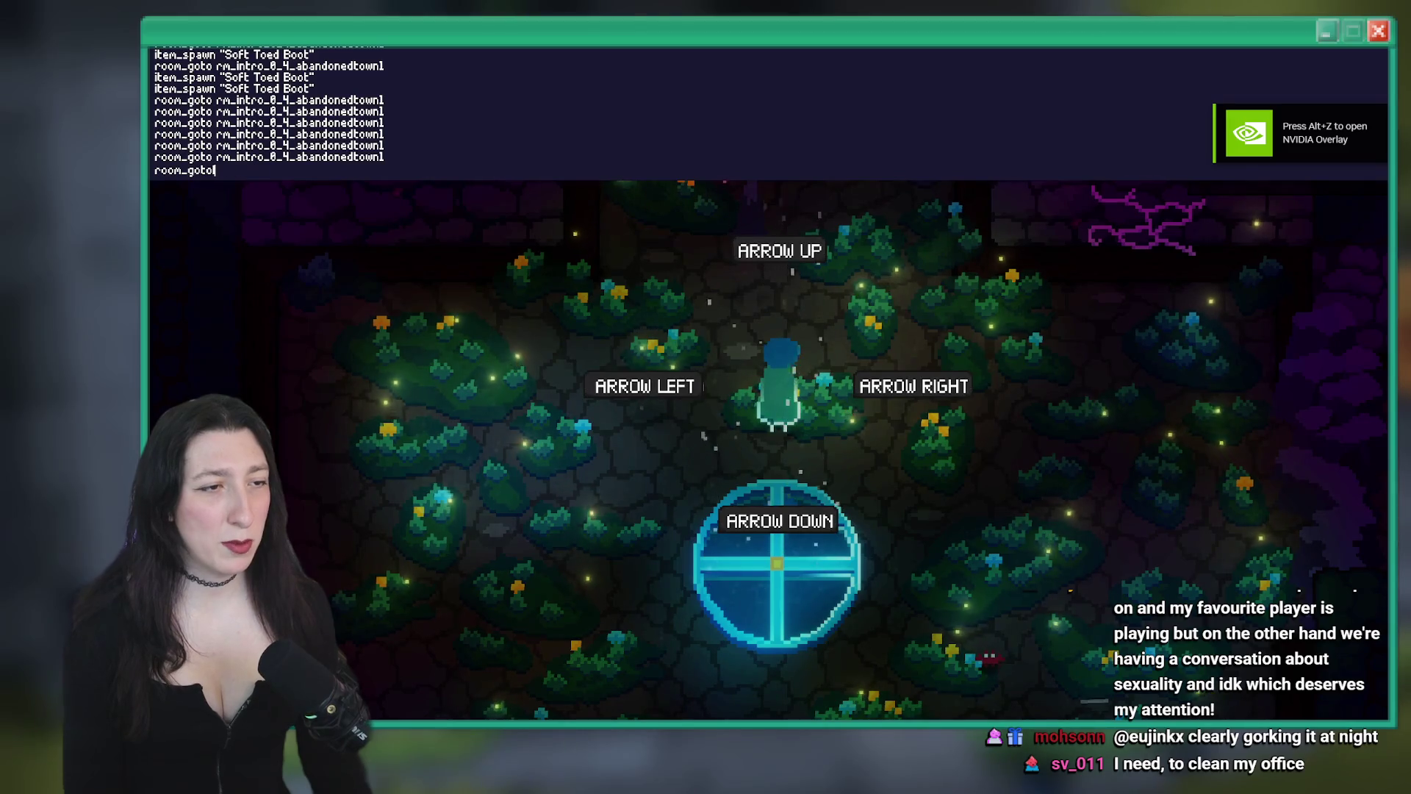
text(rm_intro_0_4_crystalsubway3)
key(Return)
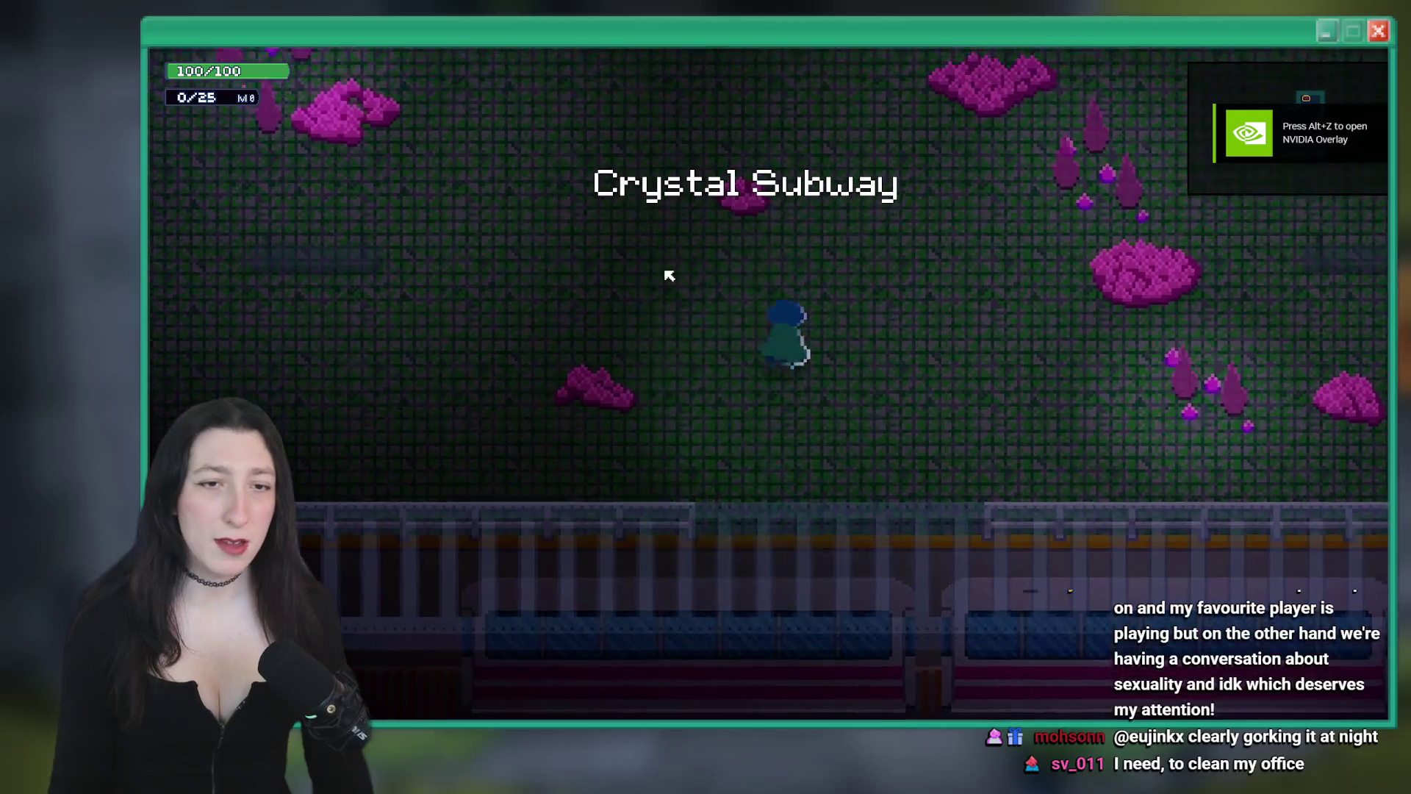
Walk north into the hidden dark corridor, then quit the game
key(w)
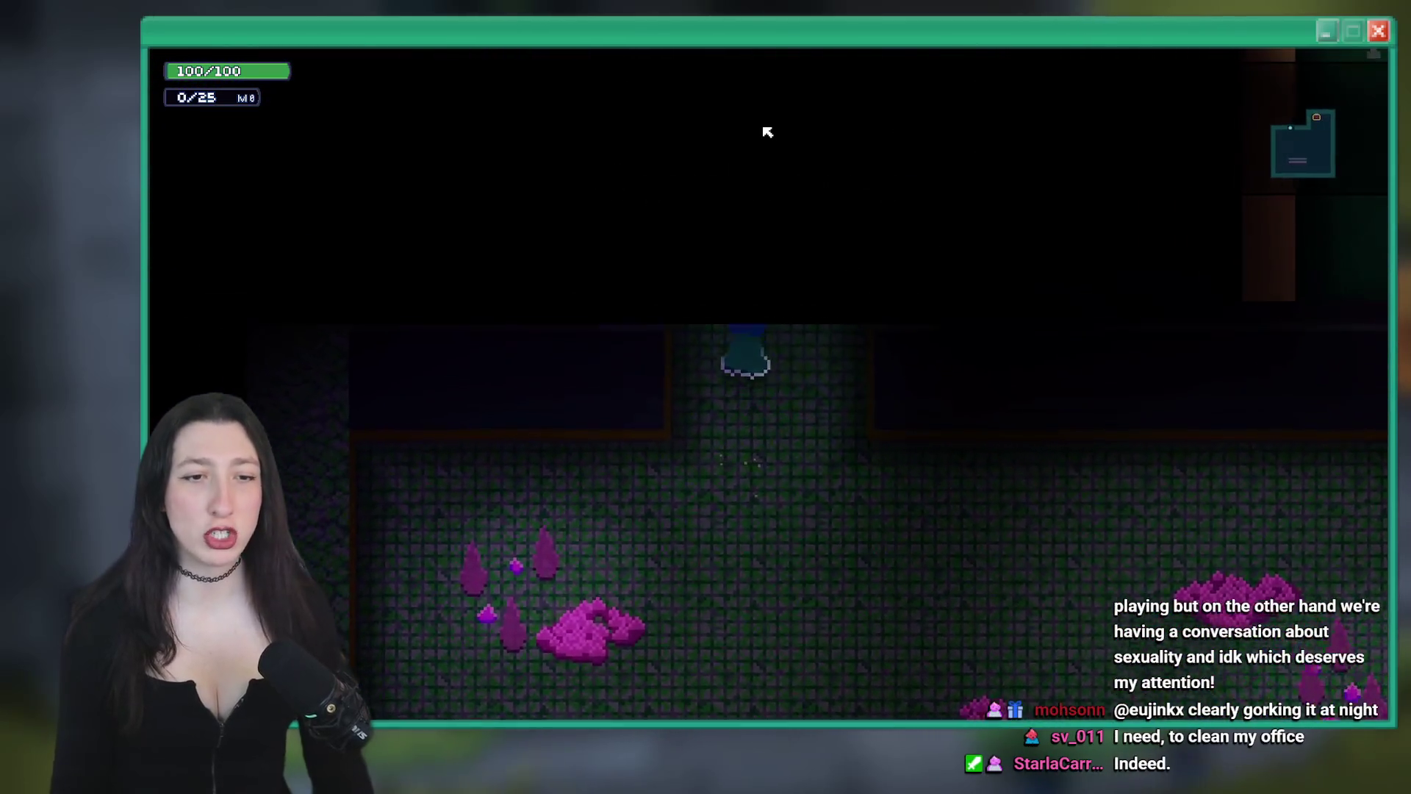
key(w)
key(w)
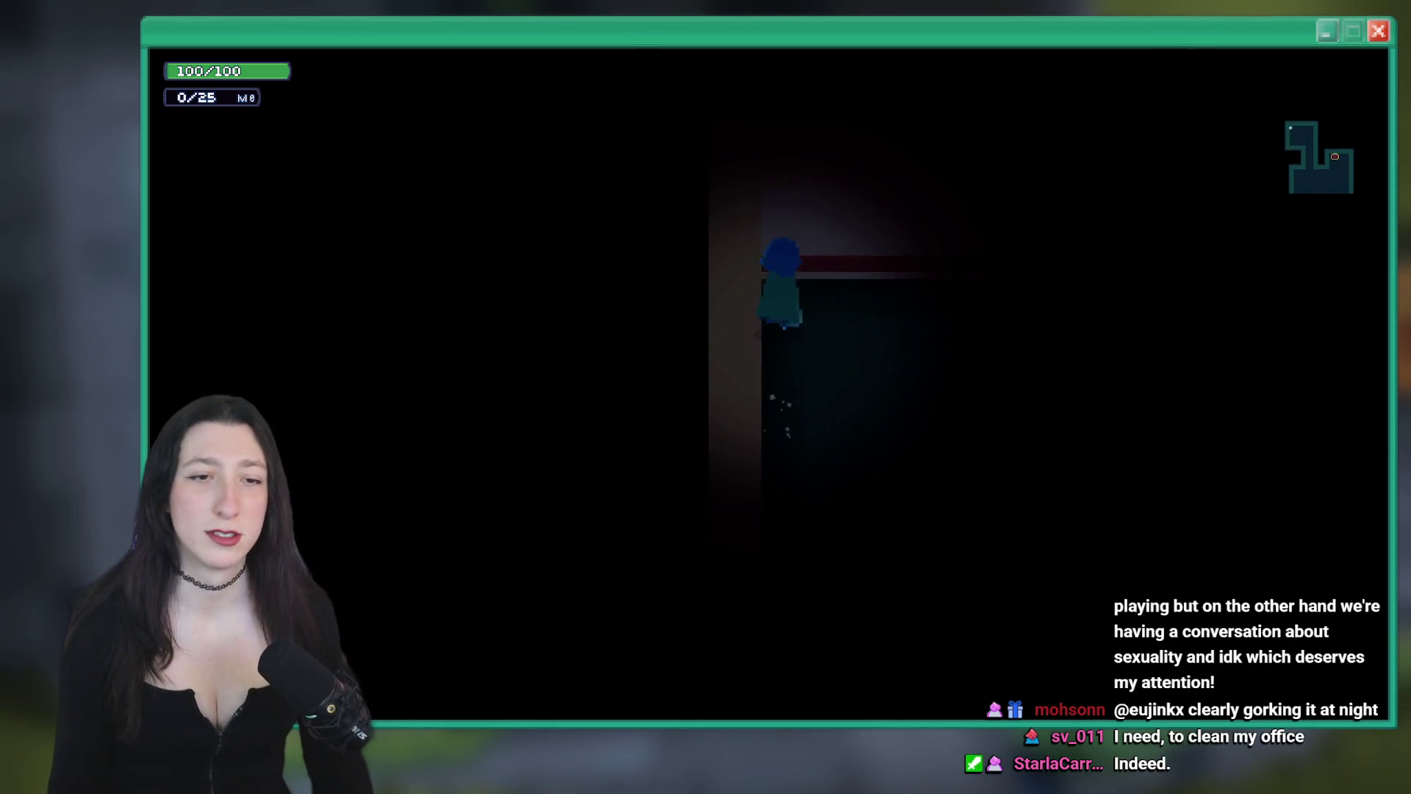
key(w)
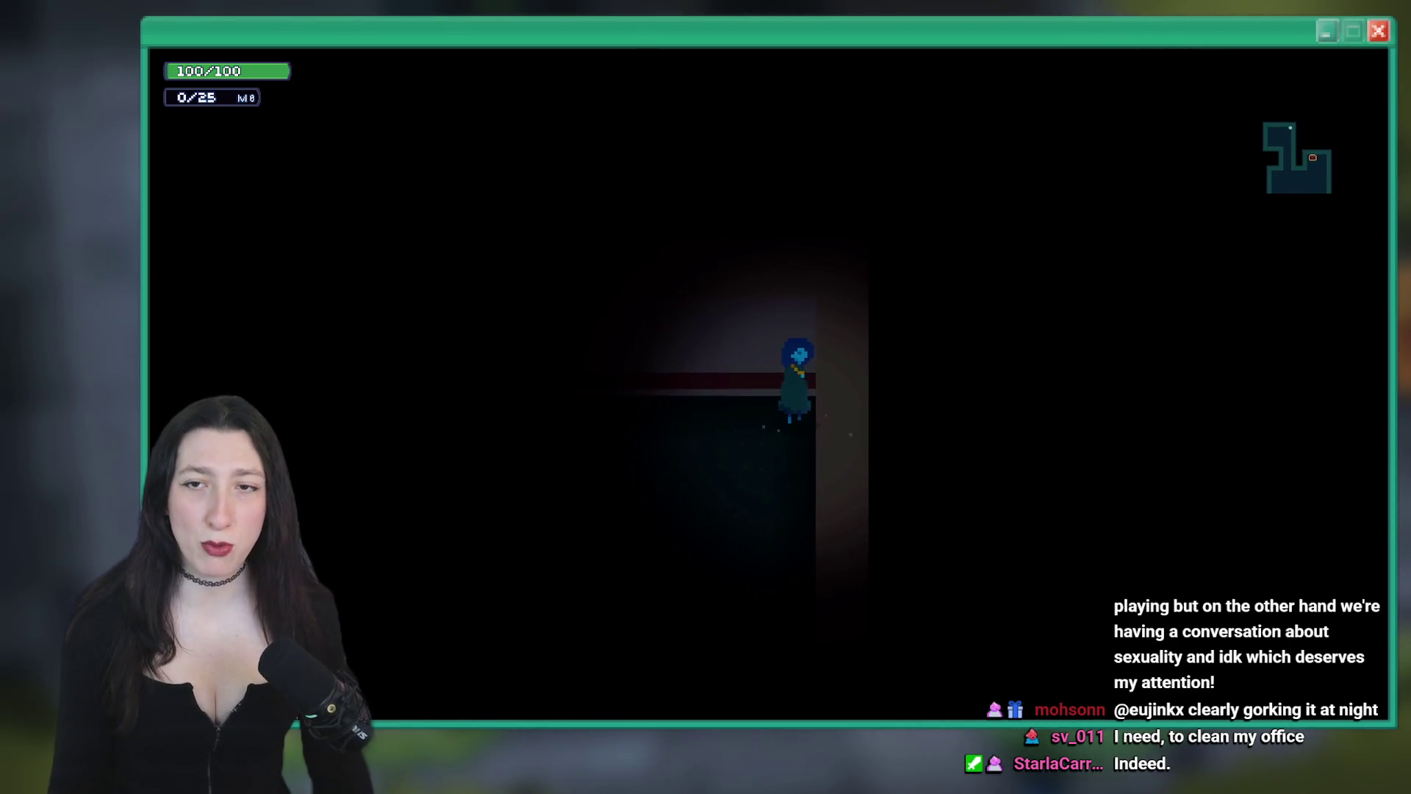
key(Escape)
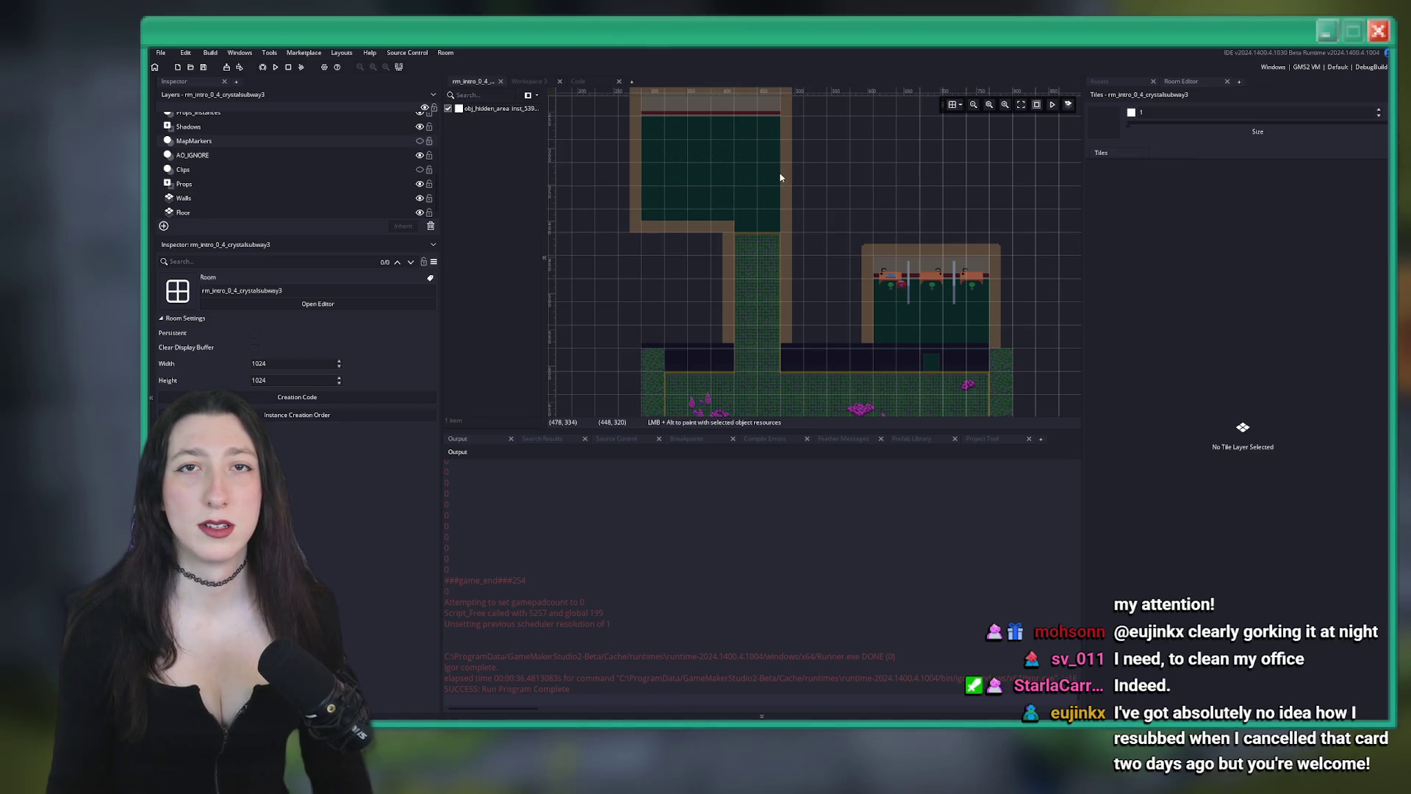
Move Workspace 3 ahead of the room tab and enlarge the room canvas by shrinking the output panel
click(528, 81)
drag(528, 80, 471, 81)
click(532, 80)
scroll(883, 220, up, 2)
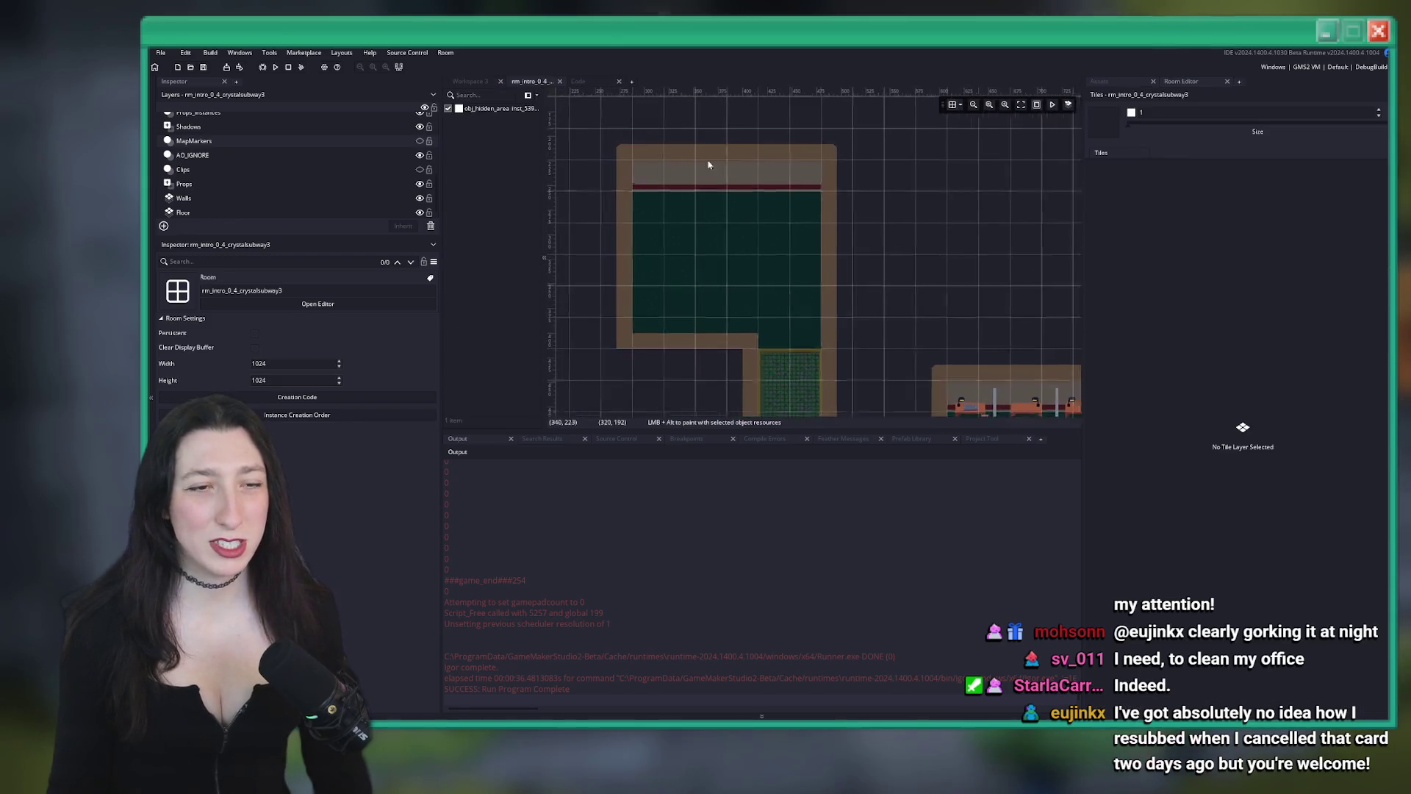
drag(1056, 427, 1056, 568)
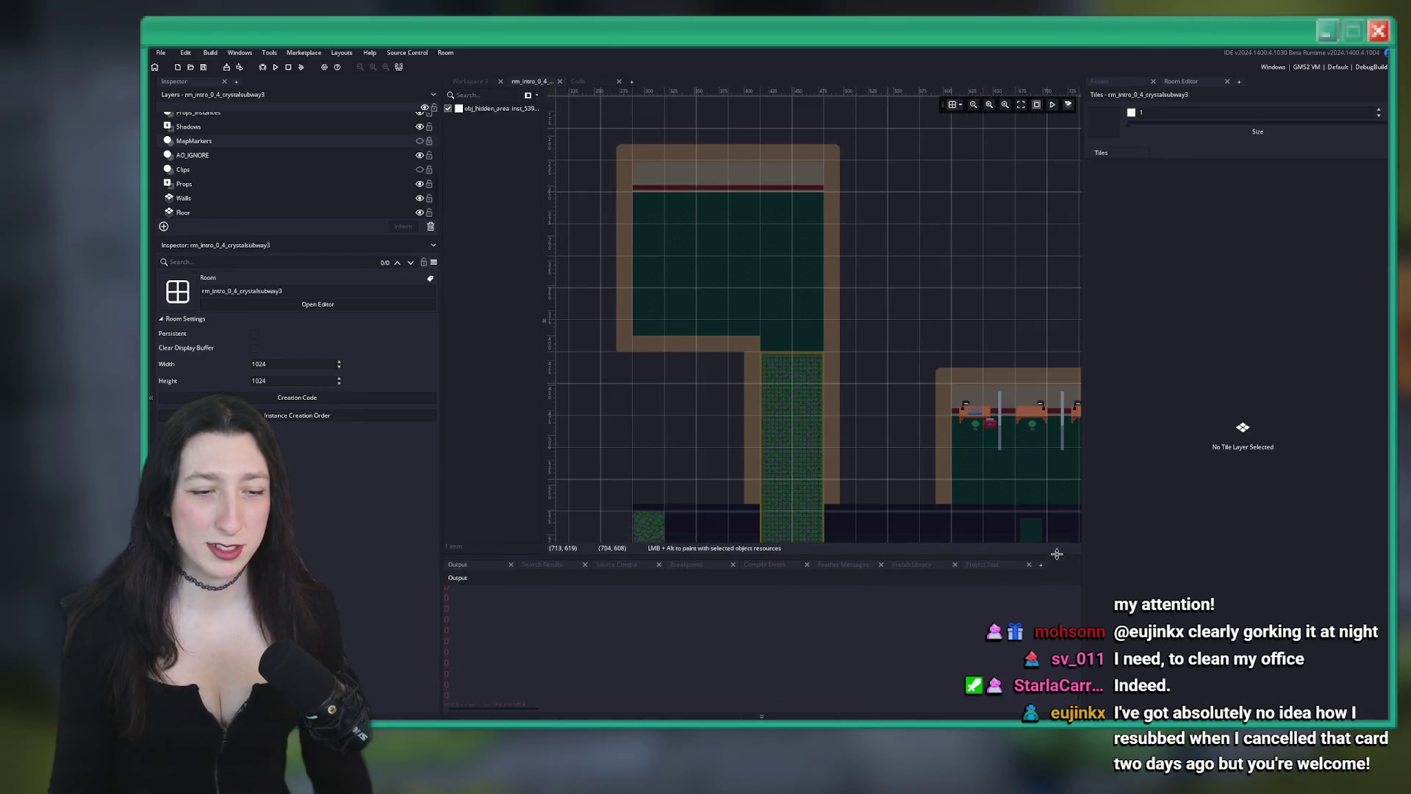
Search the project for log( and delete the log(im_crabkick_immunity) line in obj_player's End Step
key(ctrl+shift+f)
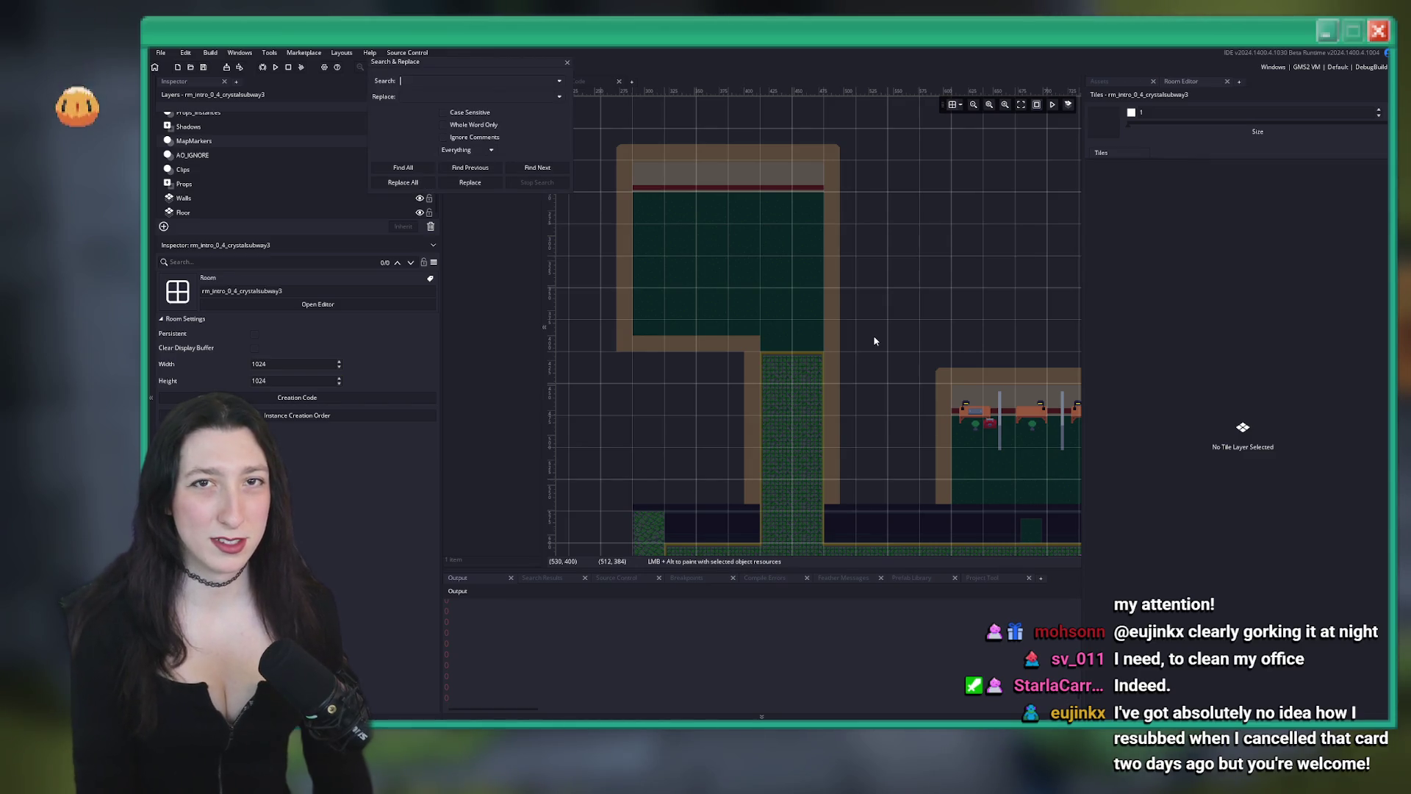
text(lig)
key(Return)
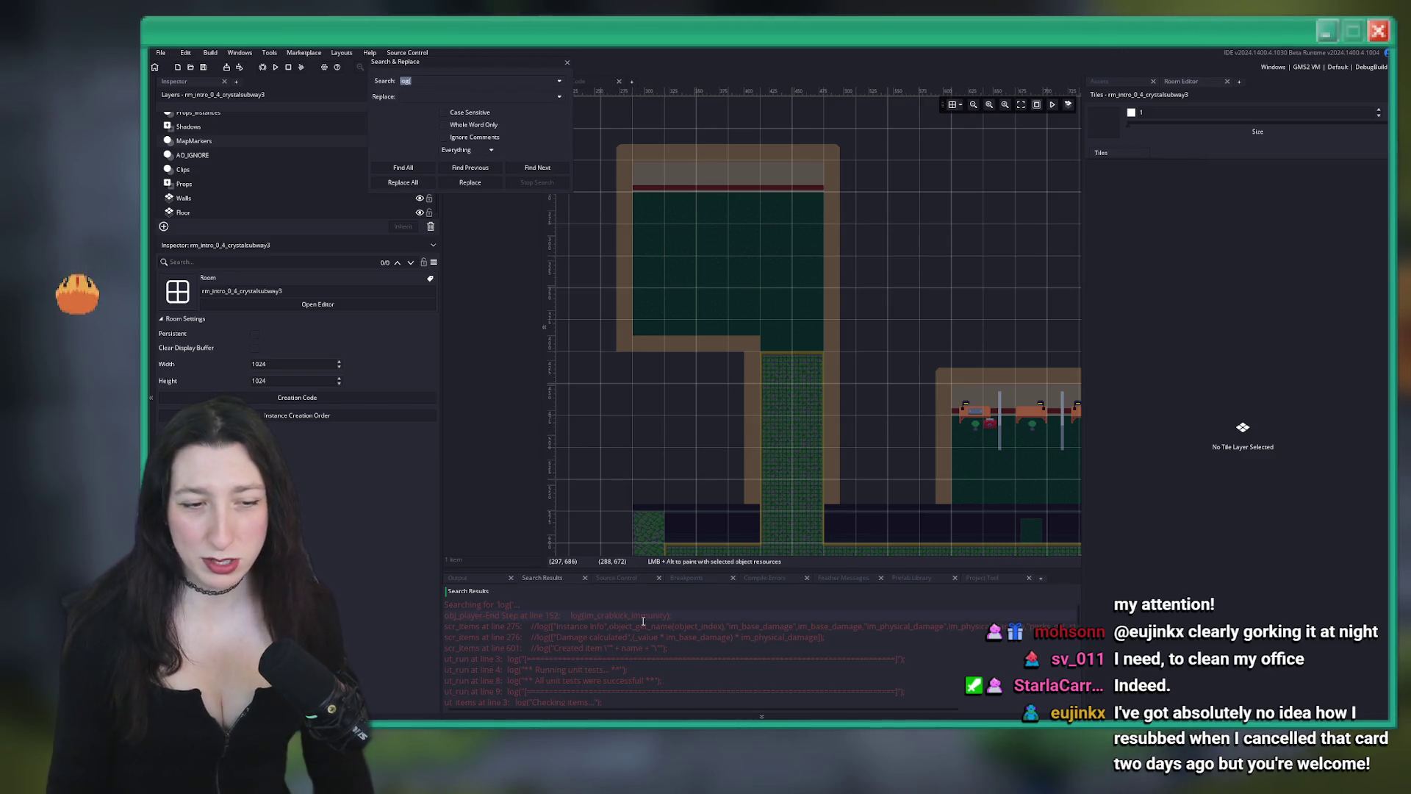
double_click(625, 615)
triple_click(809, 412)
key(BackSpace)
key(ctrl+s)
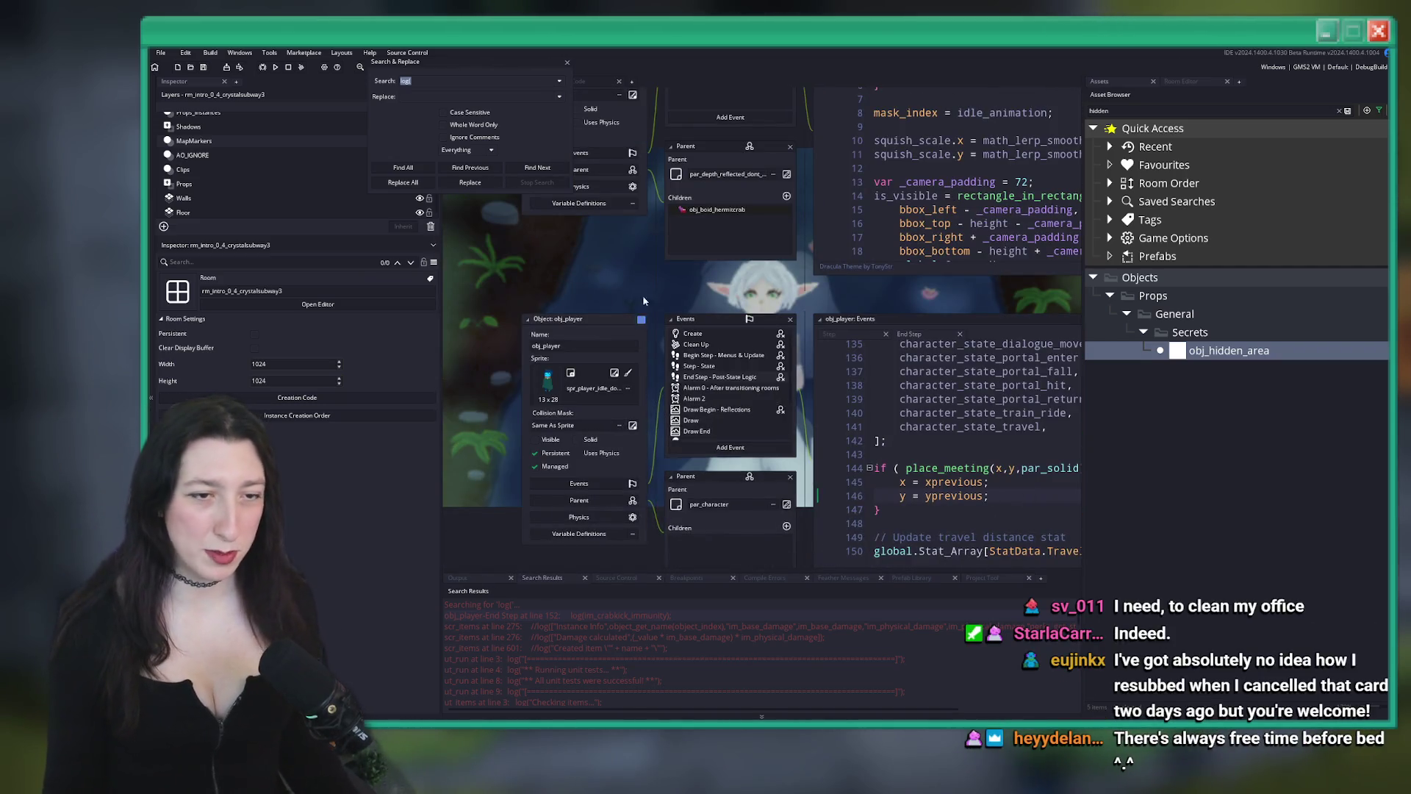
Close the obj_player editors and the search dialog, back in the crystal subway room
click(641, 319)
click(567, 63)
click(532, 81)
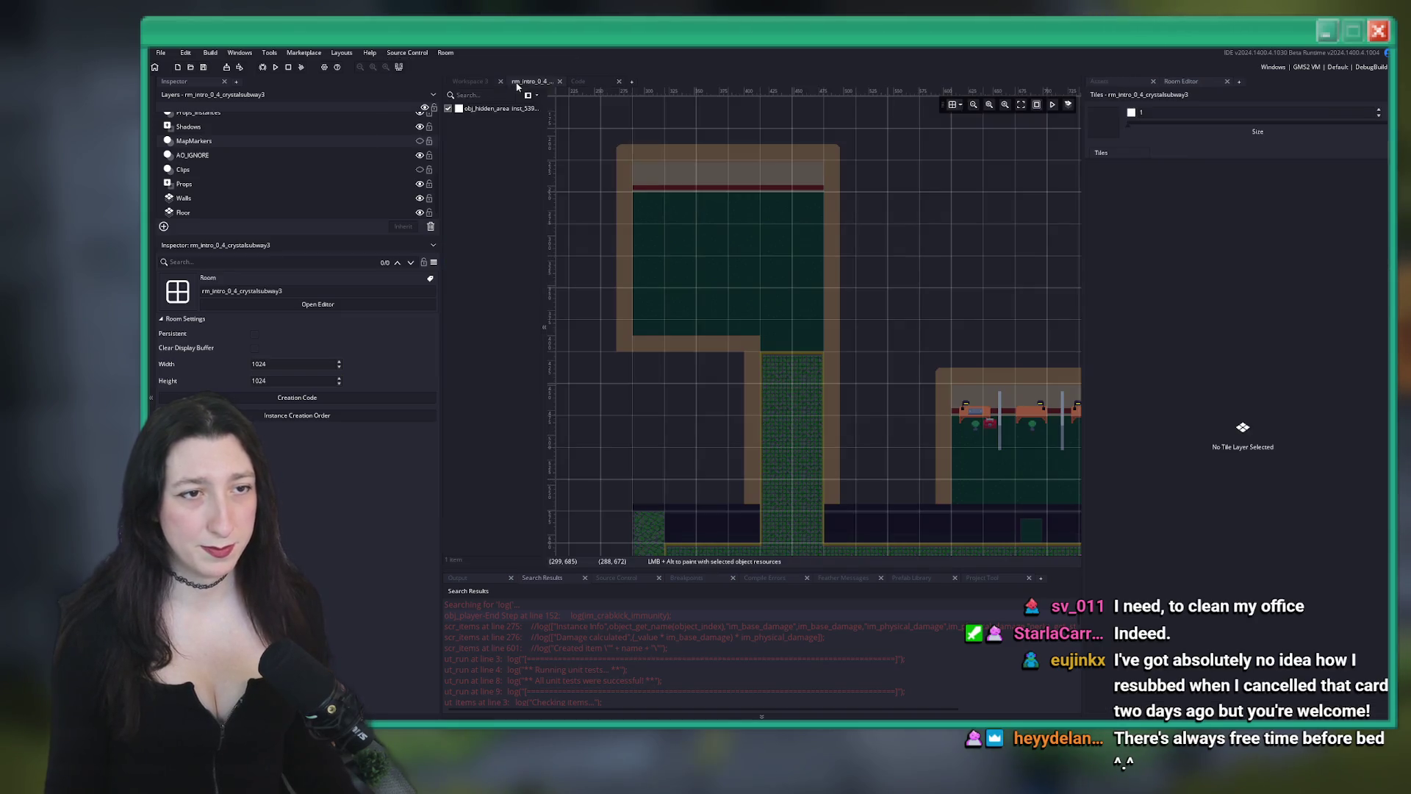
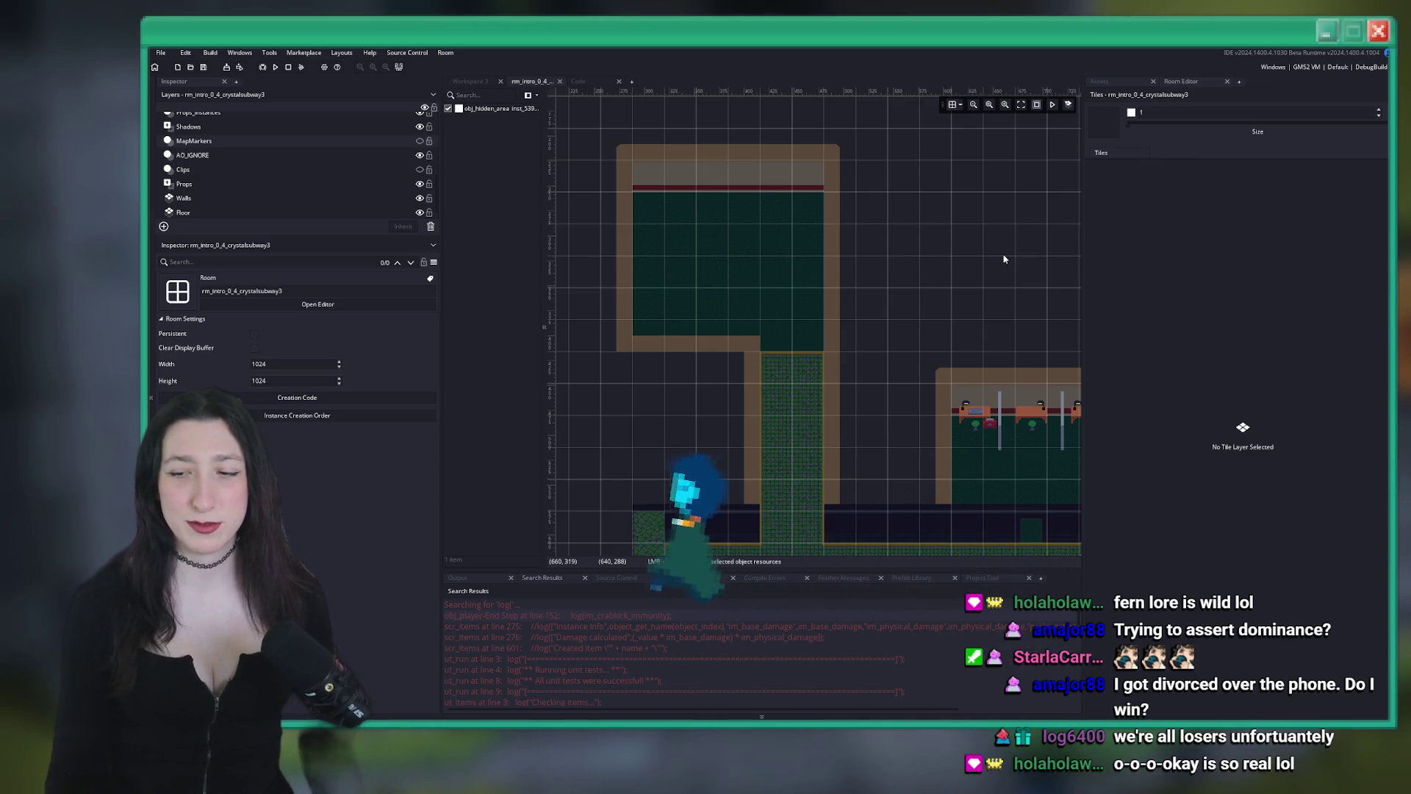
Bring the upper-left room and its corridor into view and widen the canvas beside the Tiles panel
drag(1002, 277, 906, 170)
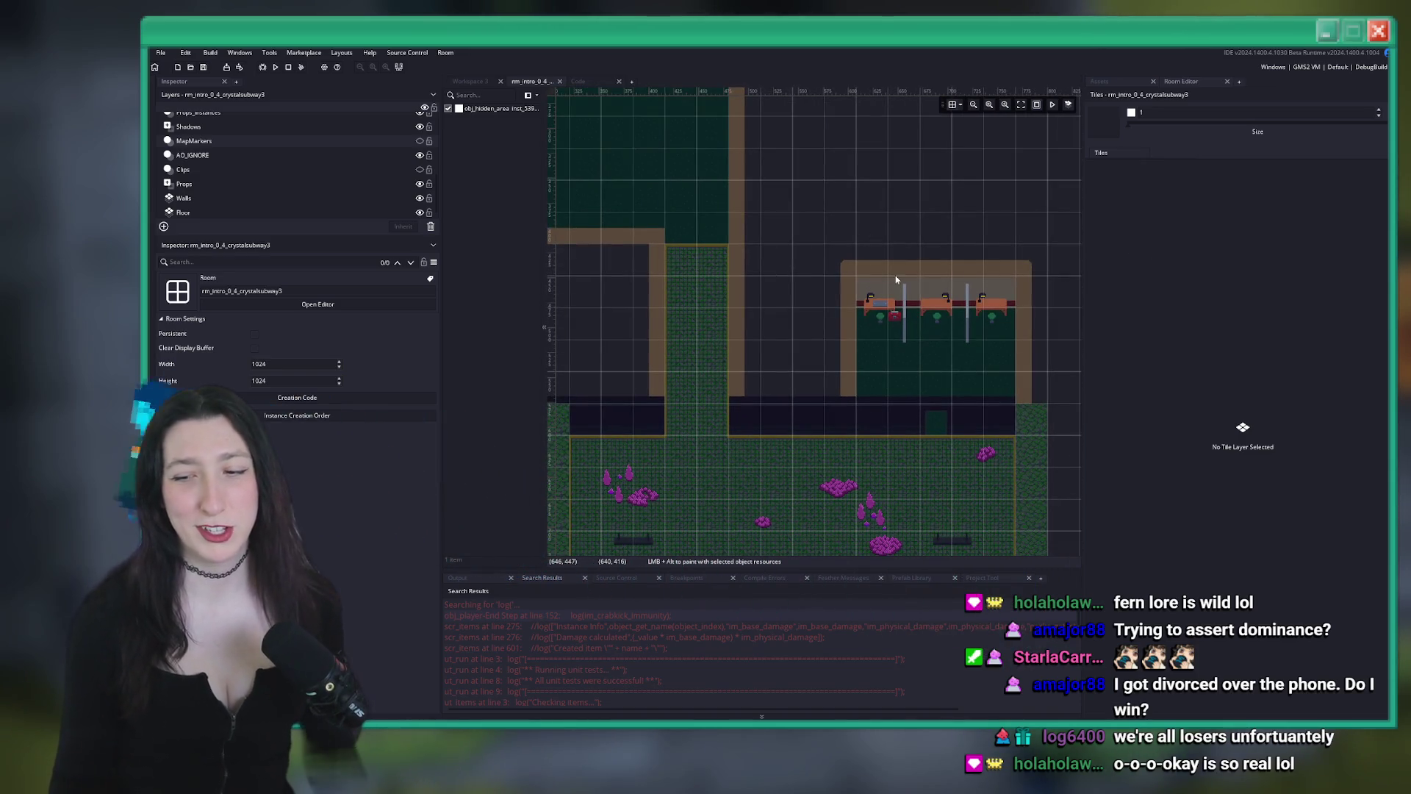
mouse_move(895, 279)
mouse_down()
mouse_move(849, 164)
mouse_move(921, 316)
mouse_up()
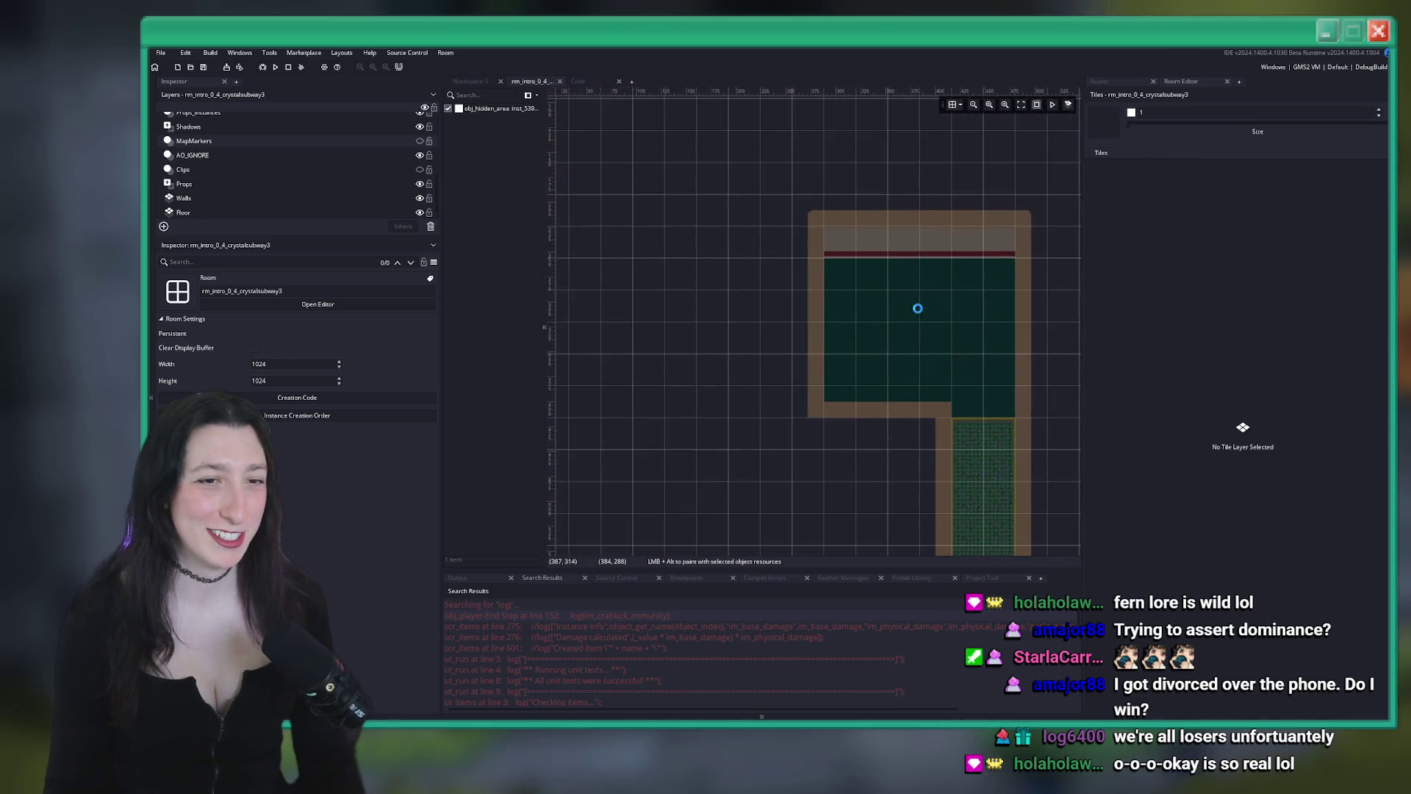
scroll(1054, 169, up, 3)
drag(1082, 171, 1175, 171)
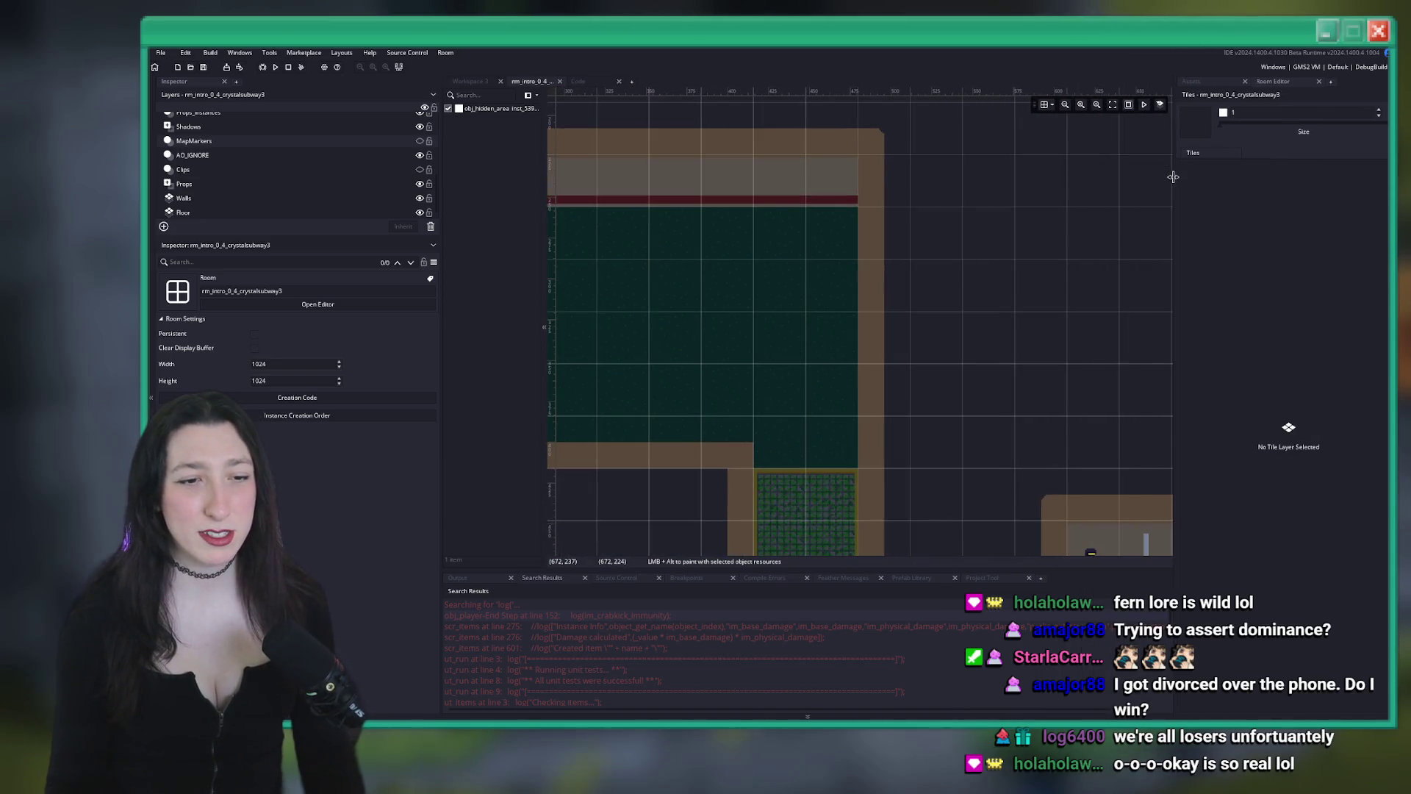
drag(772, 258, 886, 267)
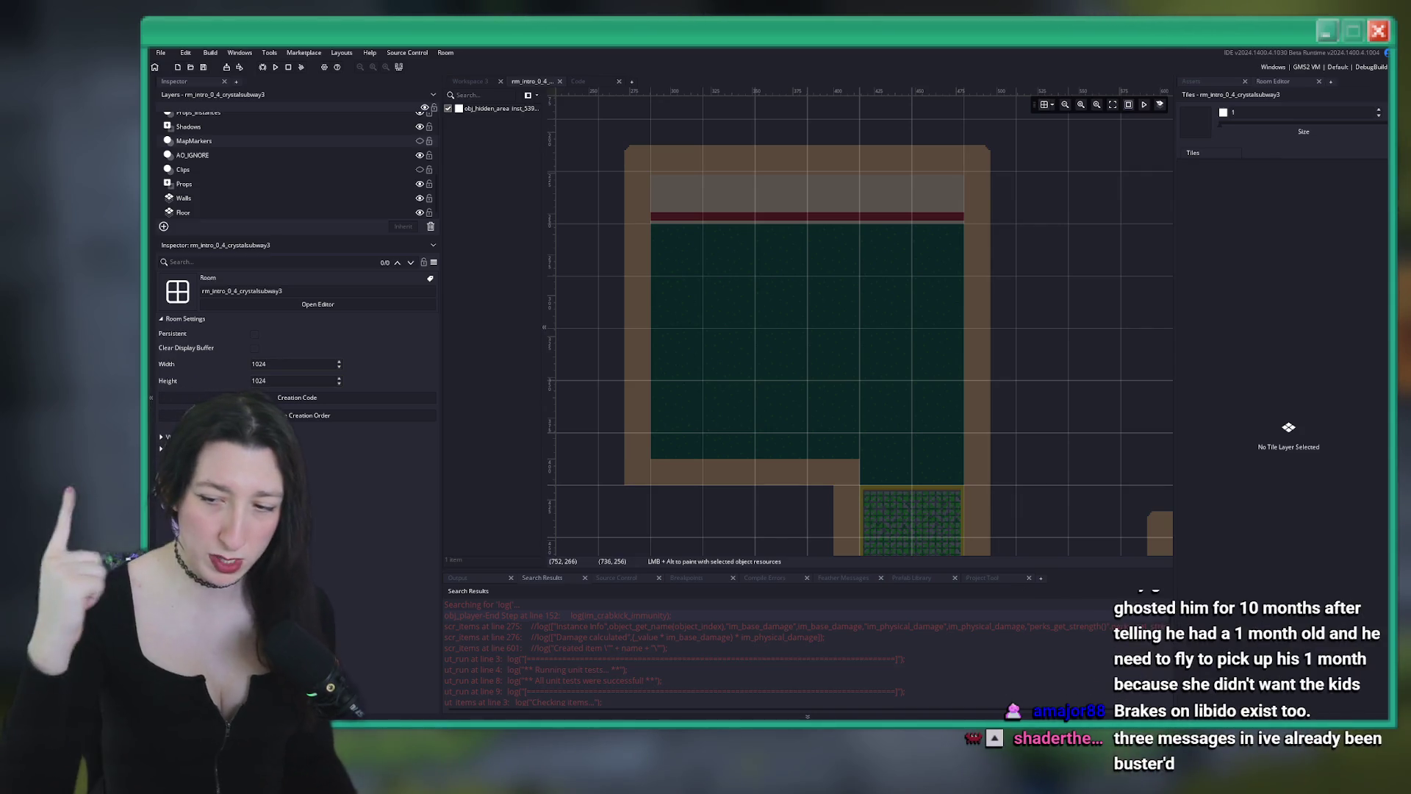
Show the project's Asset Browser filtered by 'hidden' to find obj_hidden_area
scroll(896, 233, down, 2)
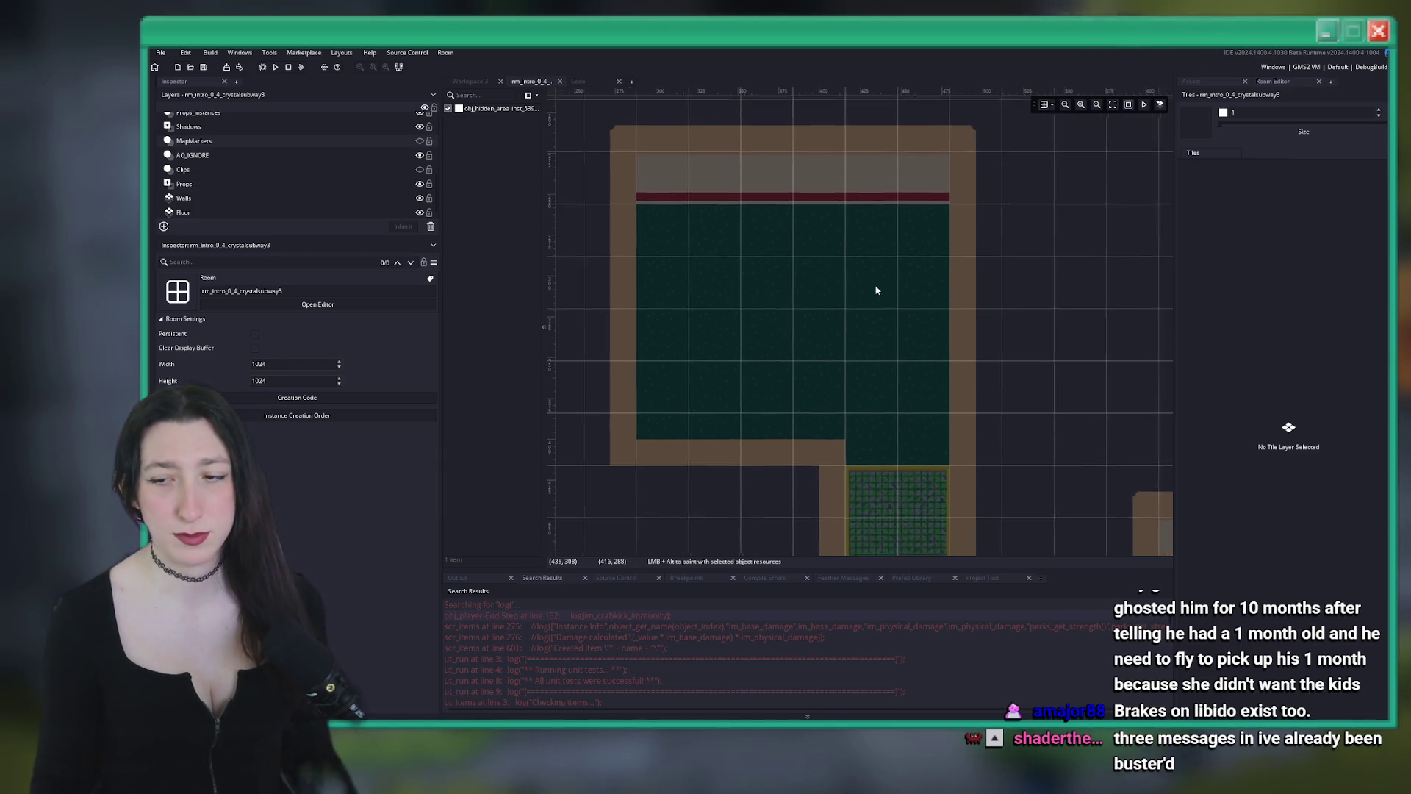
scroll(854, 321, down, 2)
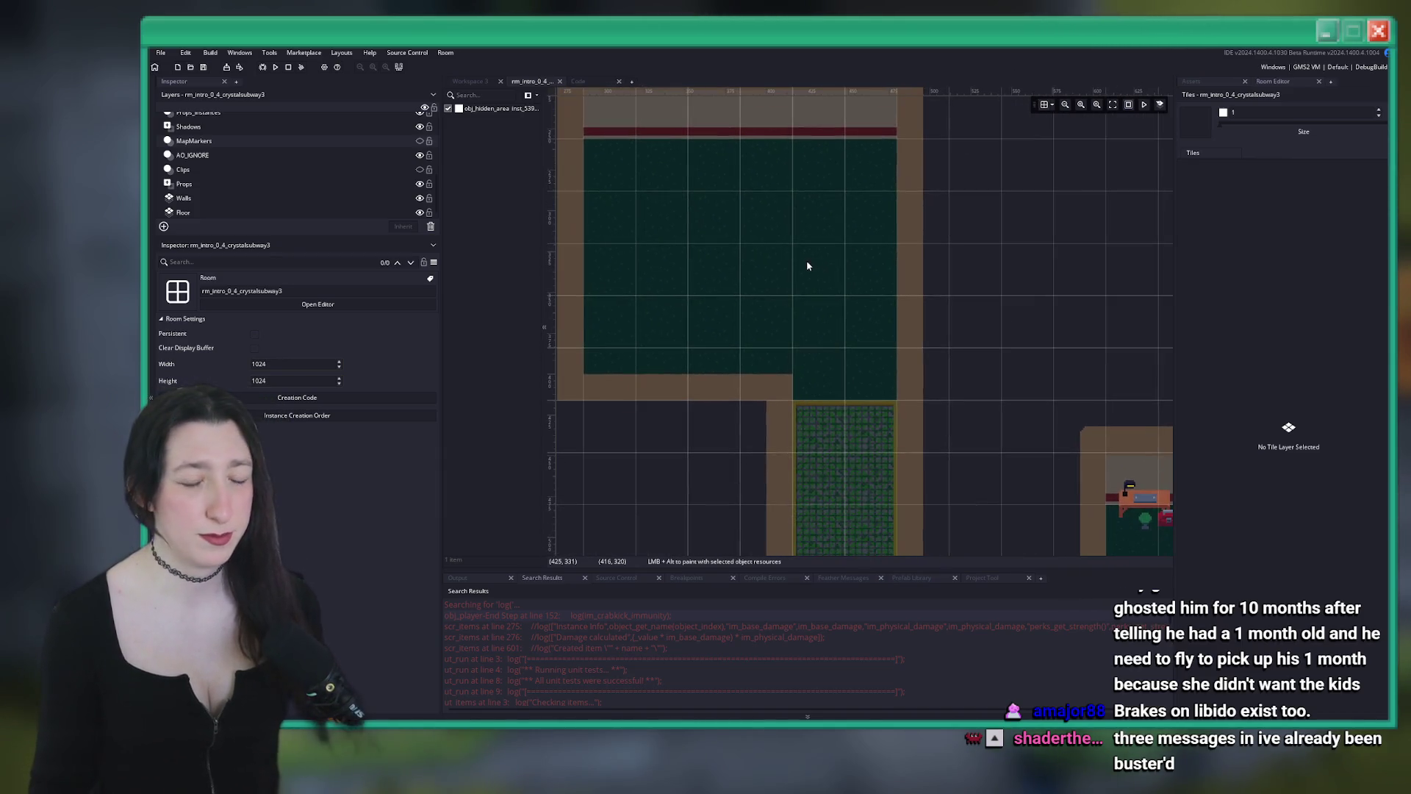
scroll(809, 265, up, 2)
click(1216, 82)
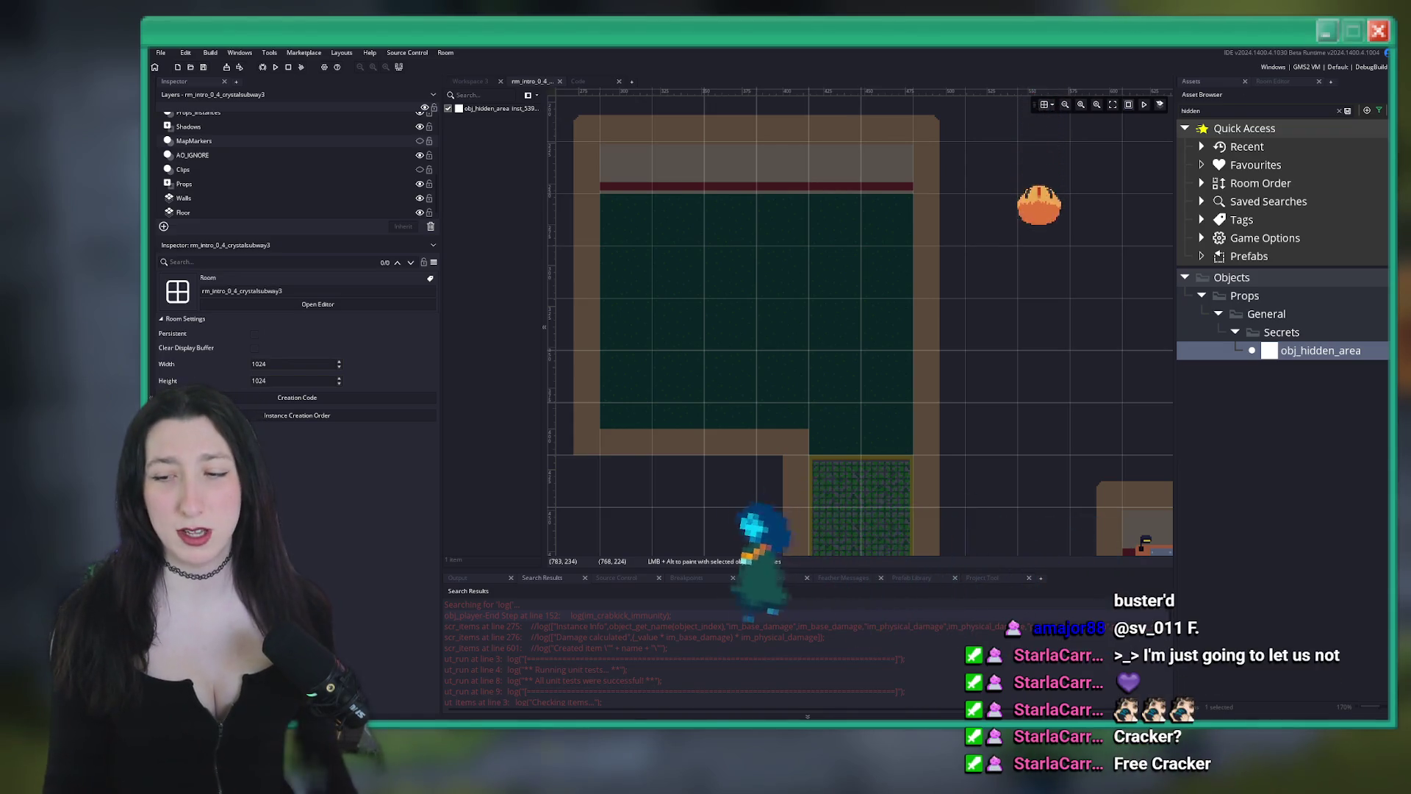
Widen the room canvas past the inspector and zoom out so both rooms show
scroll(860, 321, down, 1)
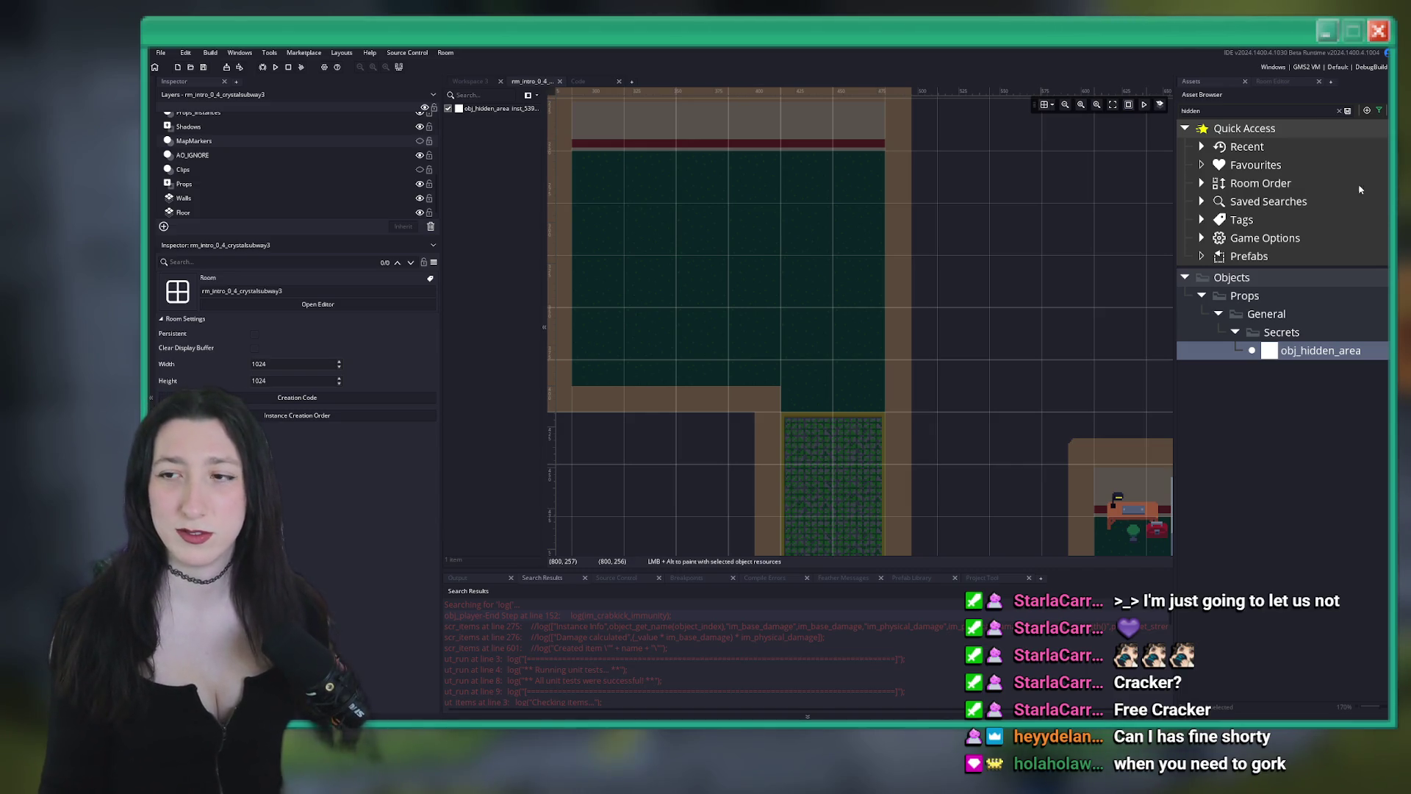
scroll(920, 306, down, 2)
scroll(926, 301, down, 3)
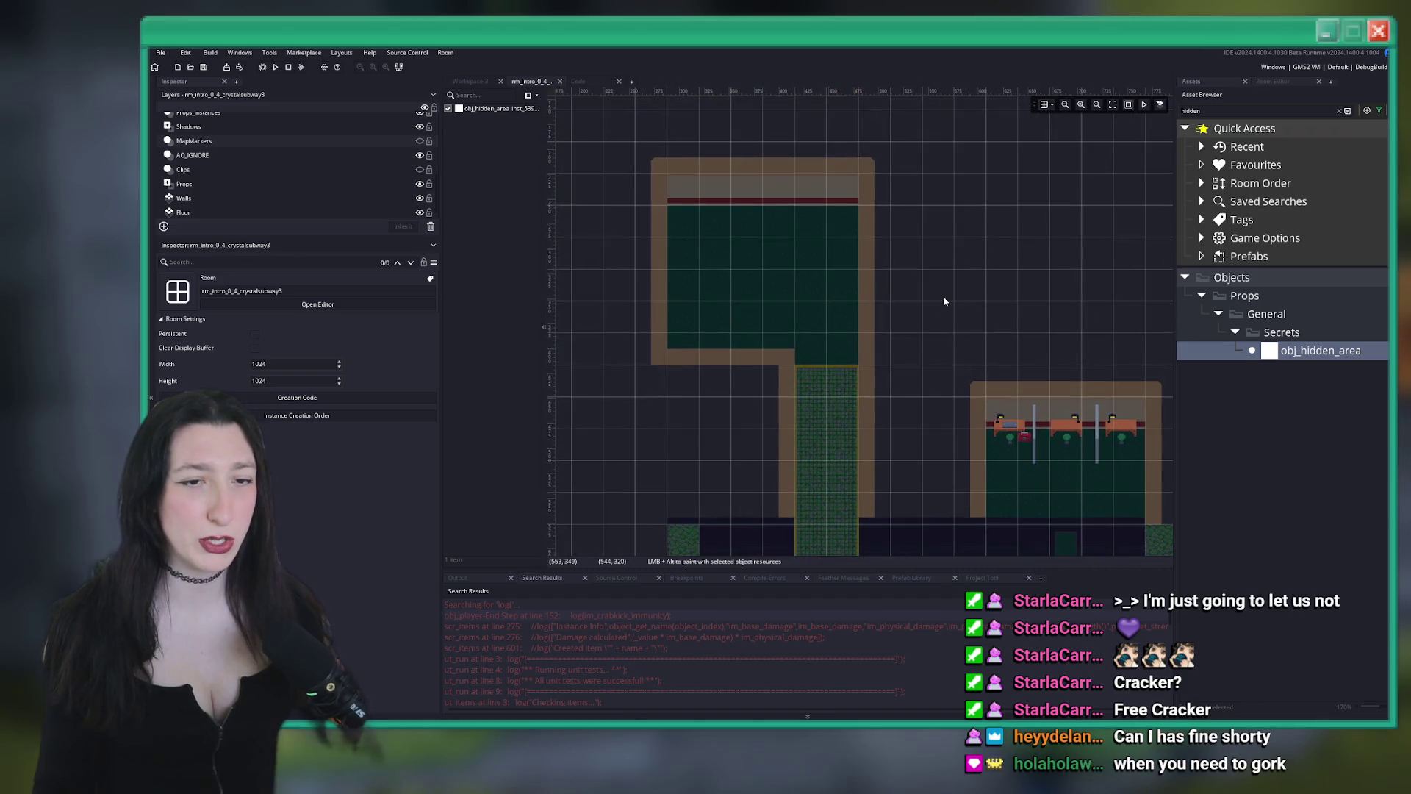
drag(442, 324, 368, 323)
scroll(681, 277, down, 2)
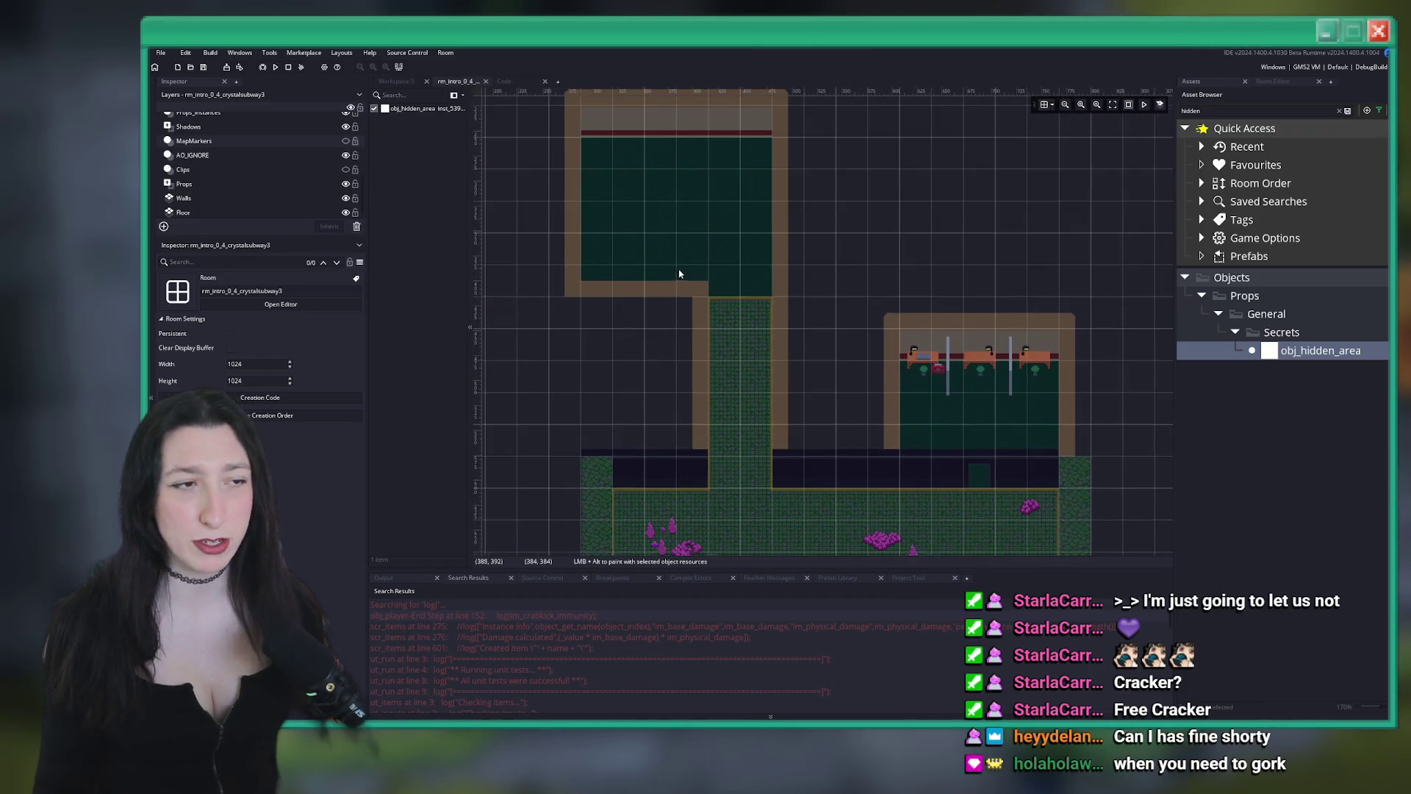
scroll(274, 191, up, 4)
scroll(618, 301, down, 2)
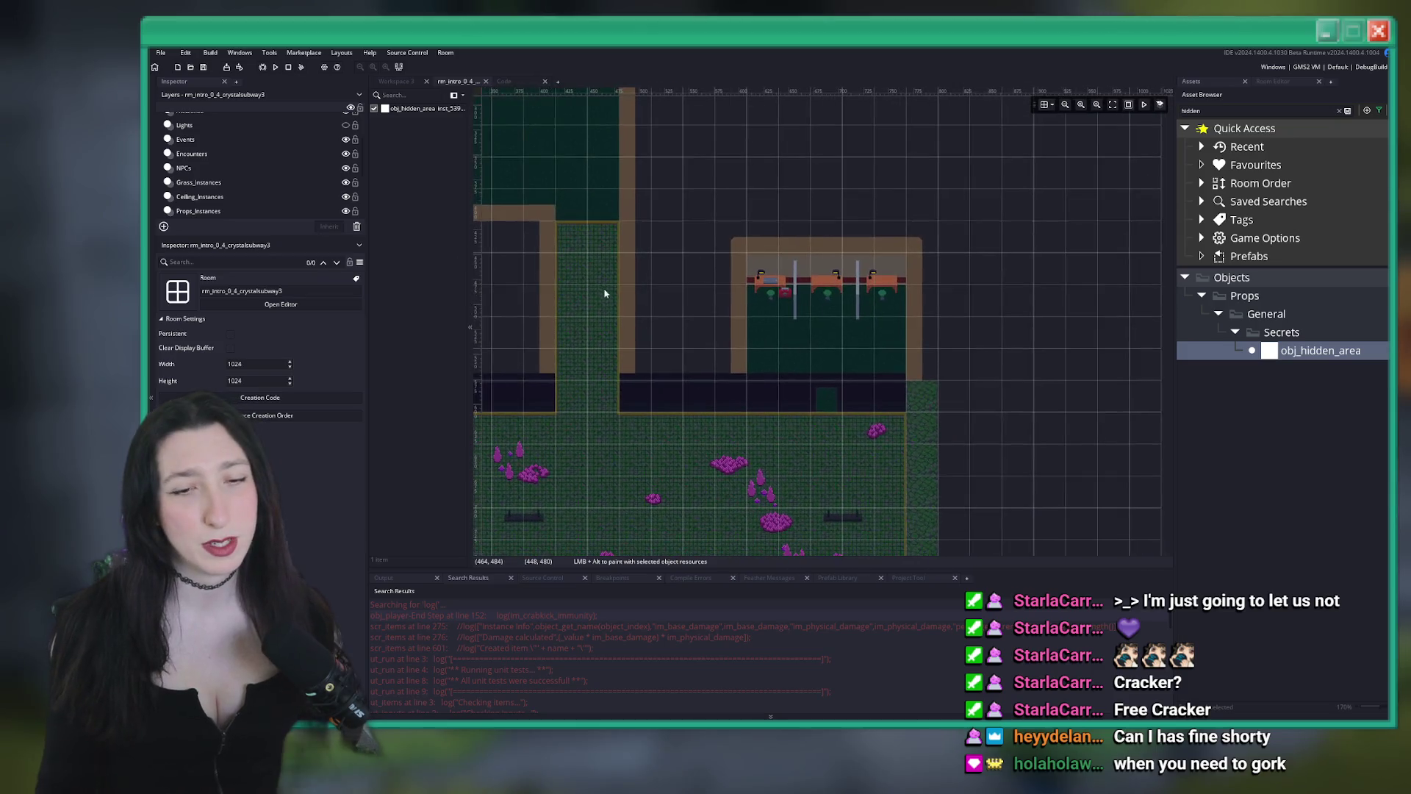
scroll(570, 278, down, 2)
scroll(549, 221, up, 2)
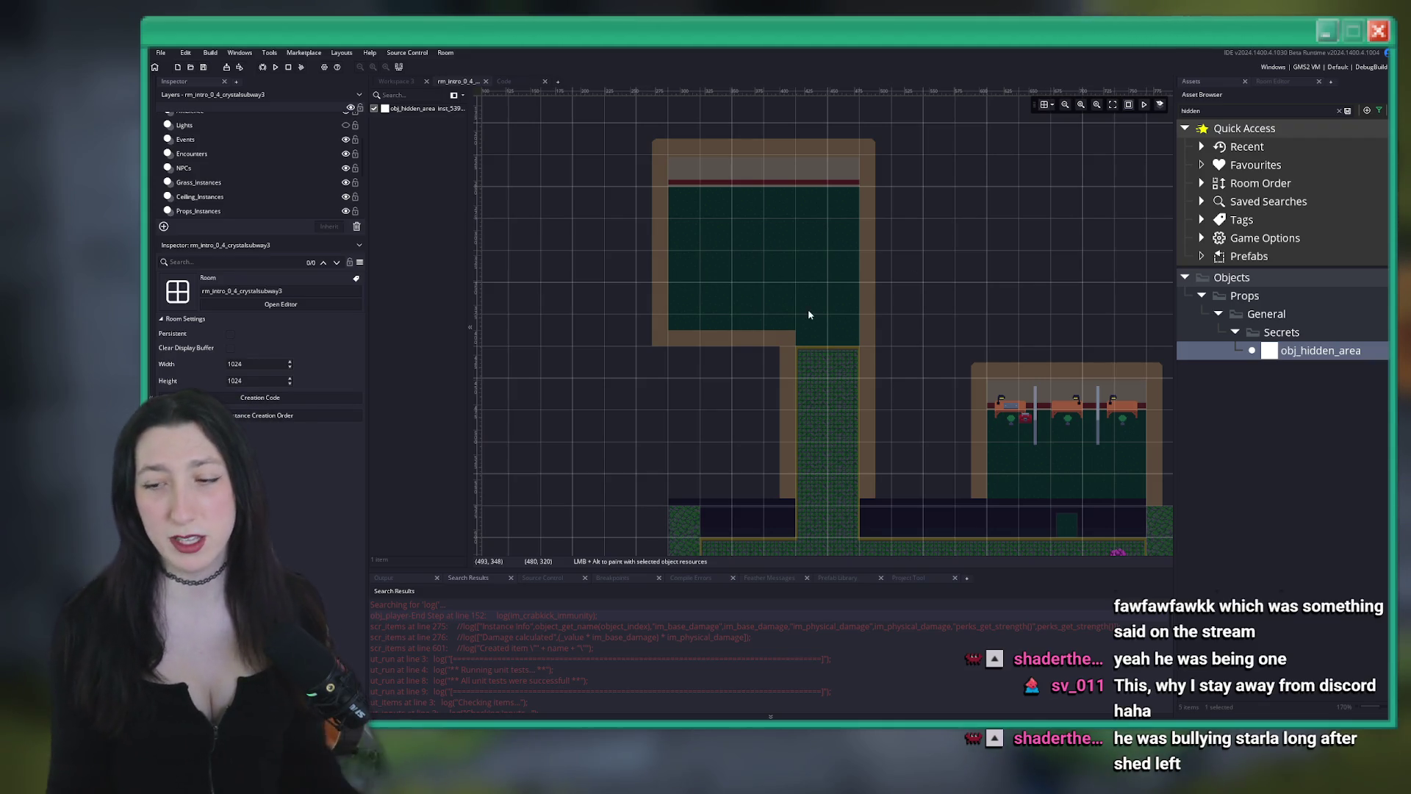
scroll(739, 257, up, 4)
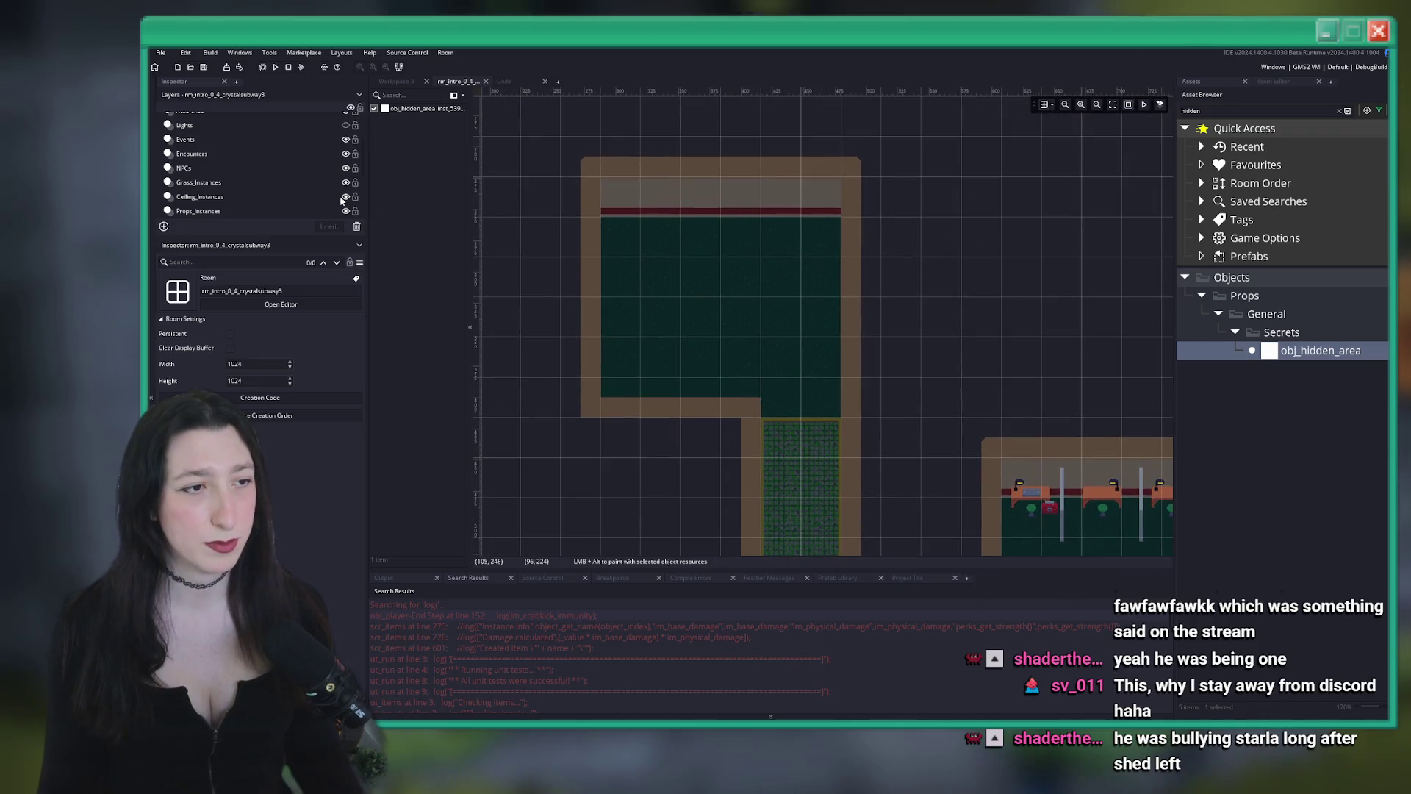
click(213, 211)
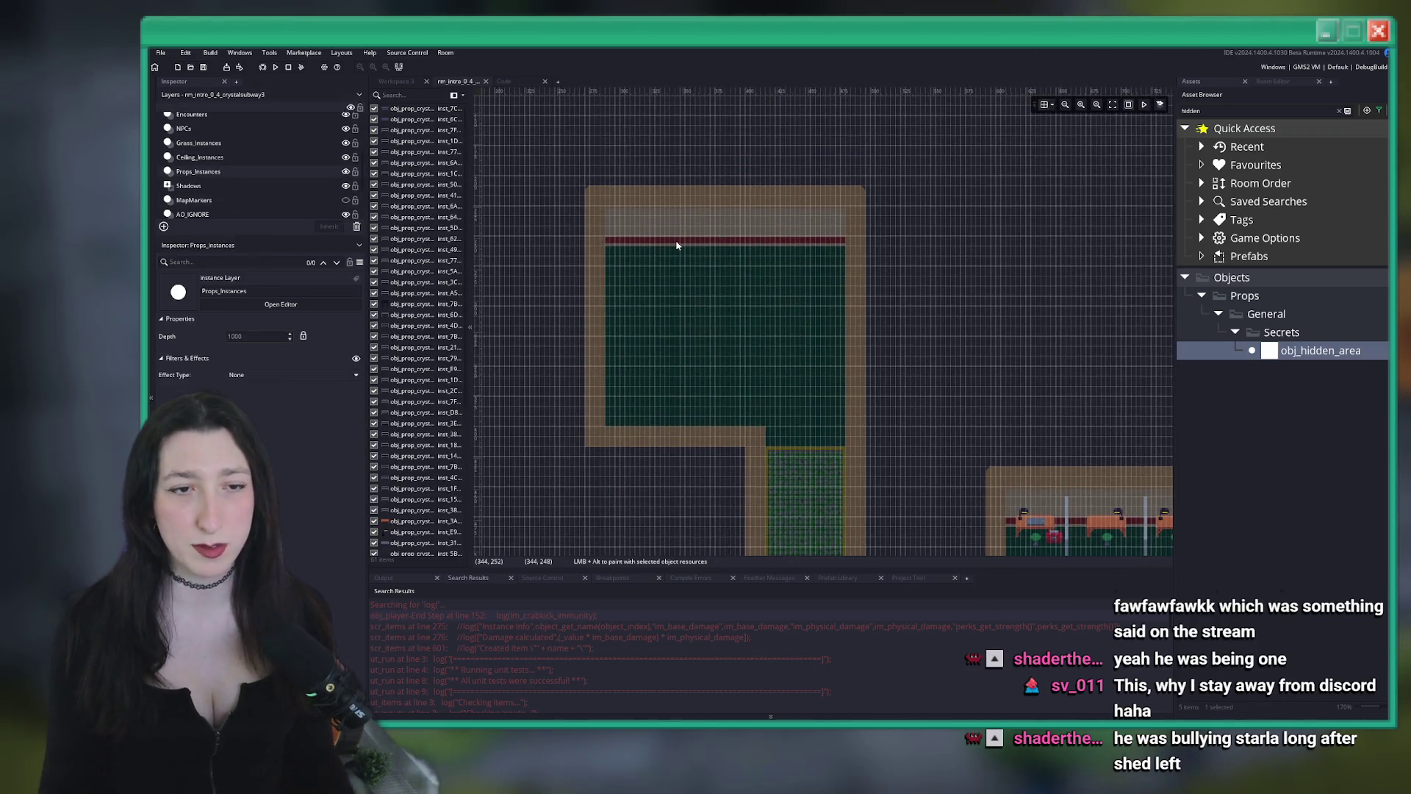
click(1044, 105)
scroll(733, 283, up, 5)
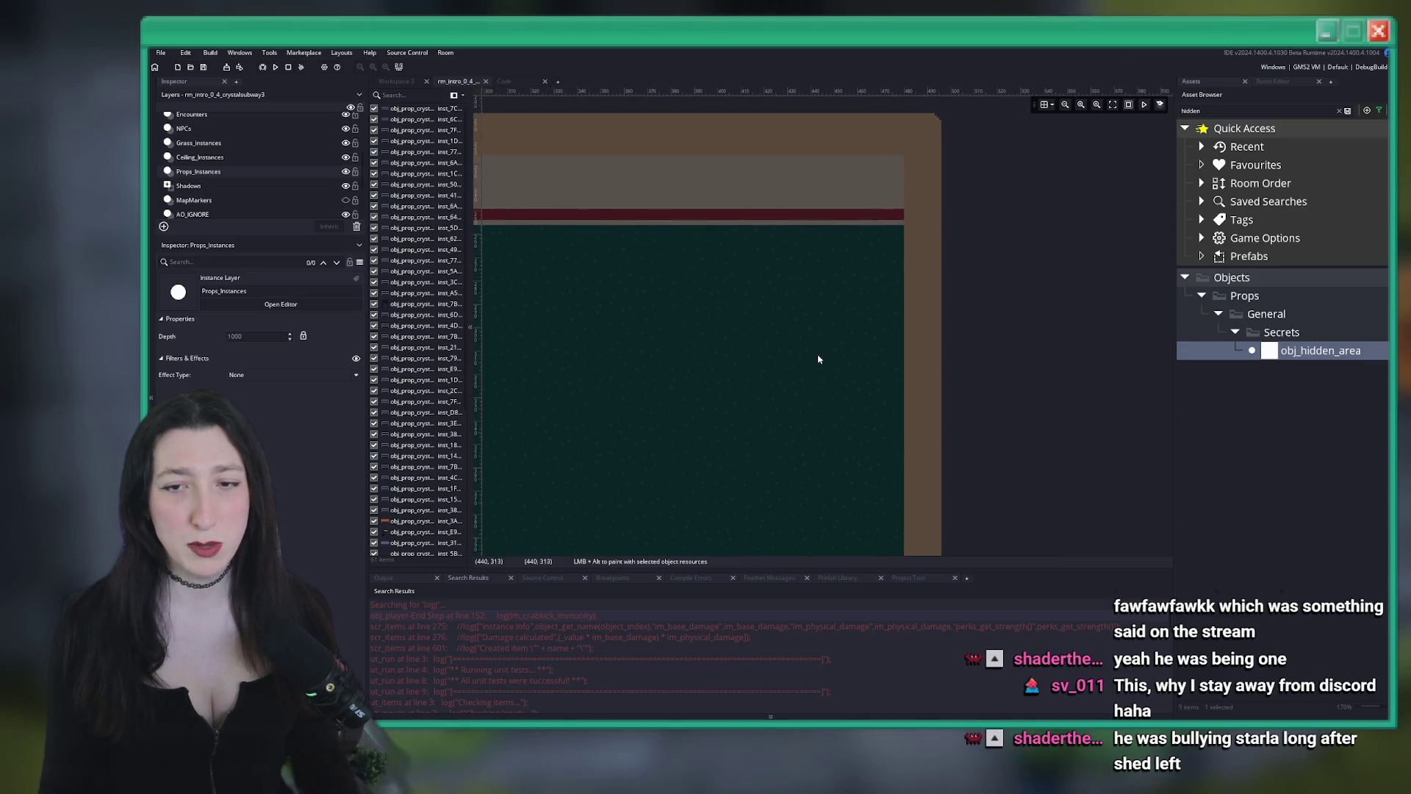
scroll(904, 356, down, 4)
click(1339, 111)
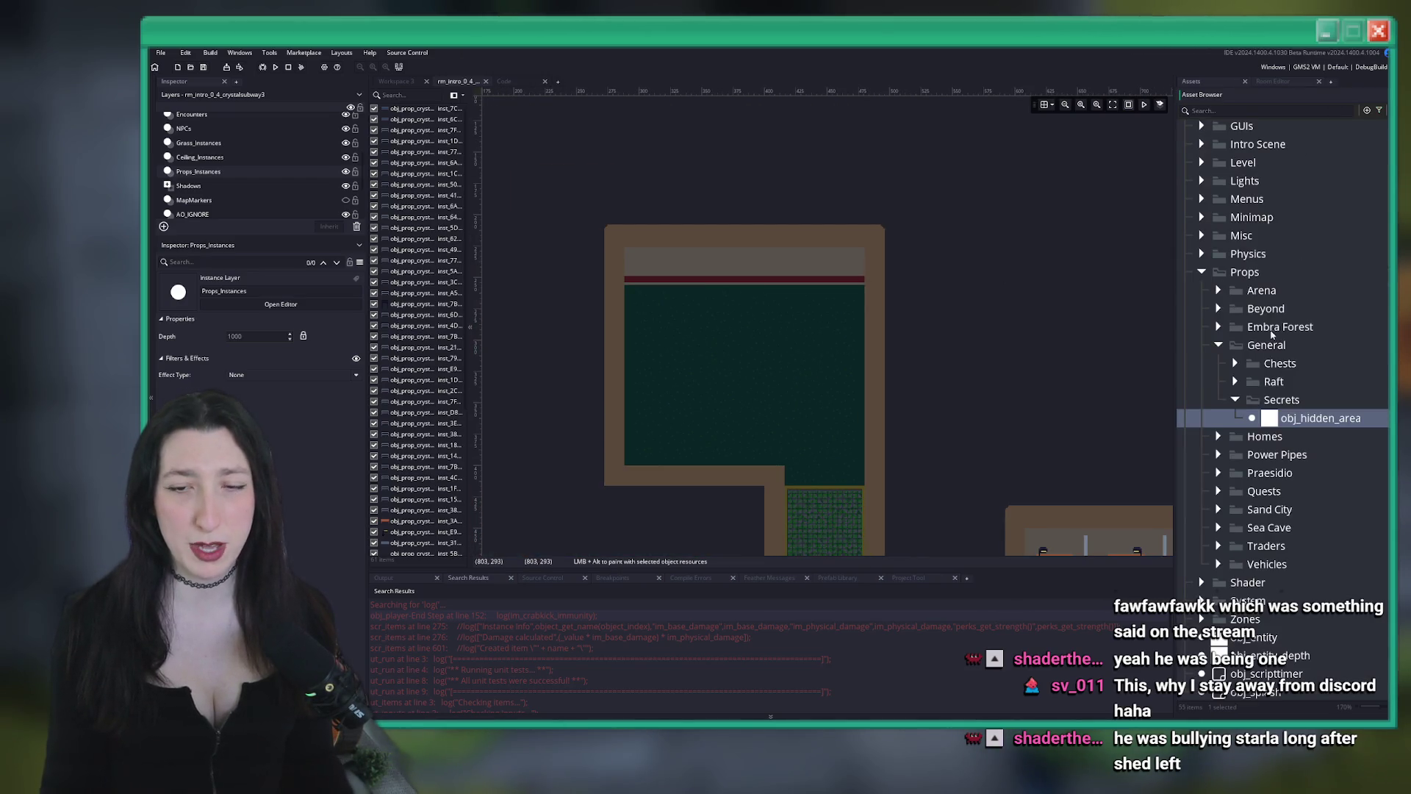
click(1236, 400)
double_click(1265, 345)
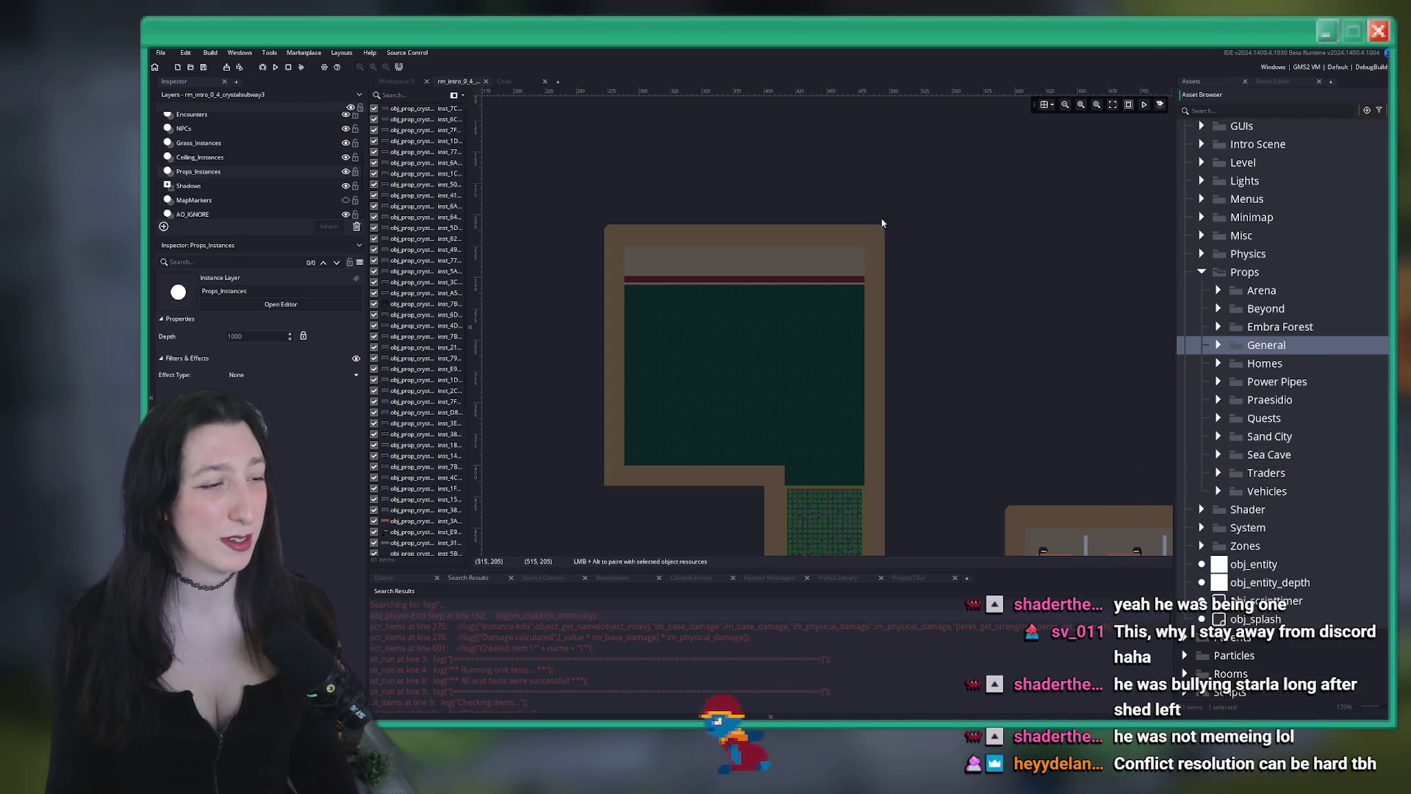
scroll(708, 369, up, 1)
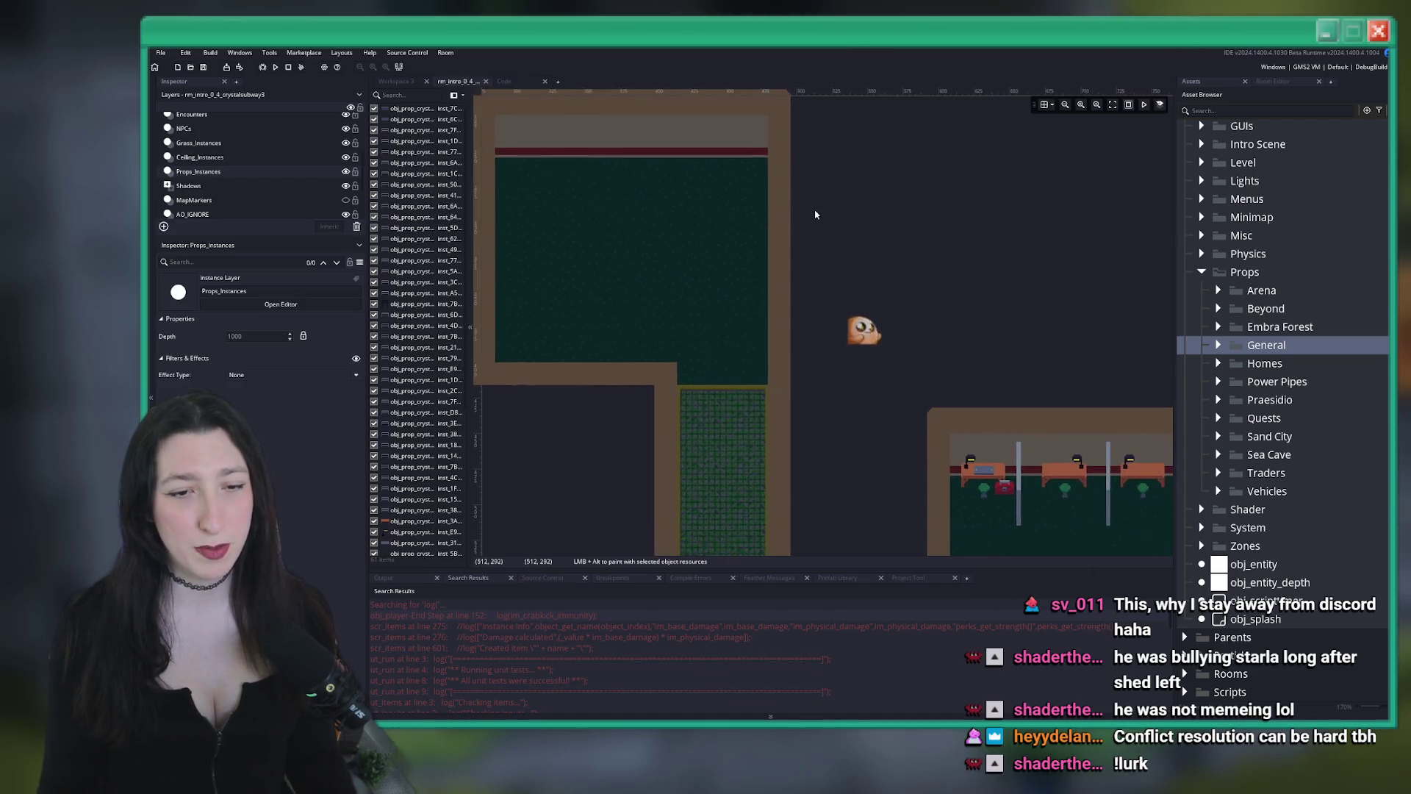
scroll(813, 213, down, 2)
scroll(660, 181, down, 1)
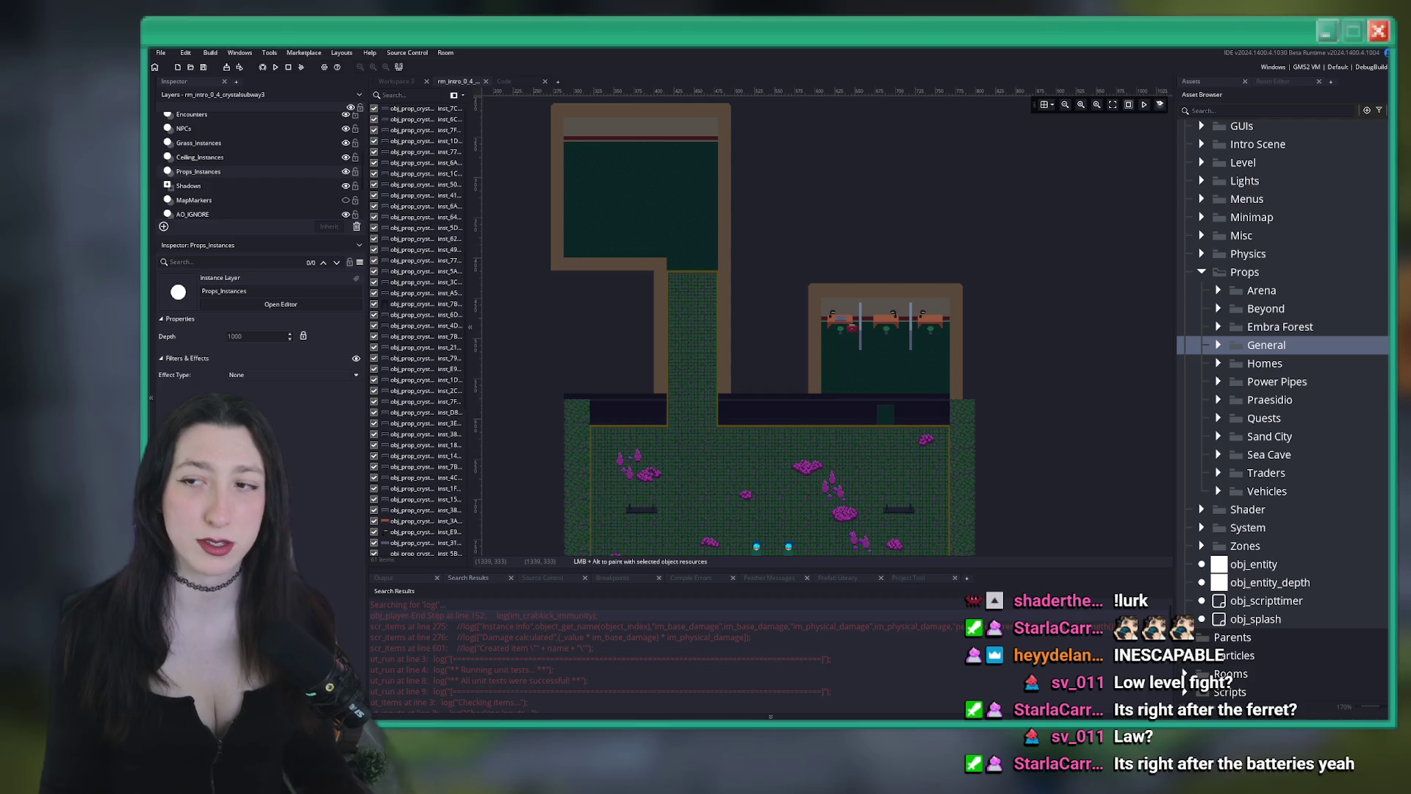
scroll(659, 197, up, 5)
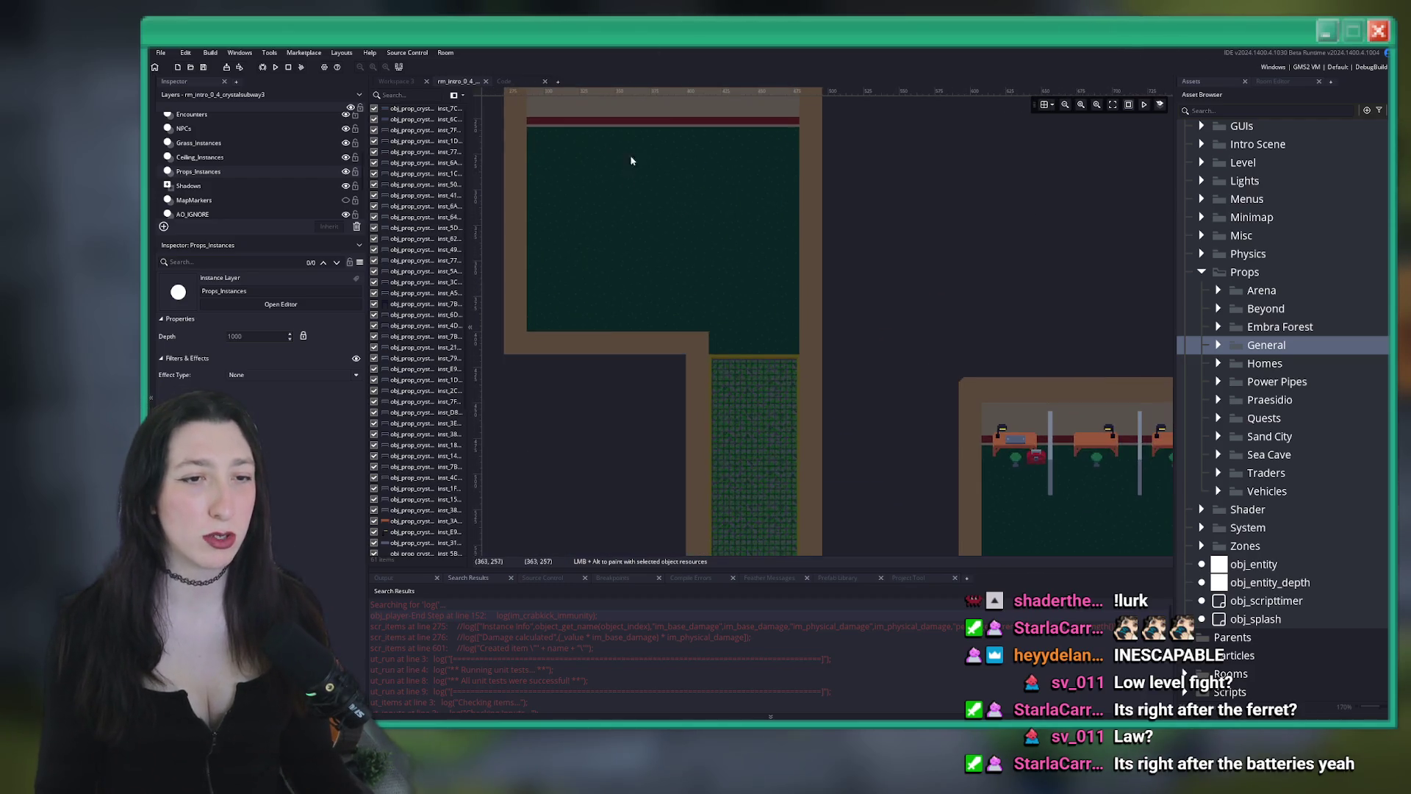
scroll(624, 265, down, 3)
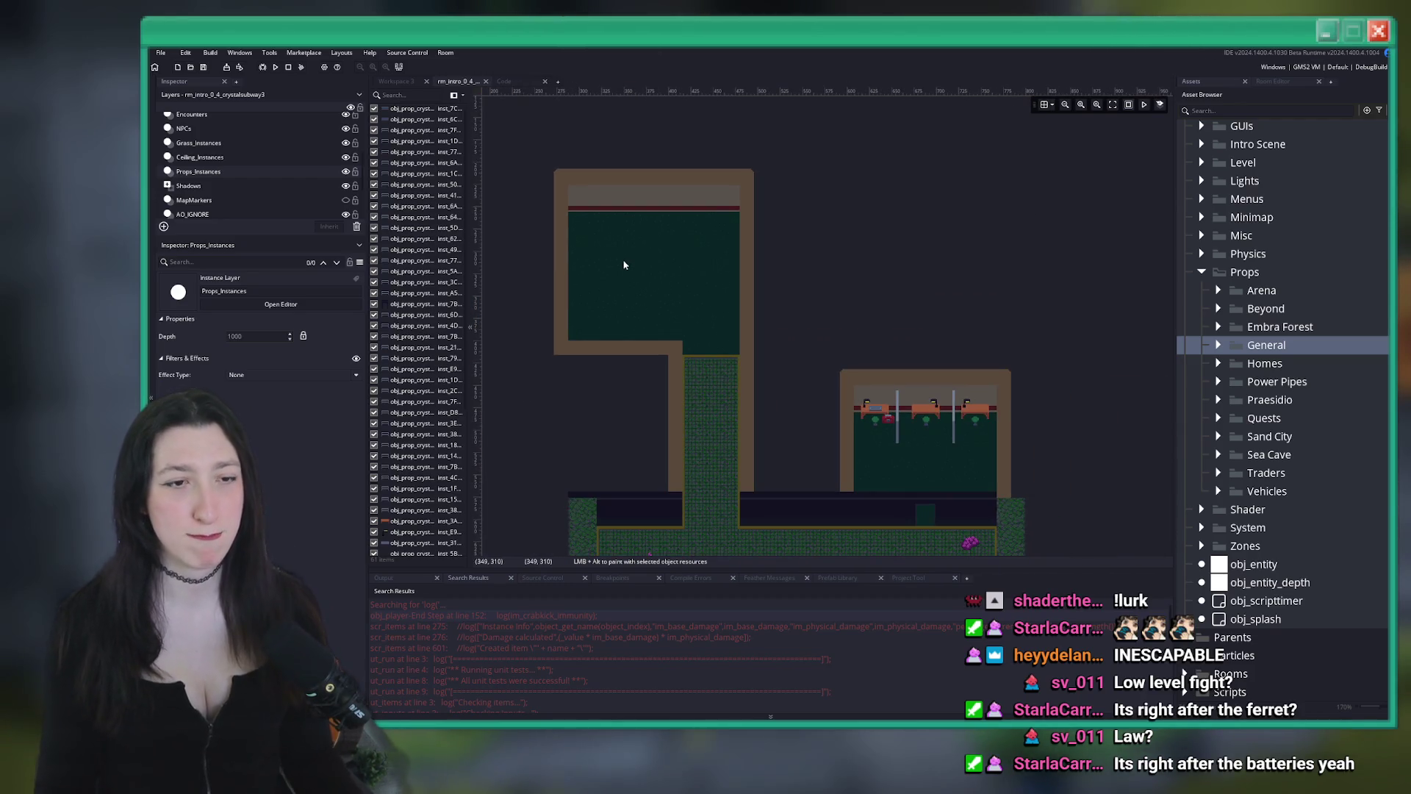
scroll(625, 264, up, 3)
click(1229, 109)
text(u)
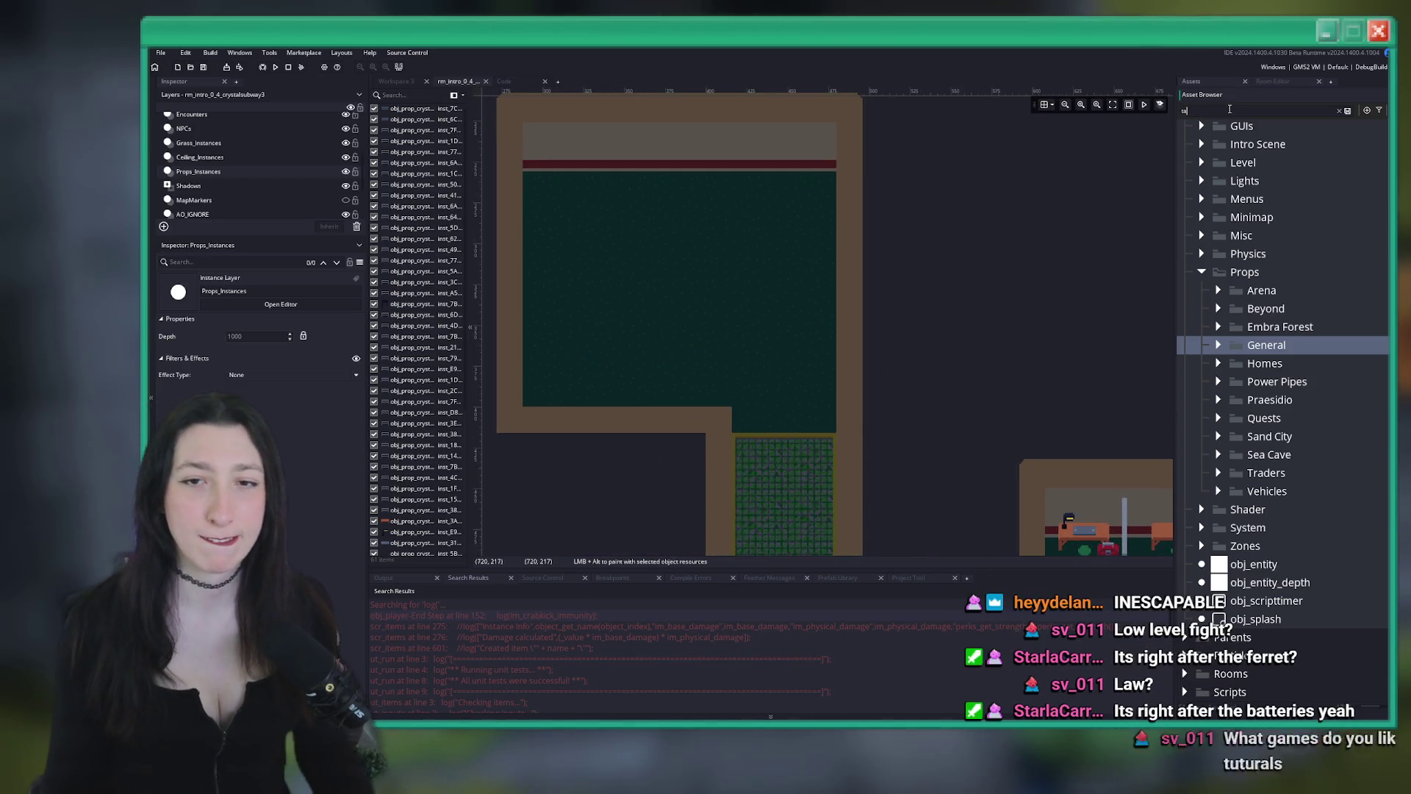
text(b)
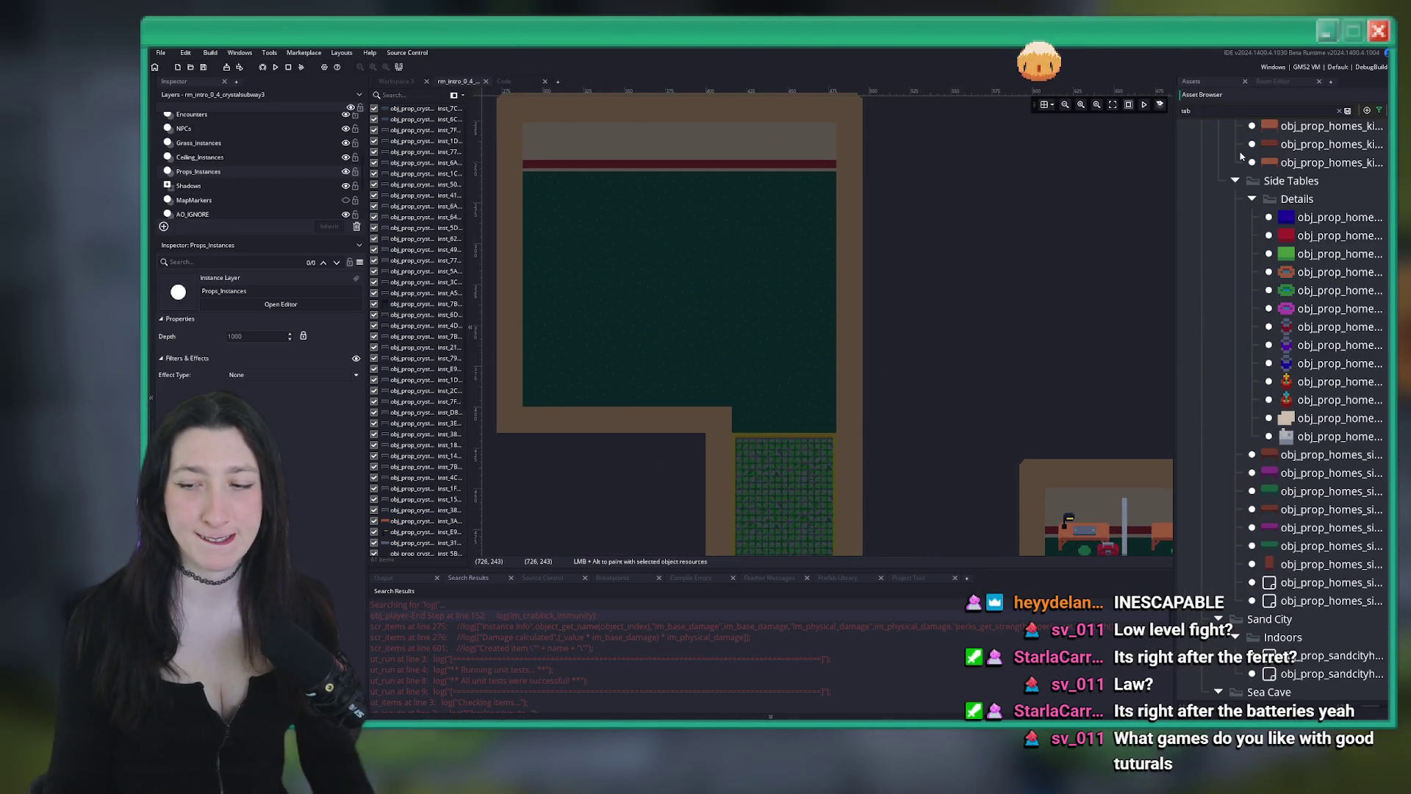
Search the assets for 'light' and place obj_prop_seacave_lightray in the upper room
scroll(938, 261, up, 1)
scroll(958, 281, down, 1)
mouse_move(958, 281)
mouse_down()
mouse_move(1065, 263)
mouse_move(961, 152)
mouse_move(954, 222)
mouse_up()
scroll(1316, 294, up, 3)
click(1330, 224)
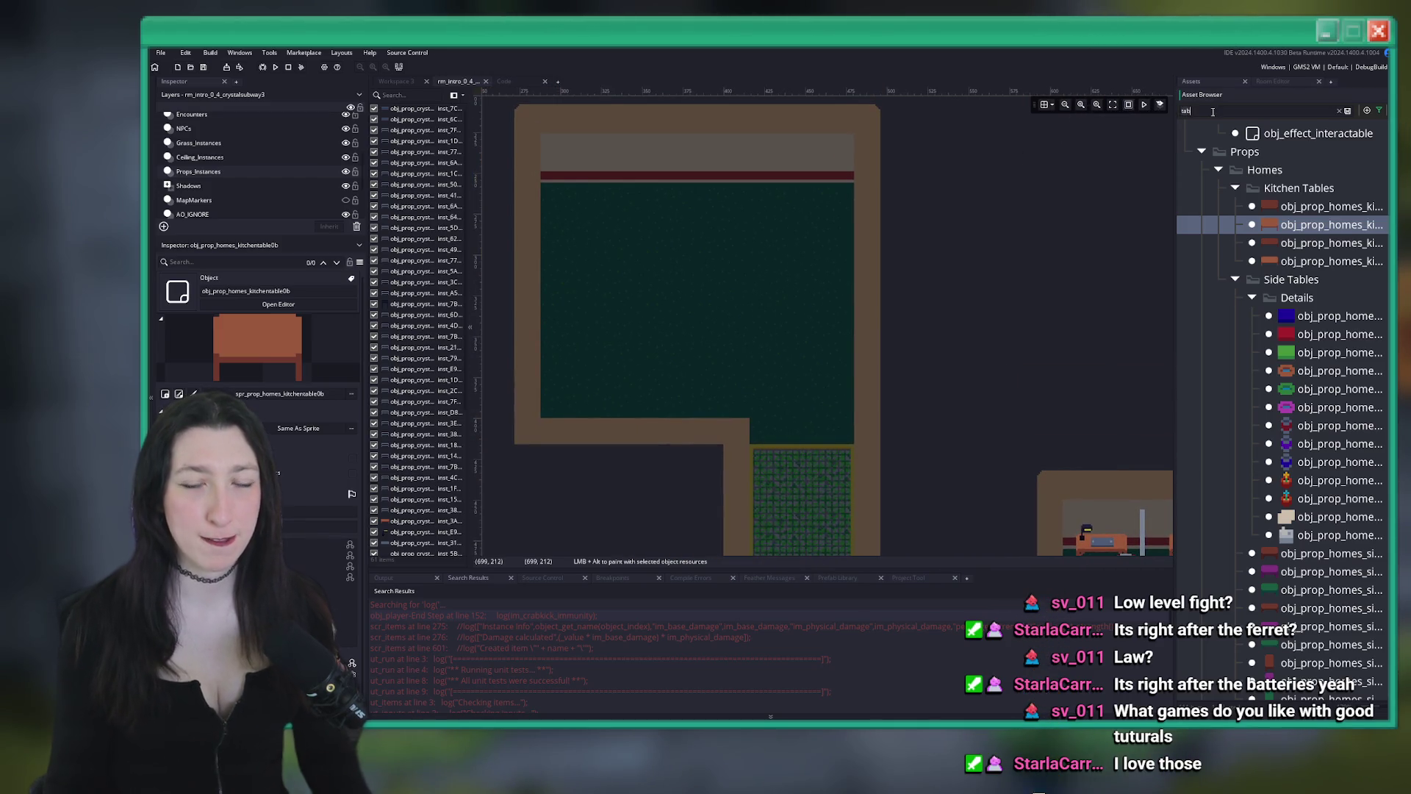
text(light)
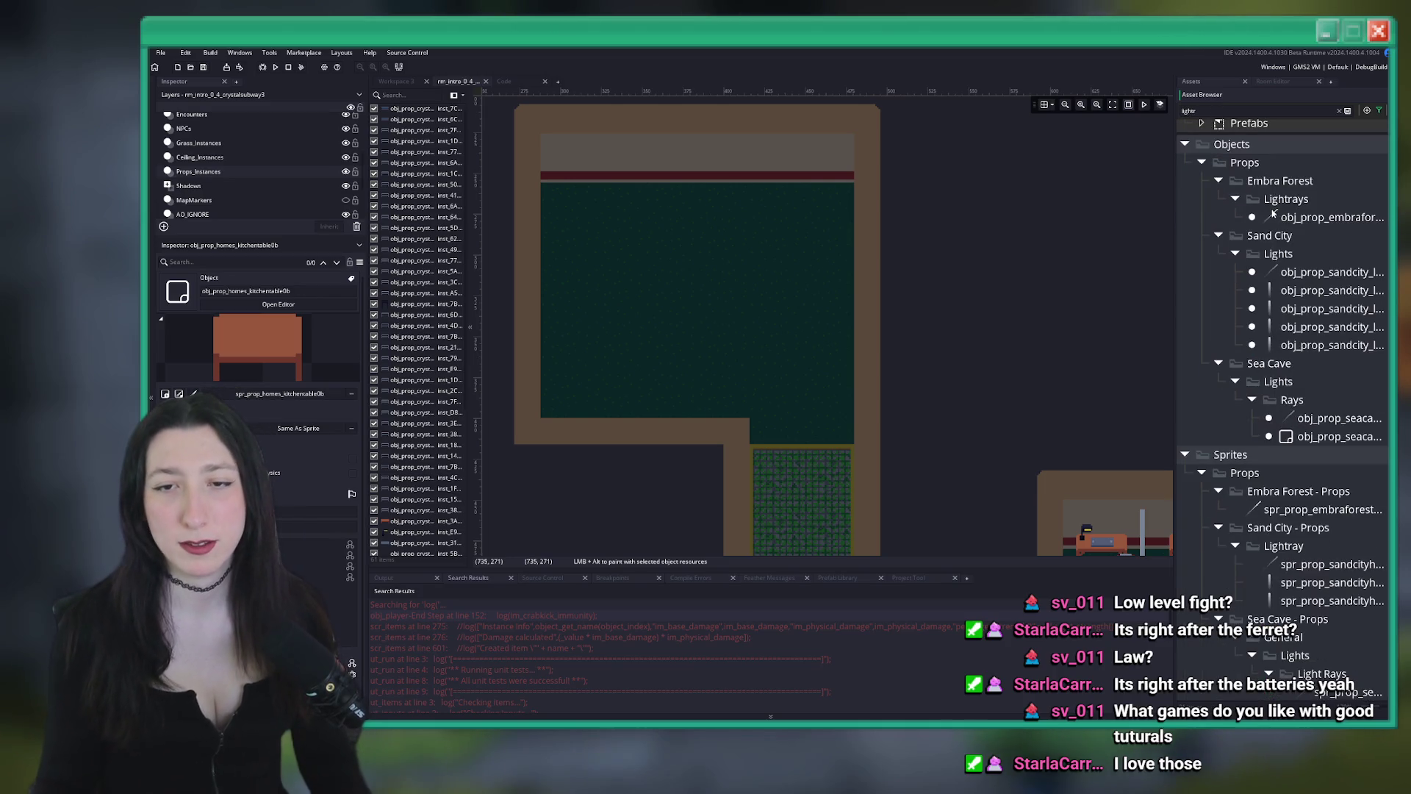
key(Down)
drag(963, 214, 938, 229)
key(Down)
key(Down)
key(Down)
key(Down)
key(Down)
key(Down)
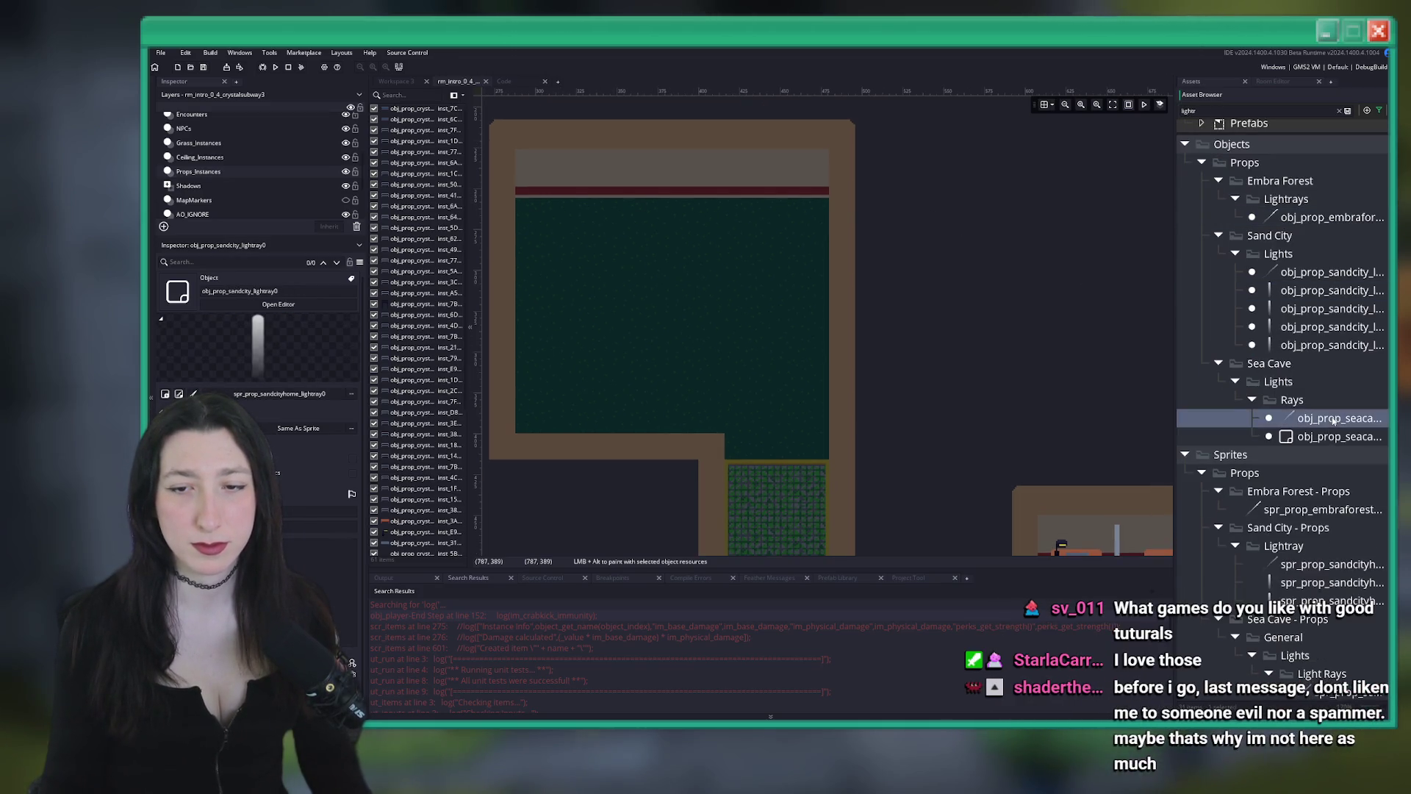
alt+click(691, 312)
Rotate and shift the copied light rays leftward so three beams fan out above the top building
scroll(671, 321, down, 3)
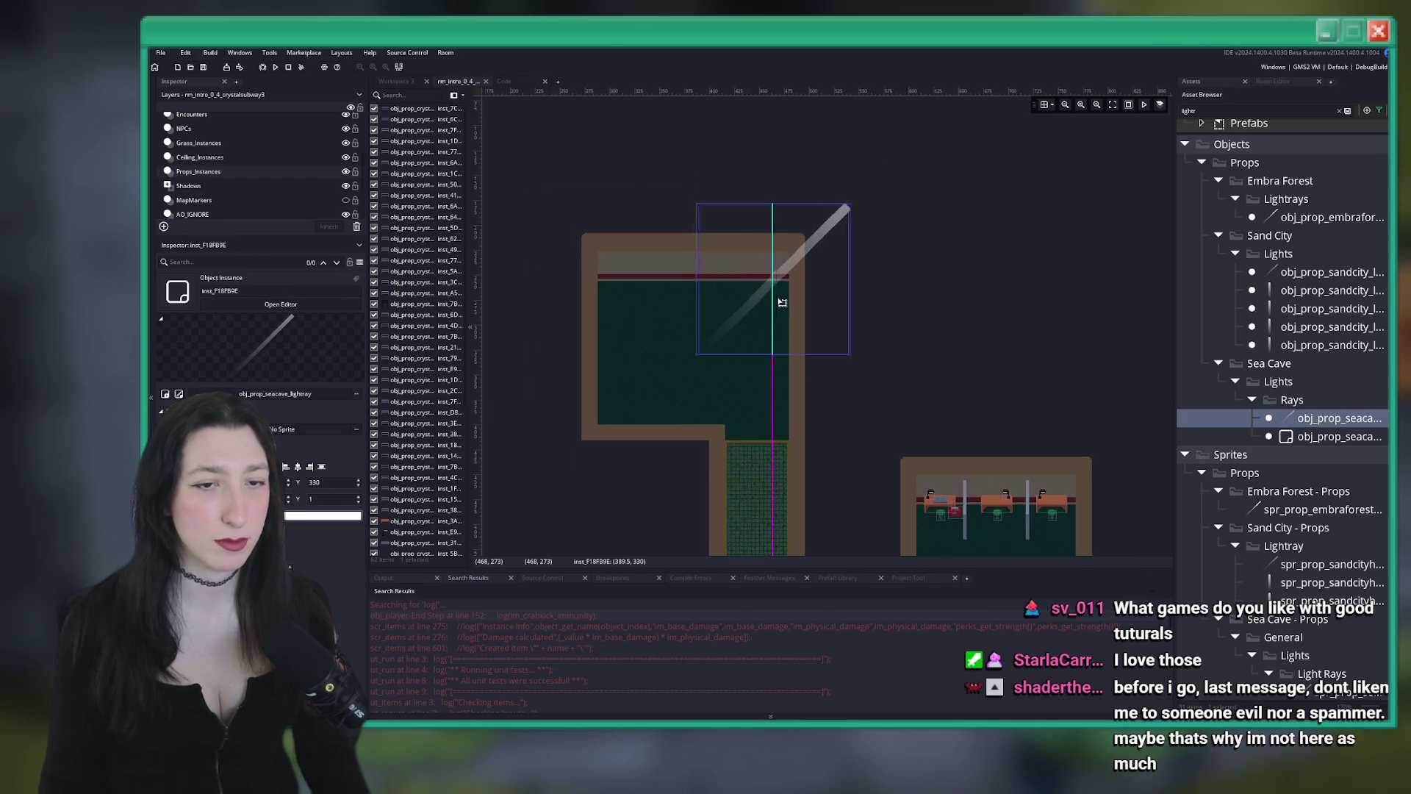
mouse_move(850, 201)
mouse_down()
mouse_move(813, 180)
mouse_move(724, 177)
mouse_up()
scroll(709, 175, up, 5)
scroll(708, 175, down, 3)
mouse_move(709, 232)
mouse_down()
mouse_move(734, 185)
mouse_move(672, 195)
mouse_up()
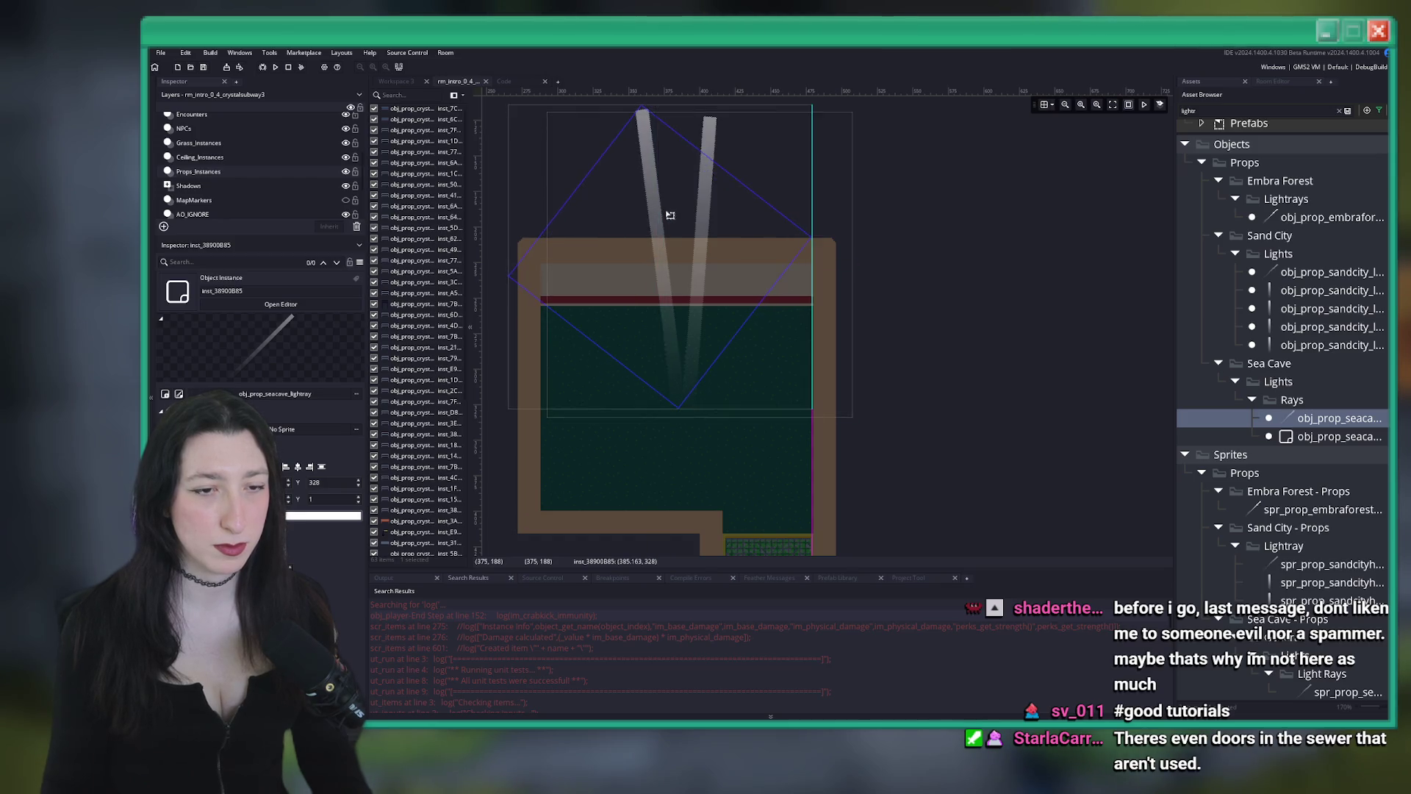
drag(672, 262, 653, 265)
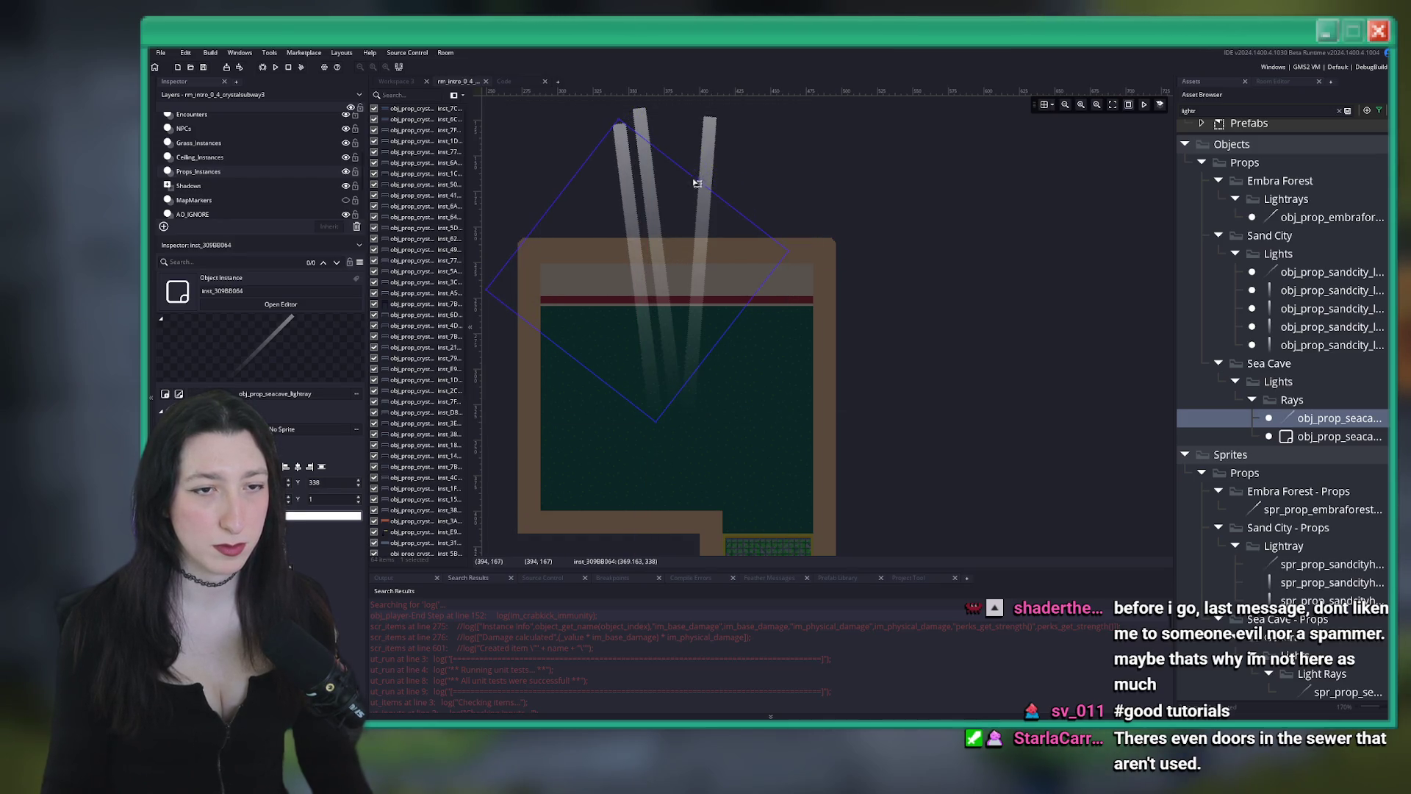
drag(695, 172, 651, 174)
drag(617, 308, 629, 311)
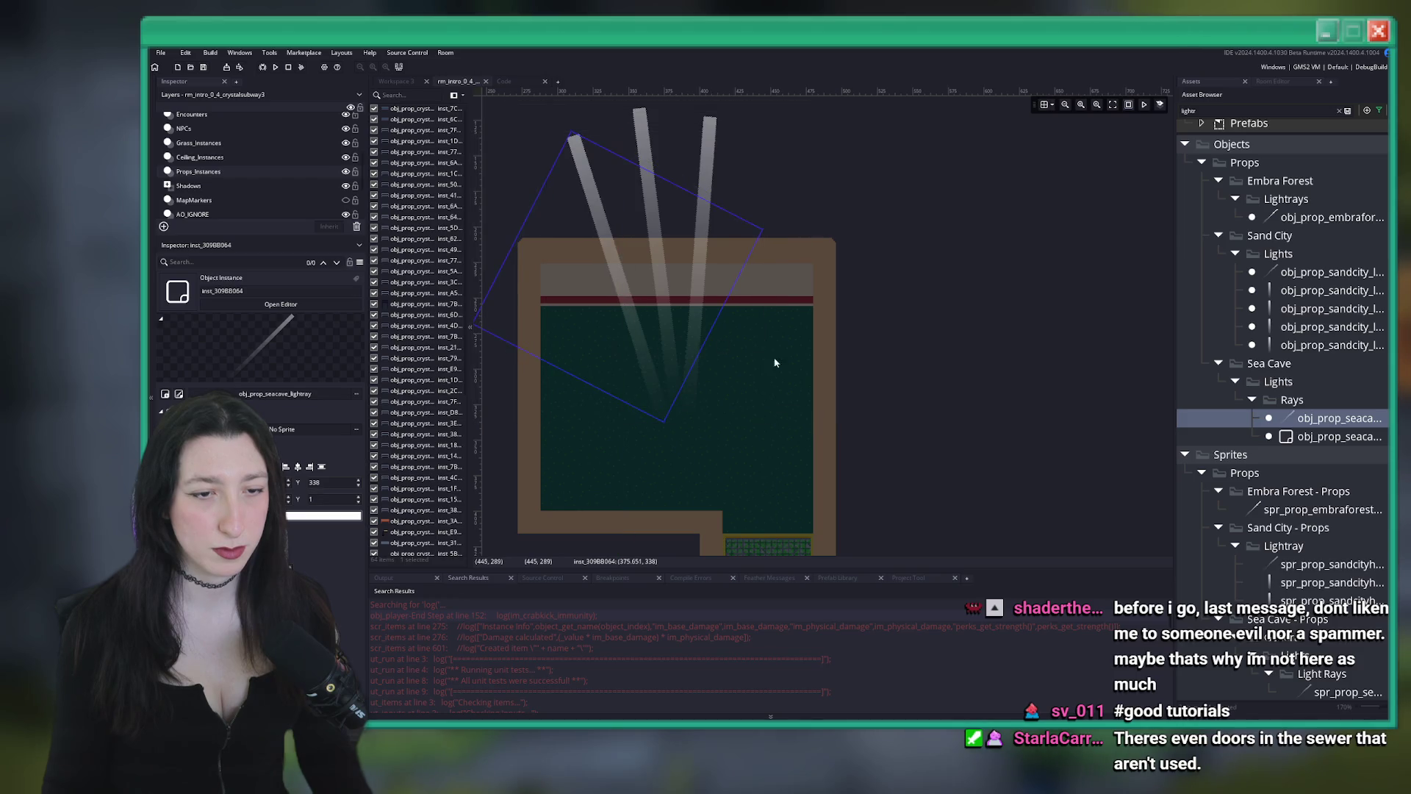
key(ctrl+a)
Search 'ambie', drag obj_light_ambience into the upper room, and shrink its glow
text(ambie)
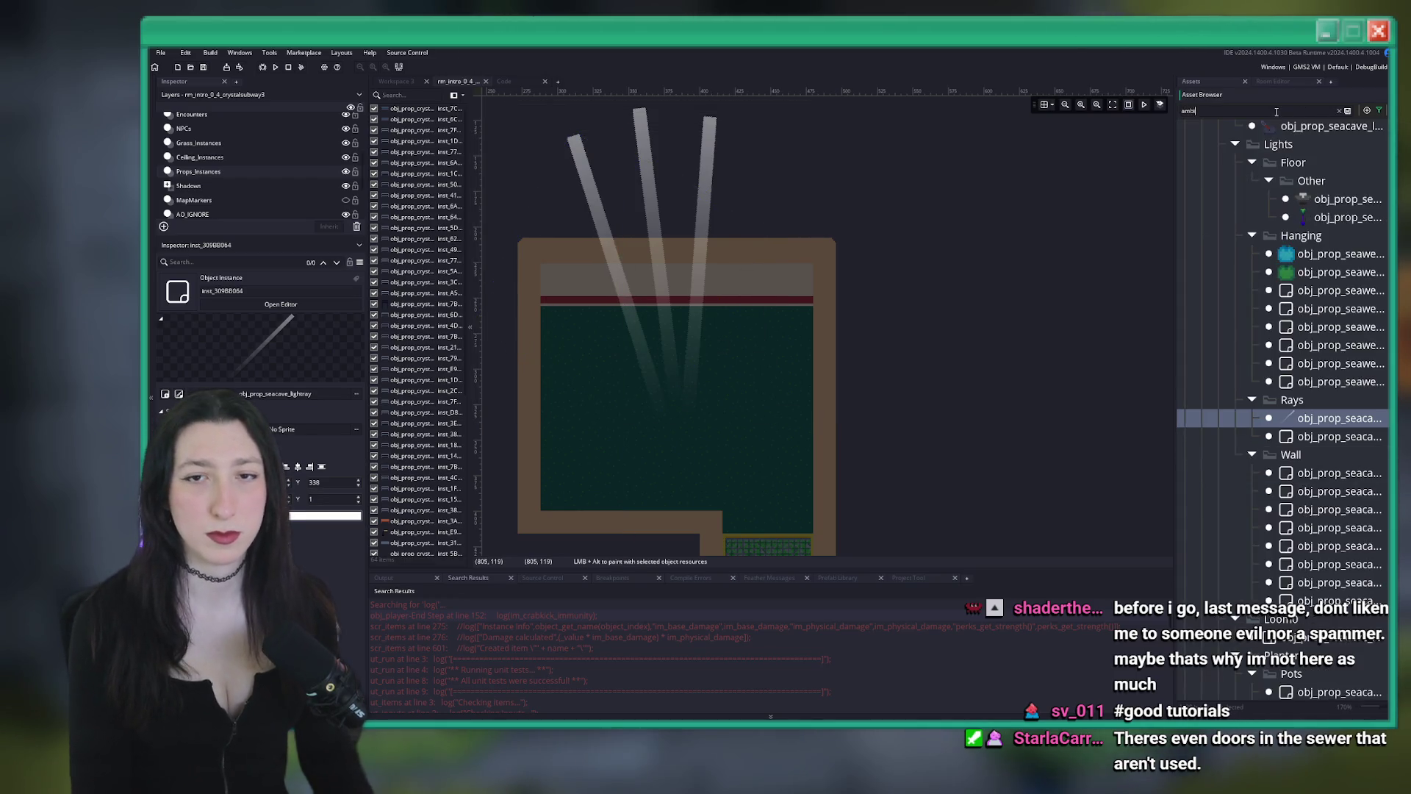
mouse_move(1352, 211)
mouse_down()
mouse_move(782, 336)
mouse_move(674, 410)
mouse_up()
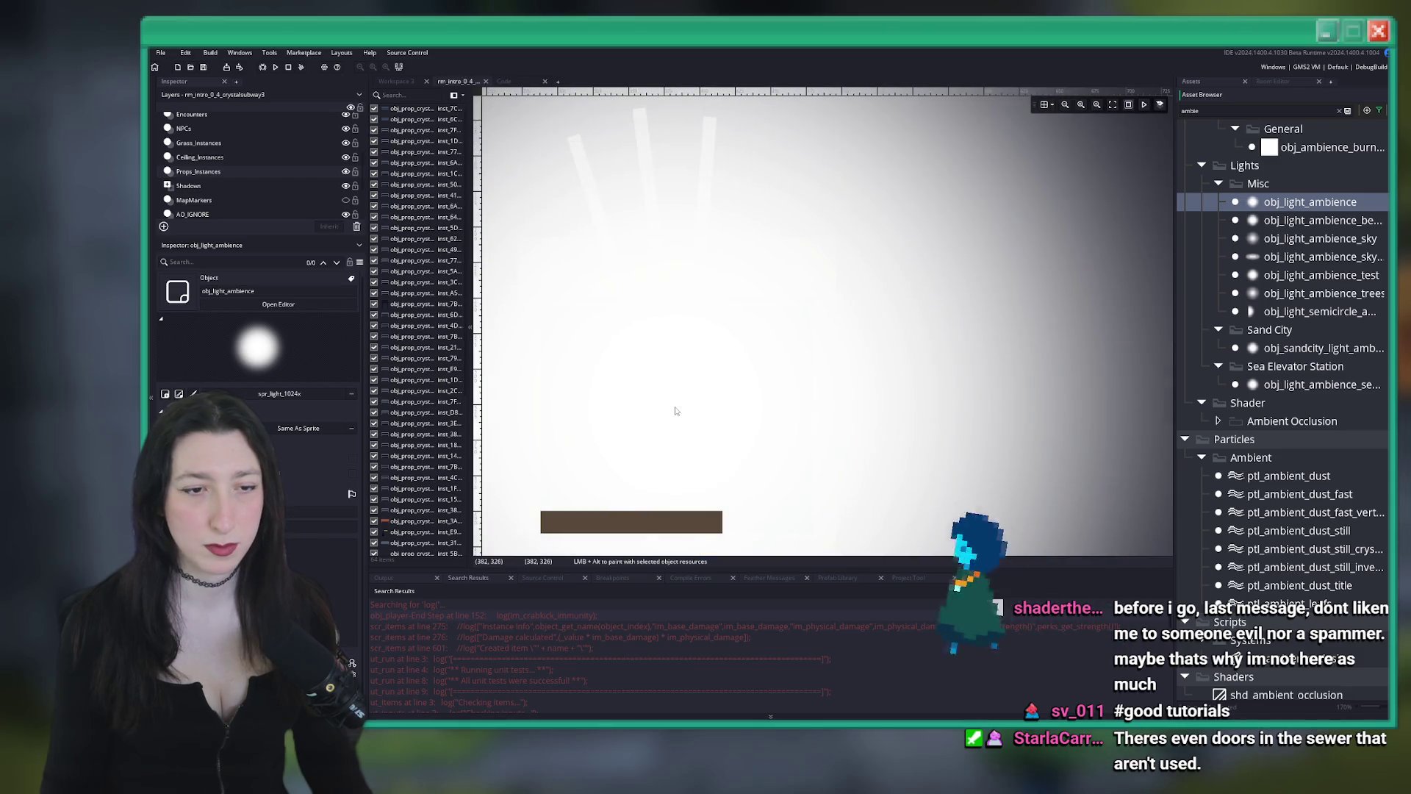
scroll(908, 249, down, 5)
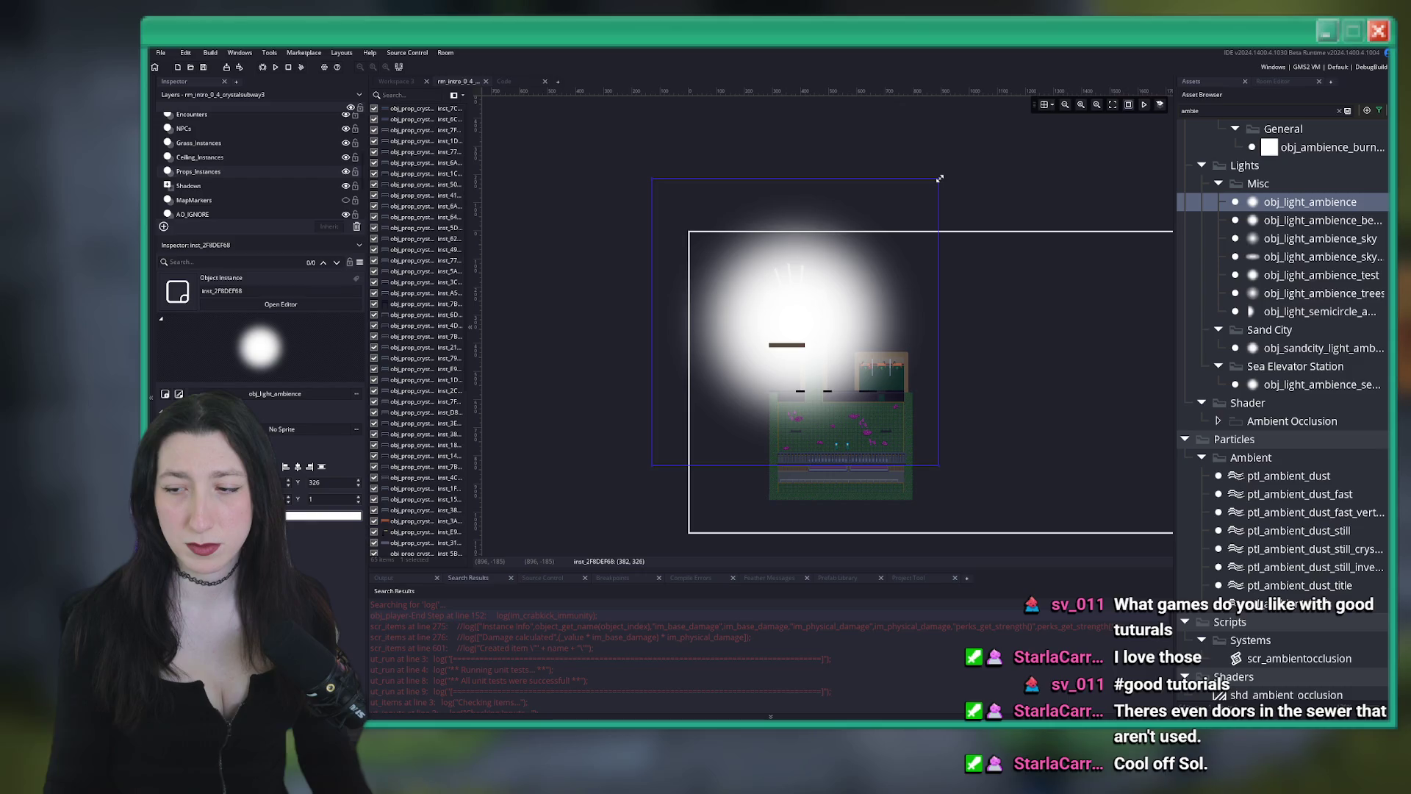
mouse_move(940, 178)
mouse_down()
mouse_move(802, 354)
mouse_move(754, 373)
mouse_move(765, 383)
mouse_up()
Move the ambience light onto the top building and flatten it into a soft glow beneath the rays
scroll(765, 383, up, 2)
drag(666, 504, 799, 345)
scroll(800, 345, up, 2)
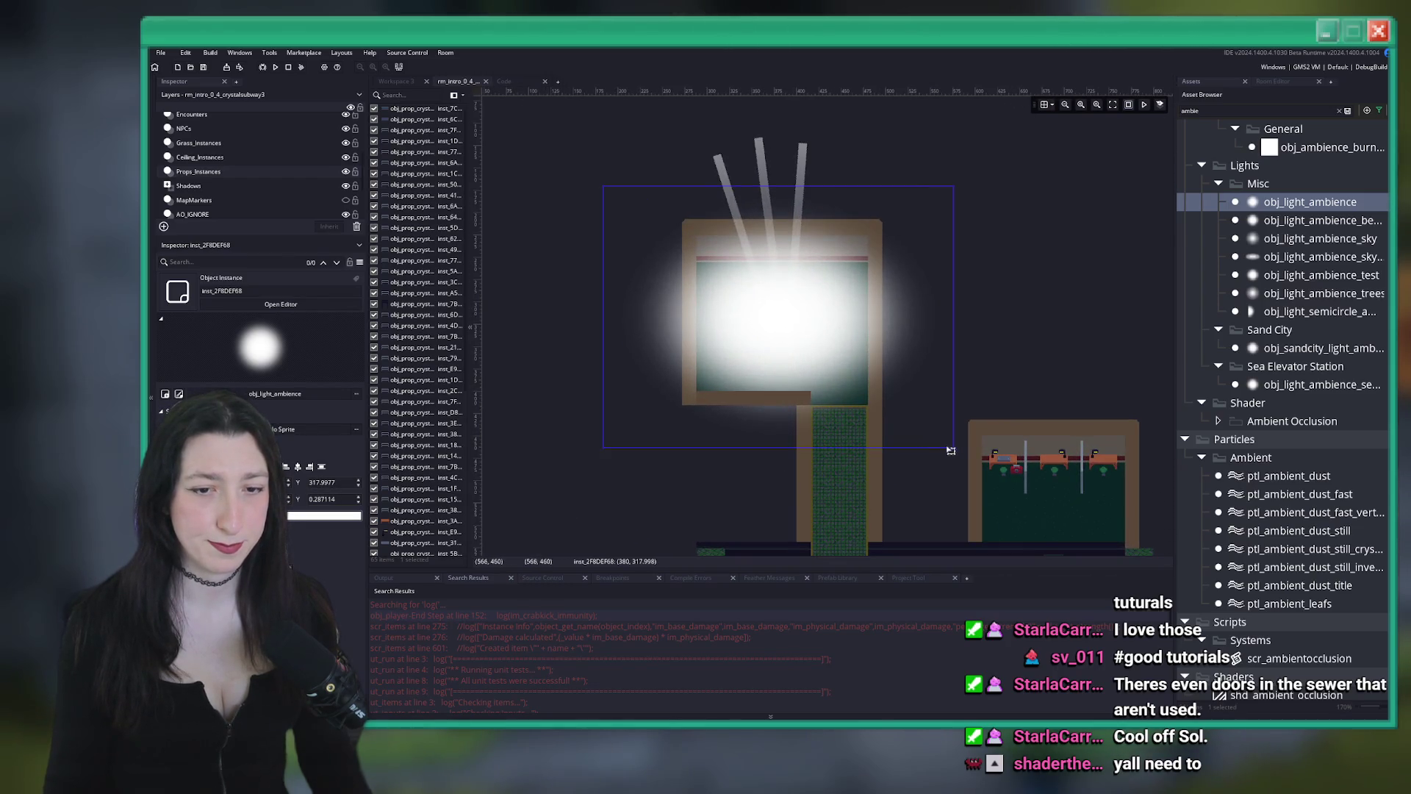
mouse_move(953, 449)
mouse_down()
mouse_move(930, 425)
mouse_move(908, 494)
mouse_move(928, 496)
mouse_up()
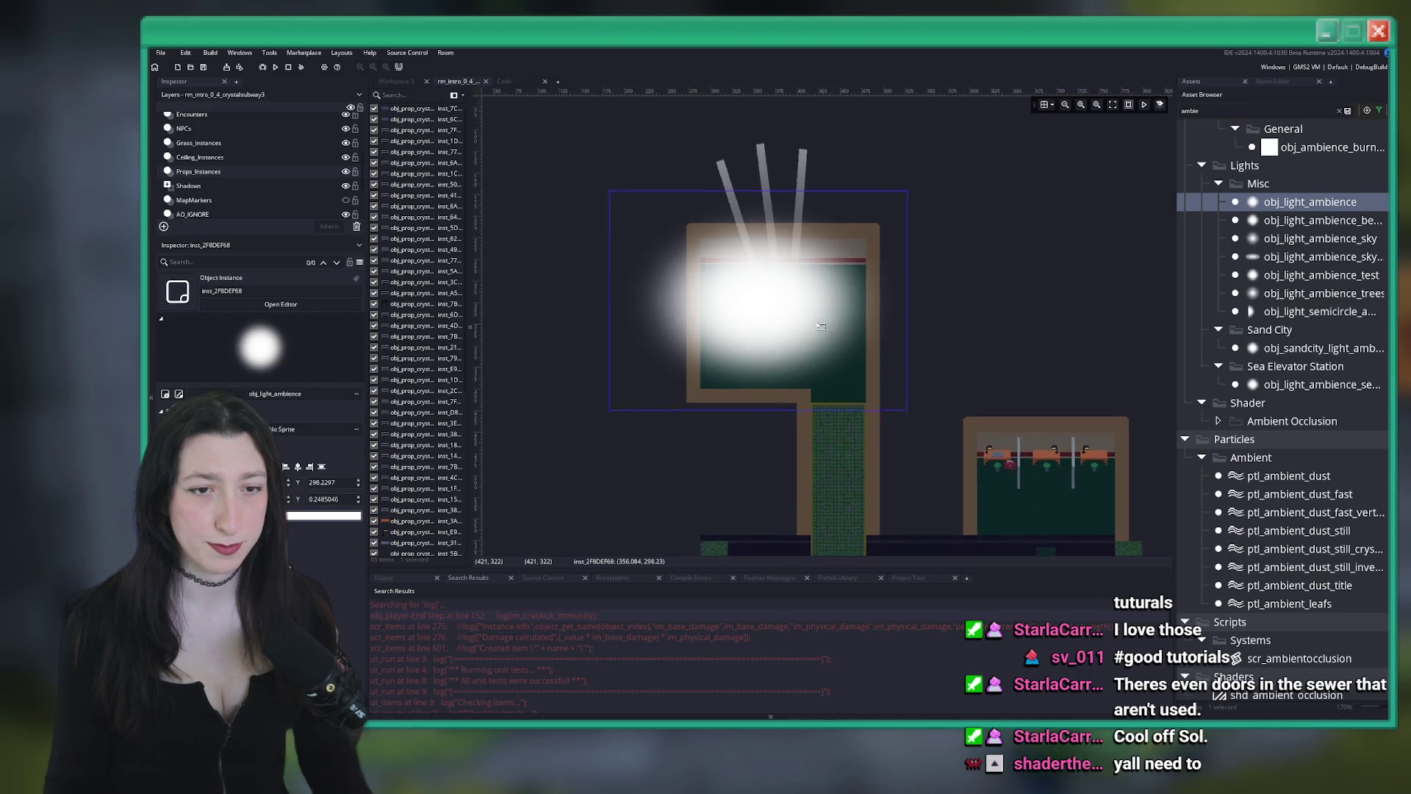
scroll(778, 315, up, 2)
drag(778, 315, 808, 338)
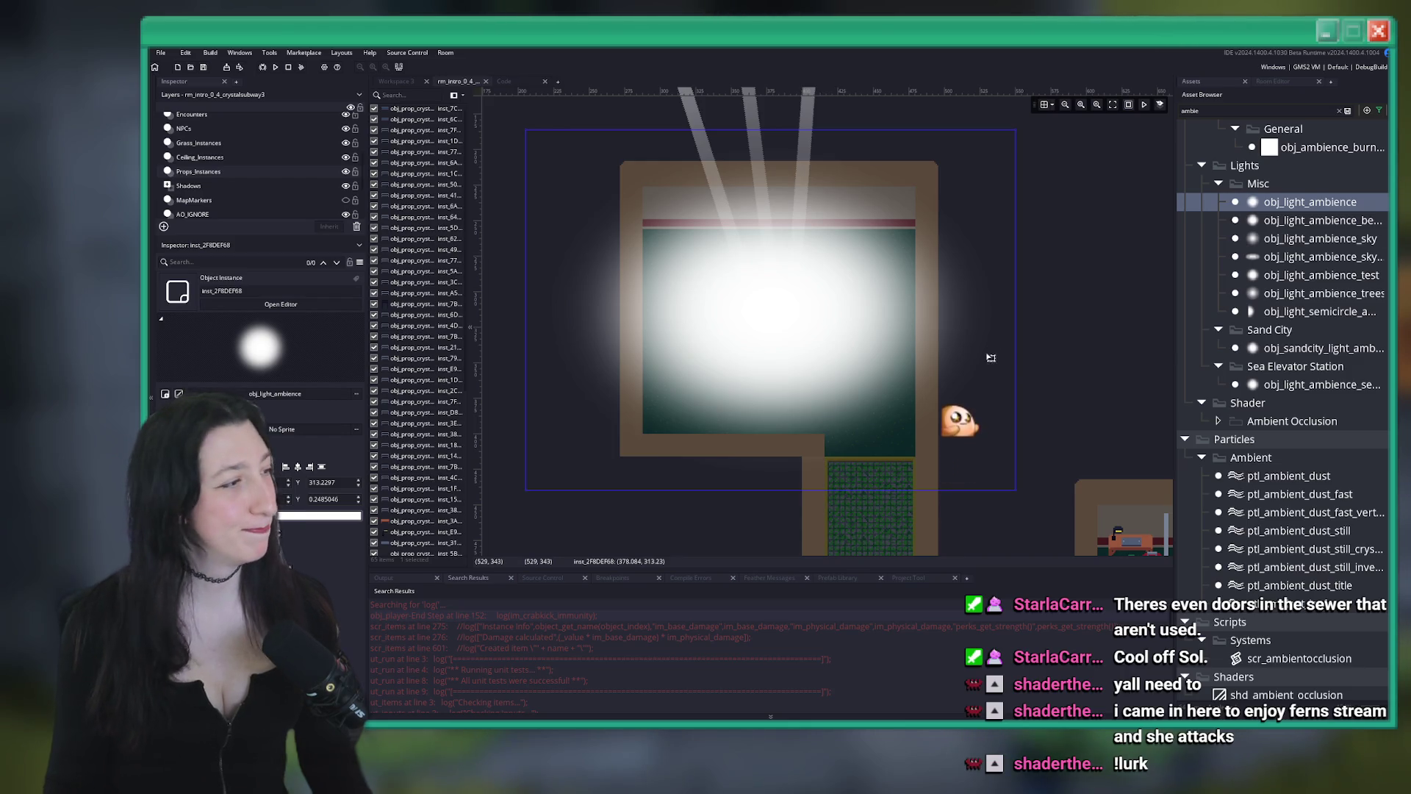
drag(1017, 492, 1014, 450)
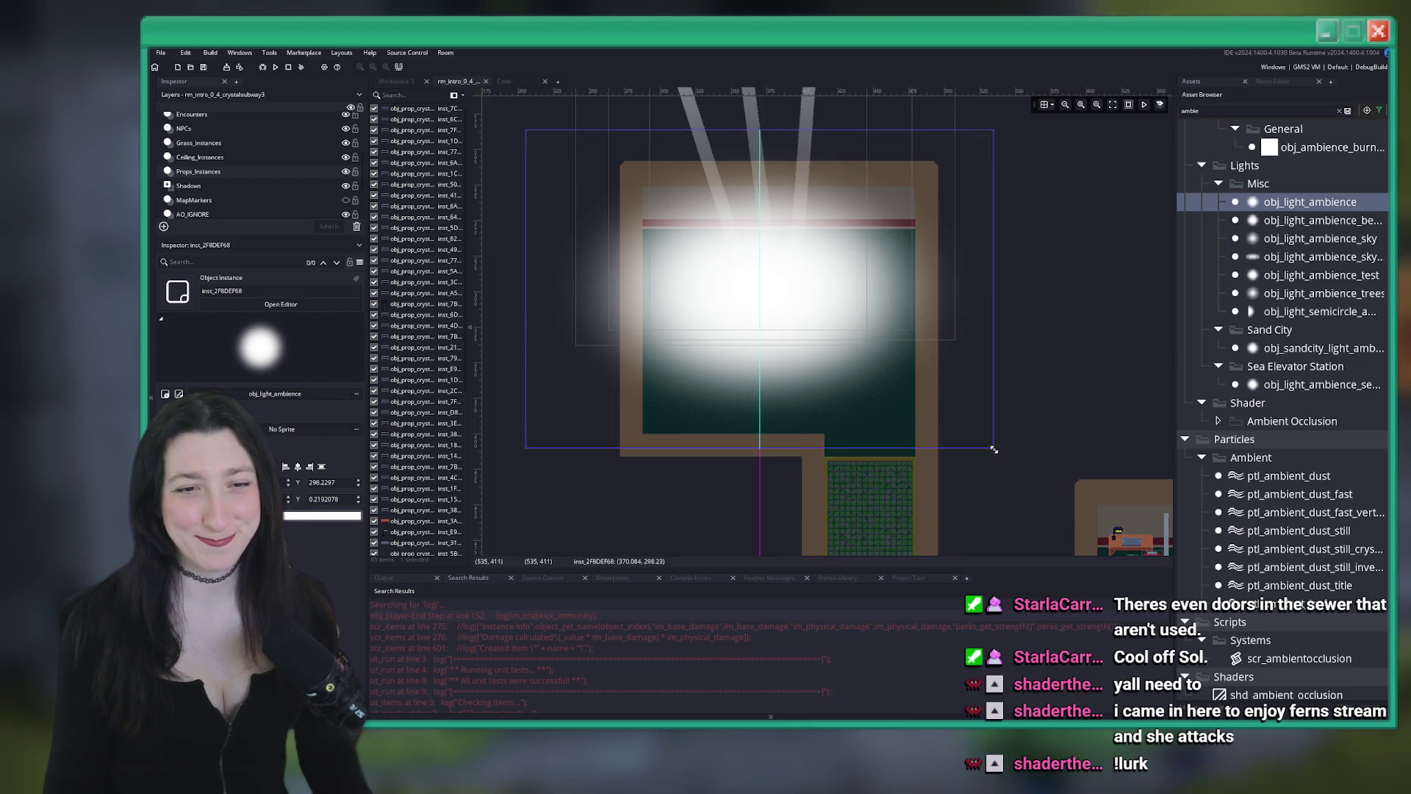
scroll(778, 327, up, 3)
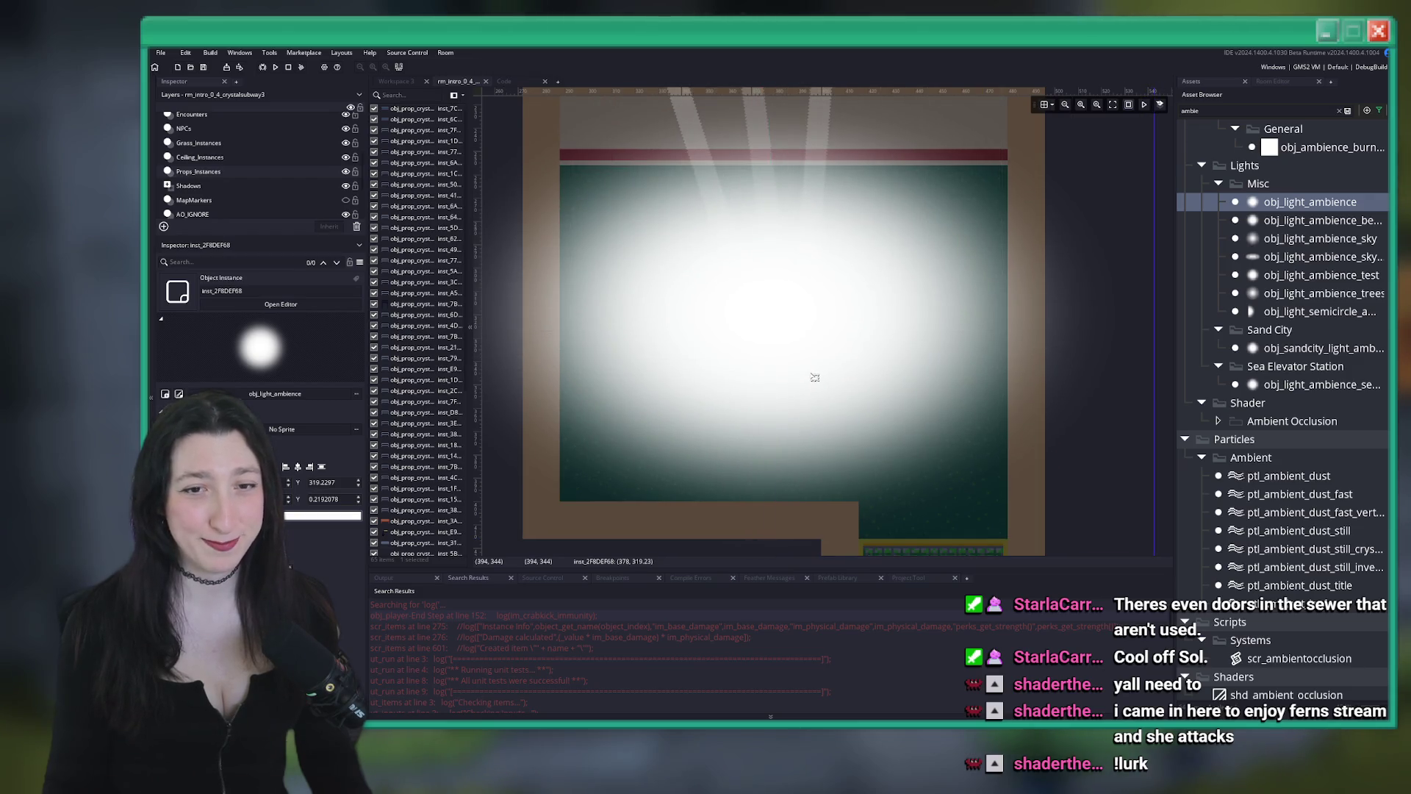
scroll(820, 374, down, 3)
drag(929, 442, 929, 442)
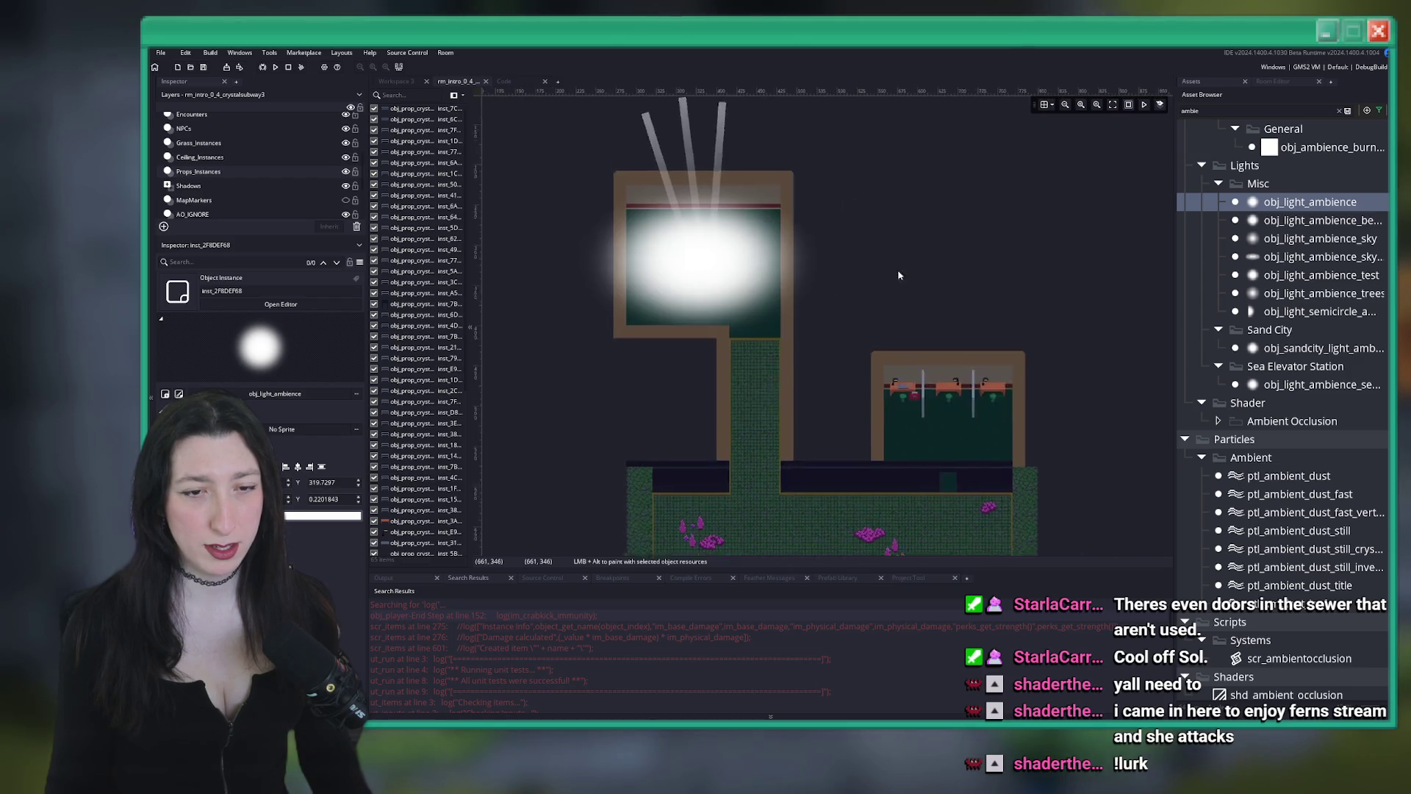
scroll(750, 321, down, 4)
scroll(821, 337, up, 1)
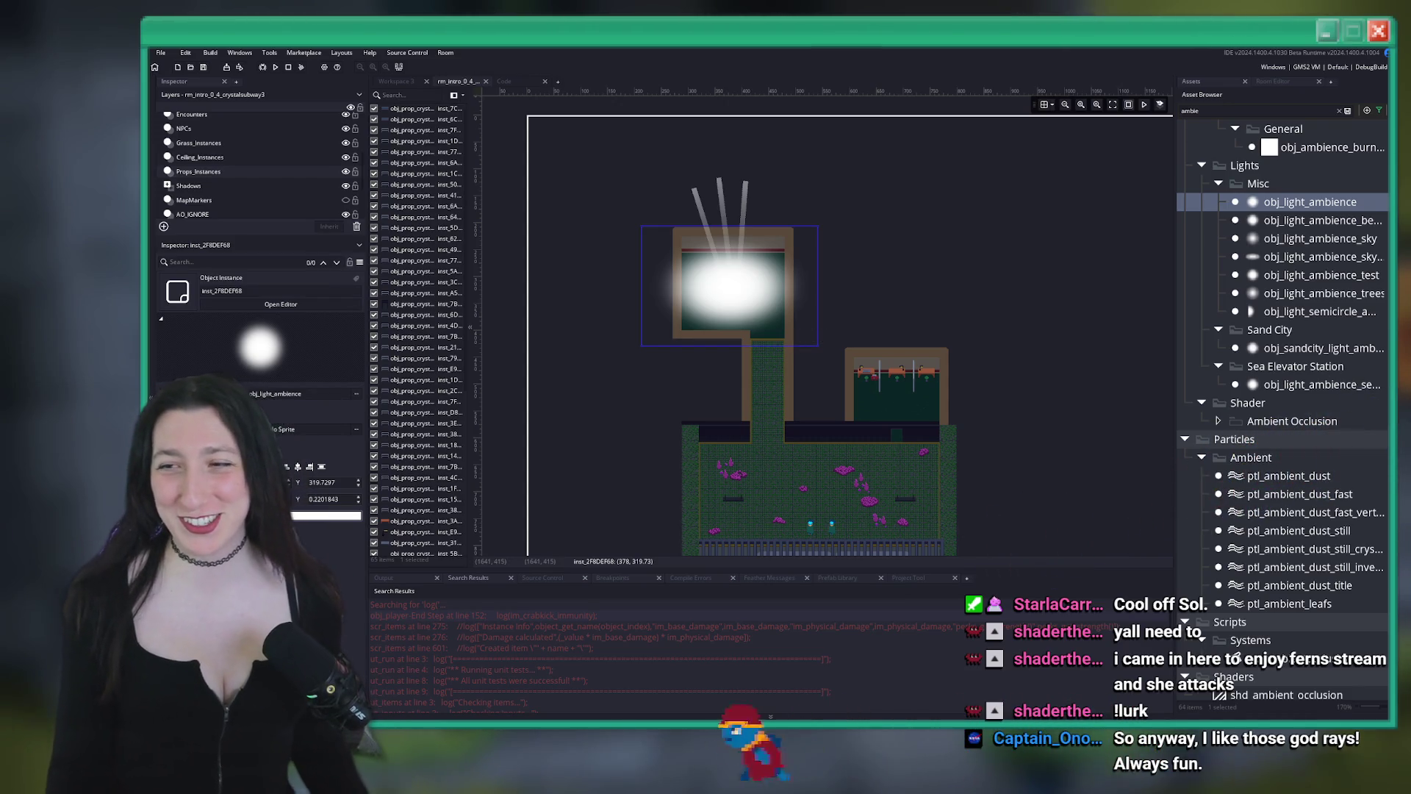
Delete and restore the extra light, then box-select the light rays and glow on Props_Instances
scroll(821, 322, up, 5)
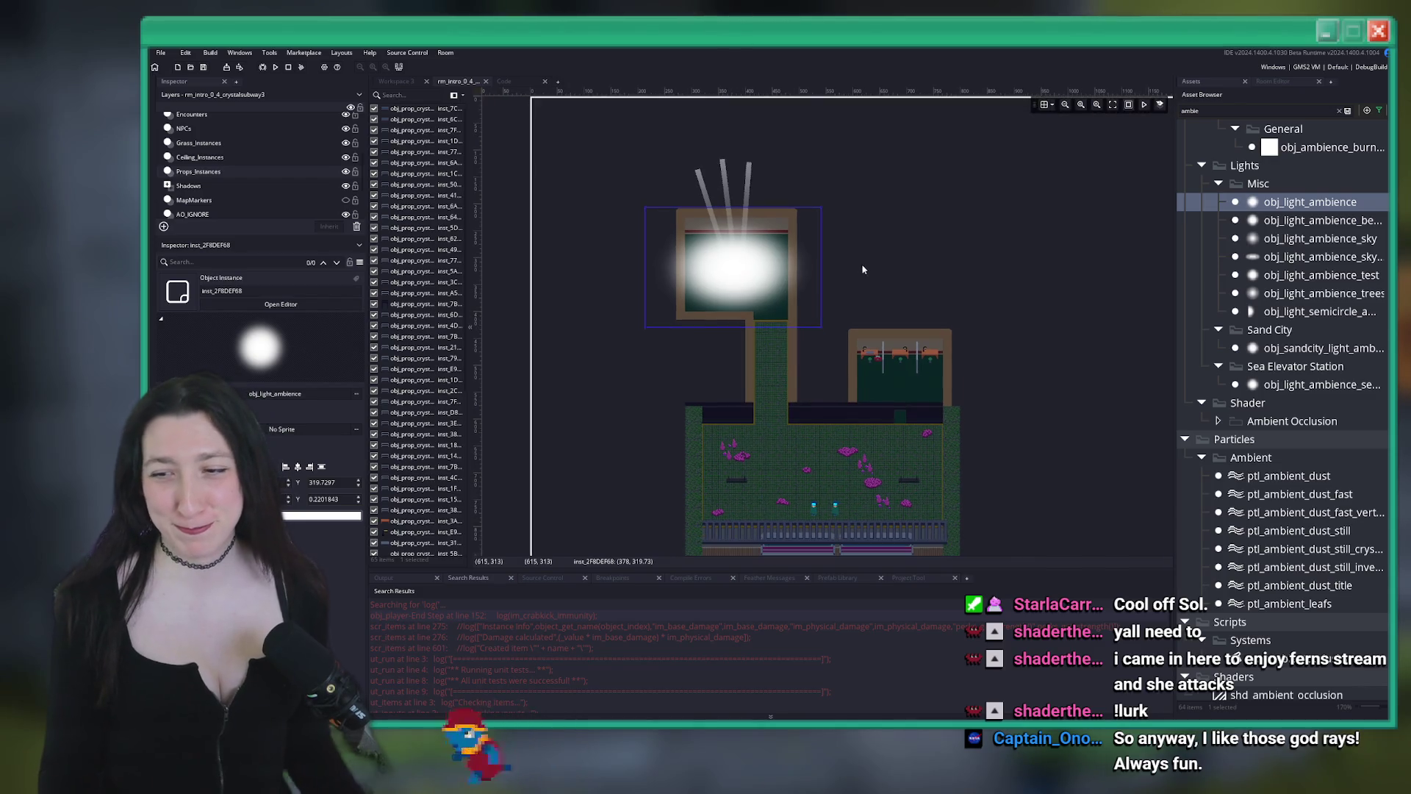
drag(897, 297, 708, 330)
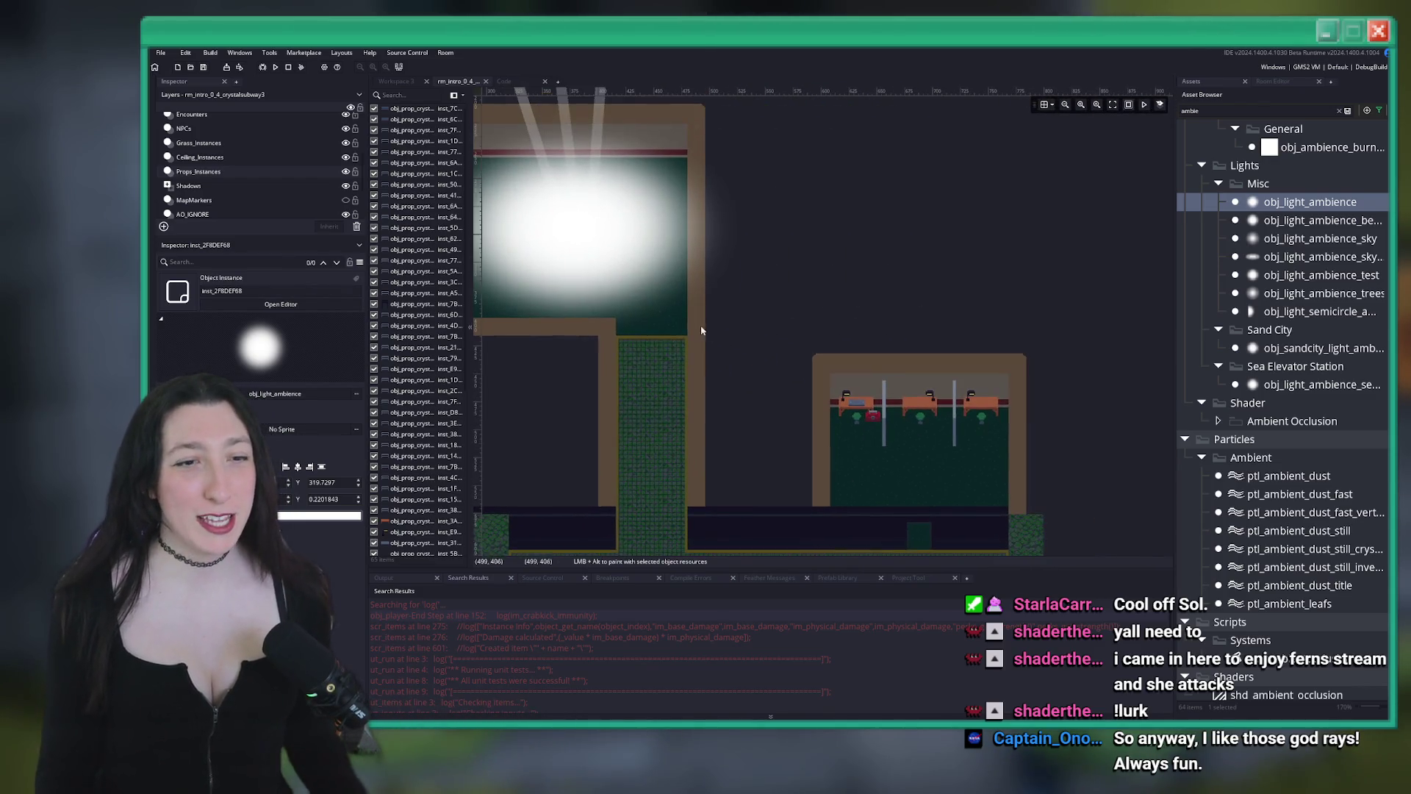
click(666, 321)
scroll(705, 316, down, 1)
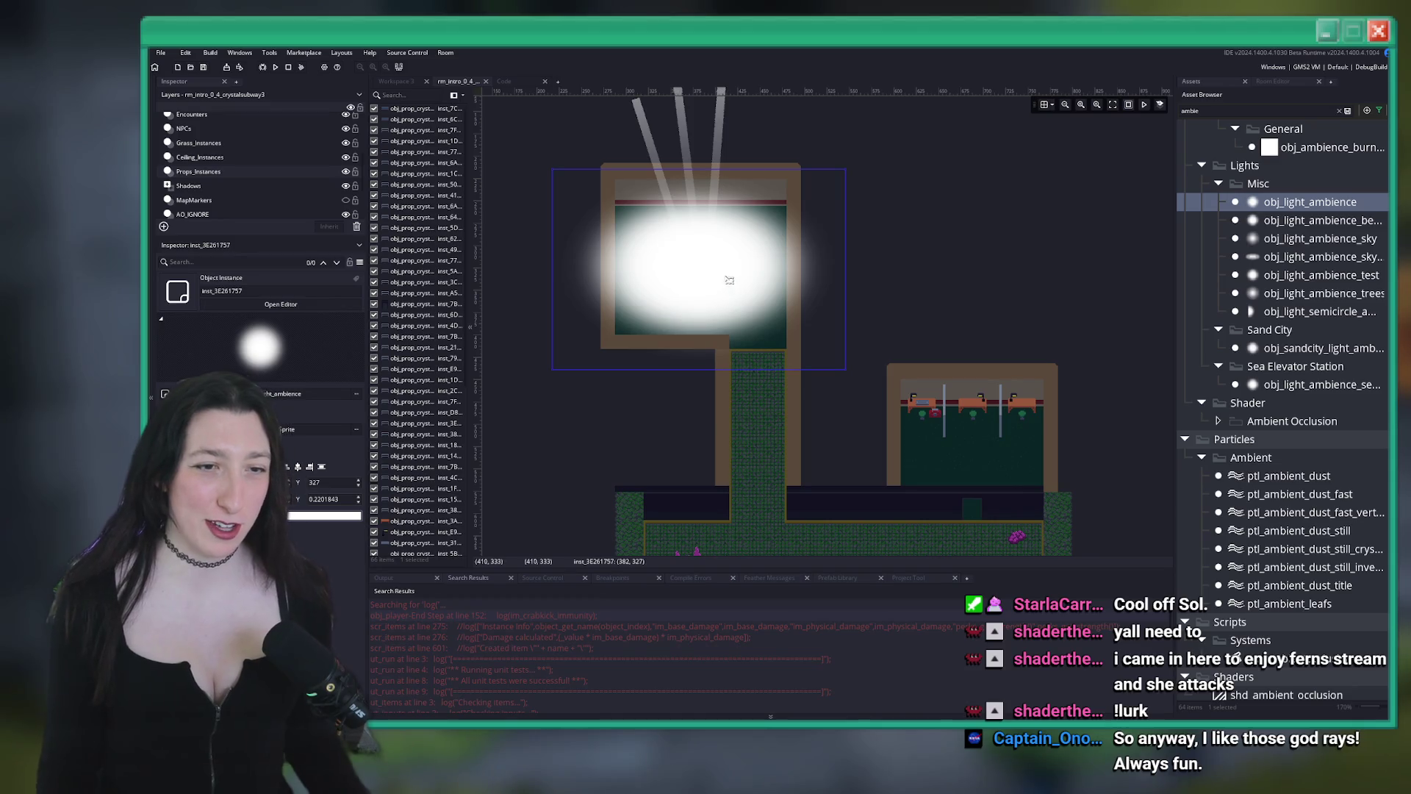
click(621, 192)
key(Delete)
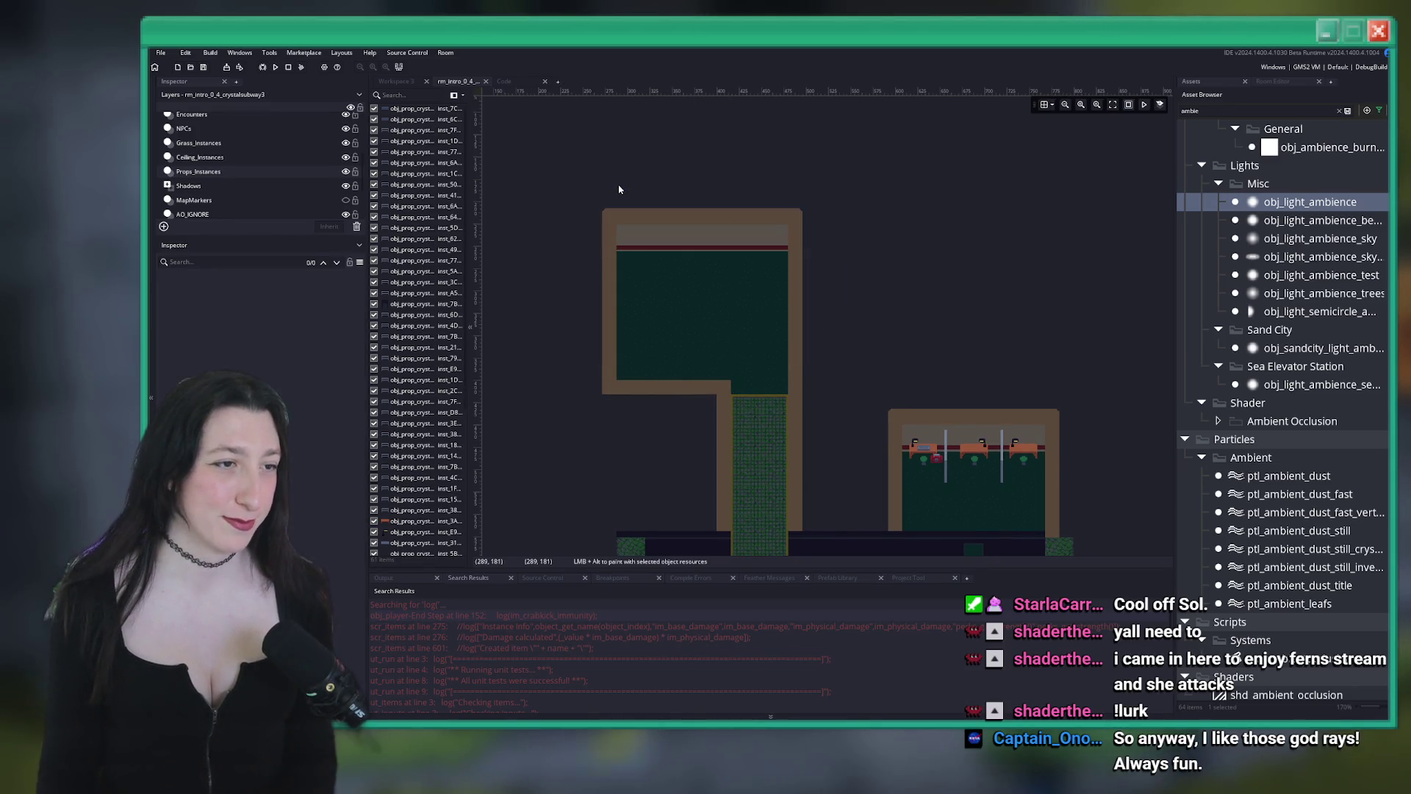
key(ctrl+z)
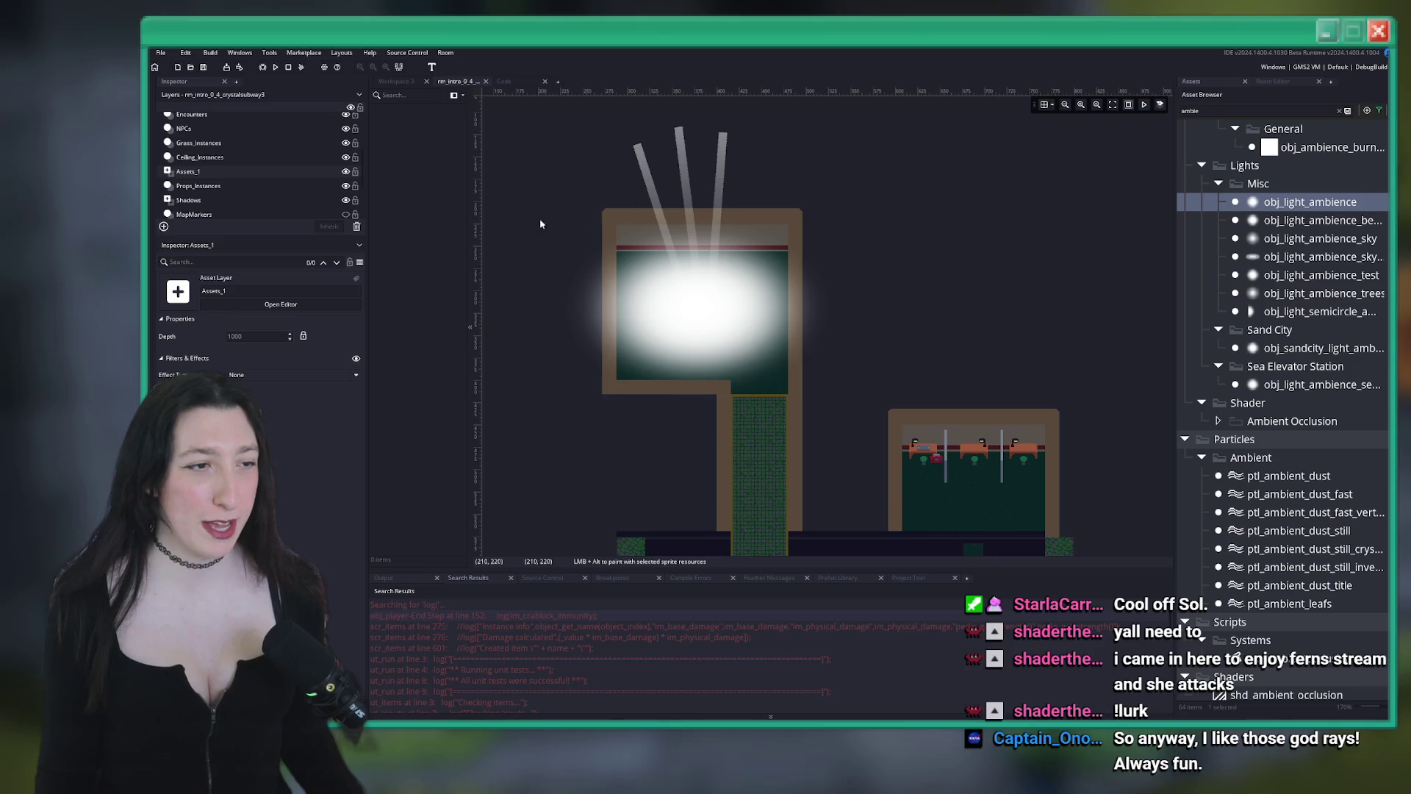
key(ctrl+z)
click(283, 174)
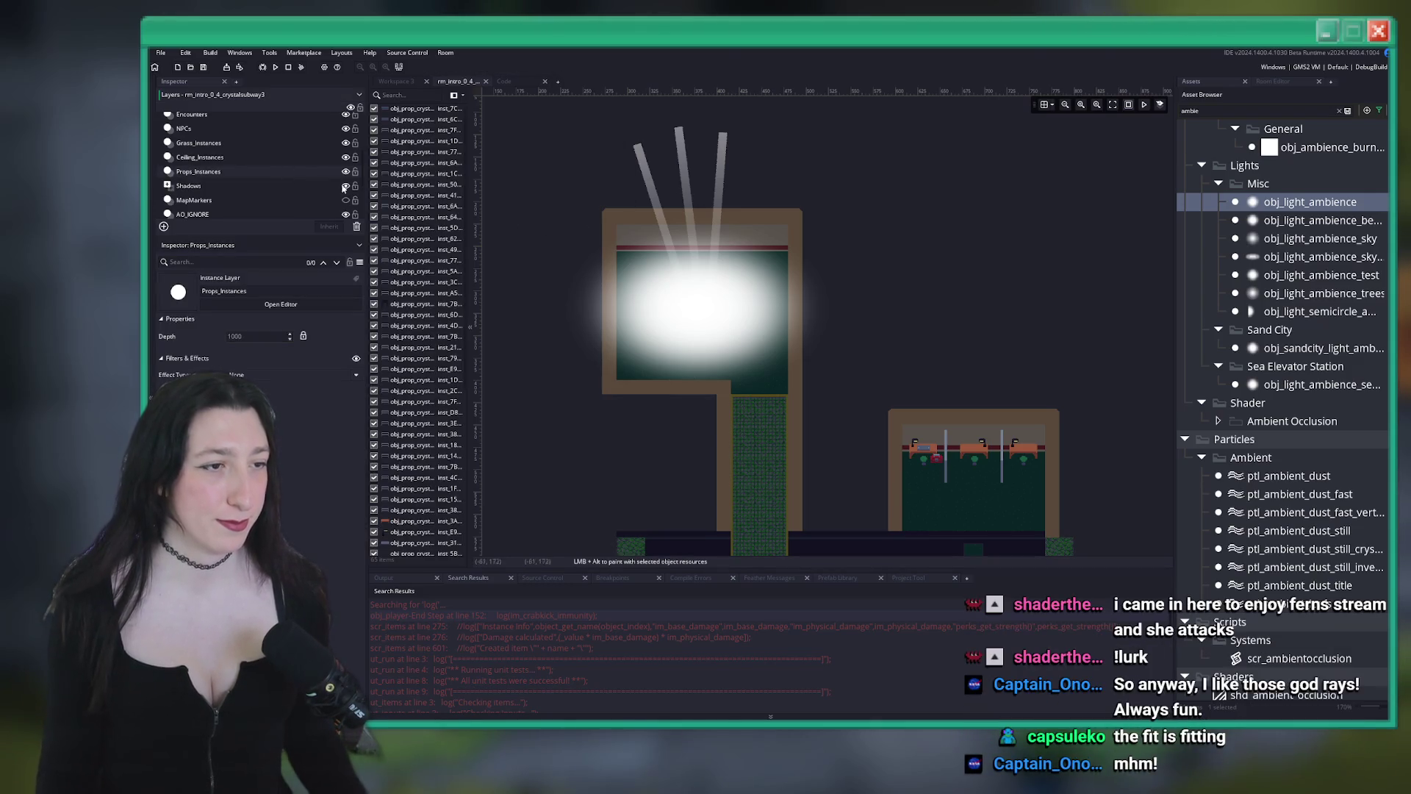
mouse_move(577, 215)
mouse_down()
mouse_move(746, 358)
mouse_move(847, 413)
mouse_move(820, 362)
mouse_up()
scroll(222, 186, up, 3)
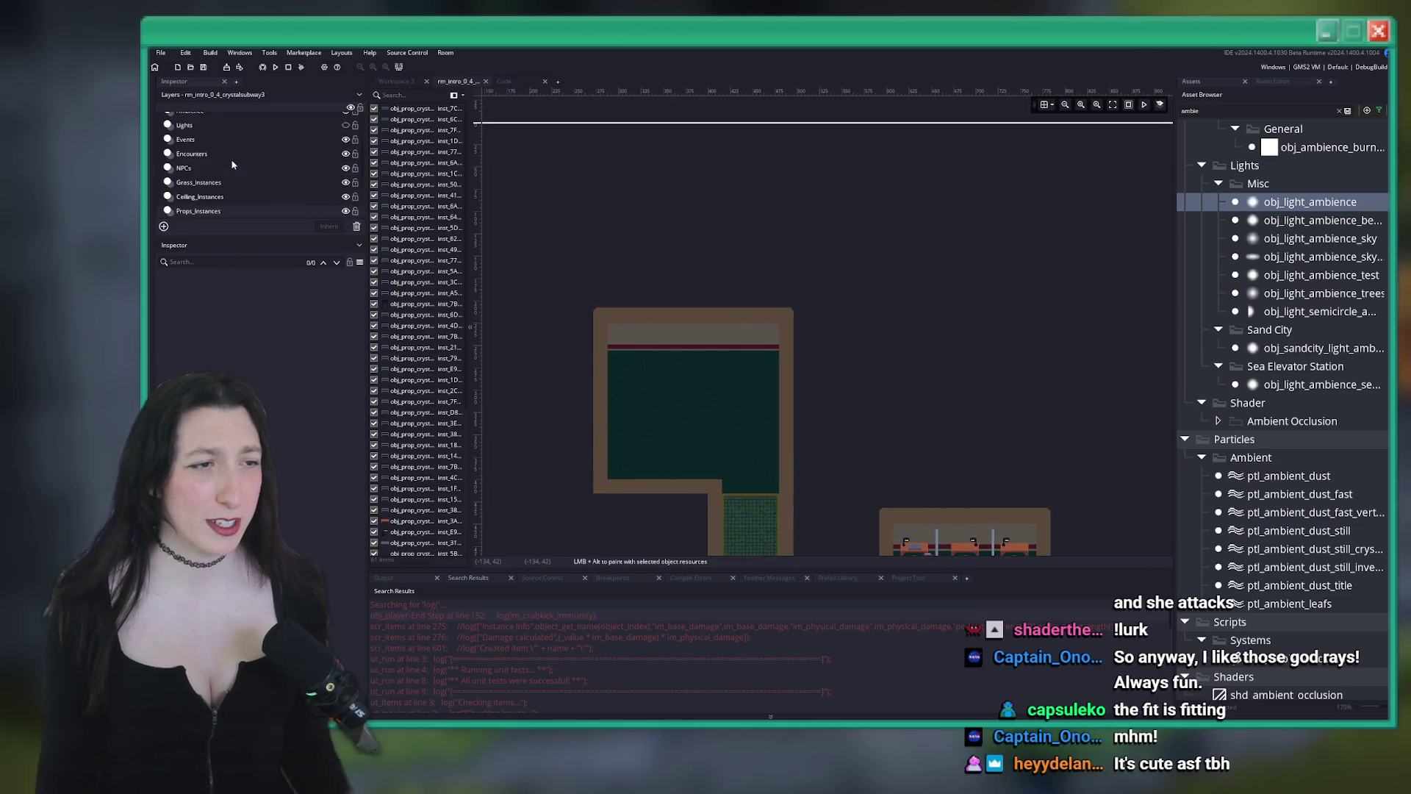
Nudge the selected rays and glow together and make the Lights layer visible
click(231, 143)
drag(793, 263, 796, 270)
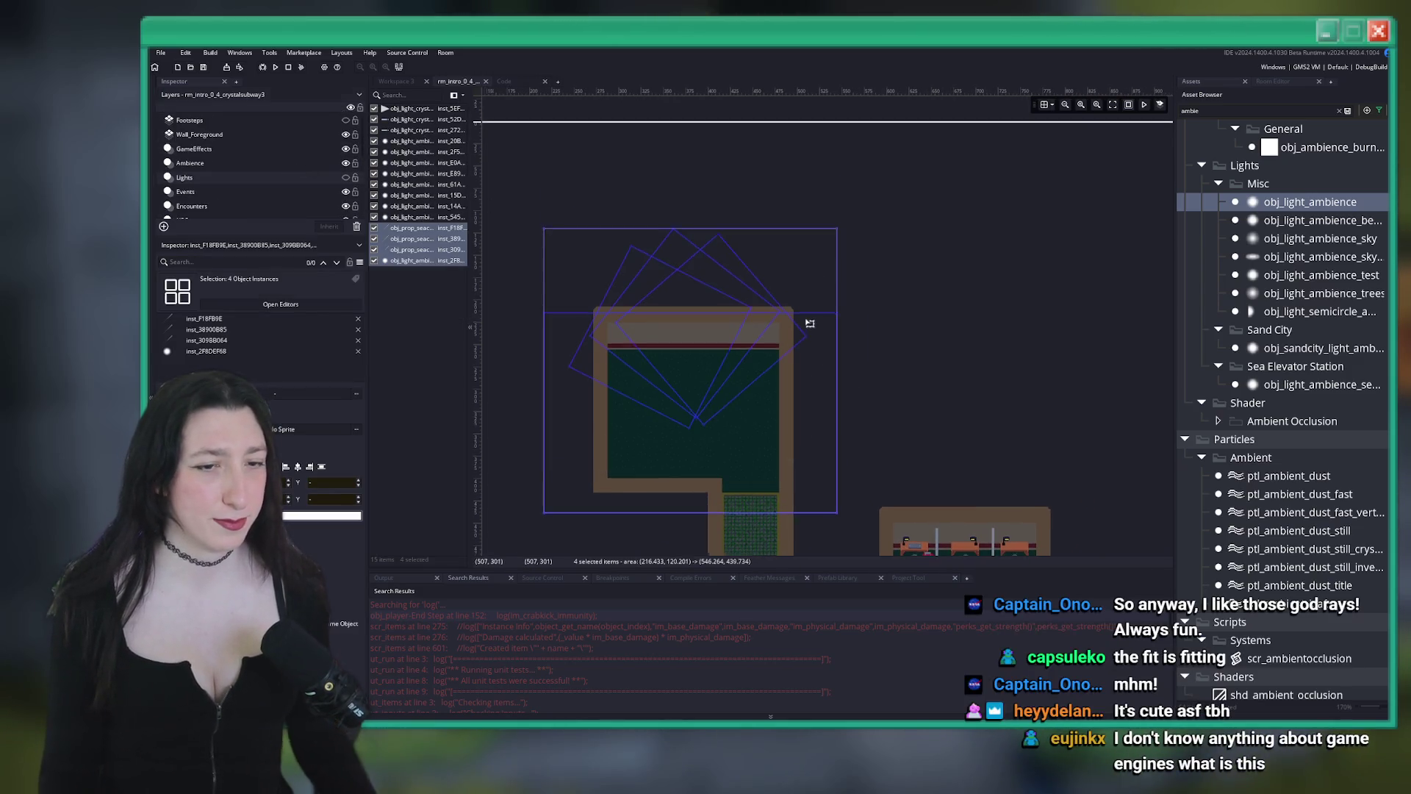
scroll(741, 305, down, 2)
click(346, 178)
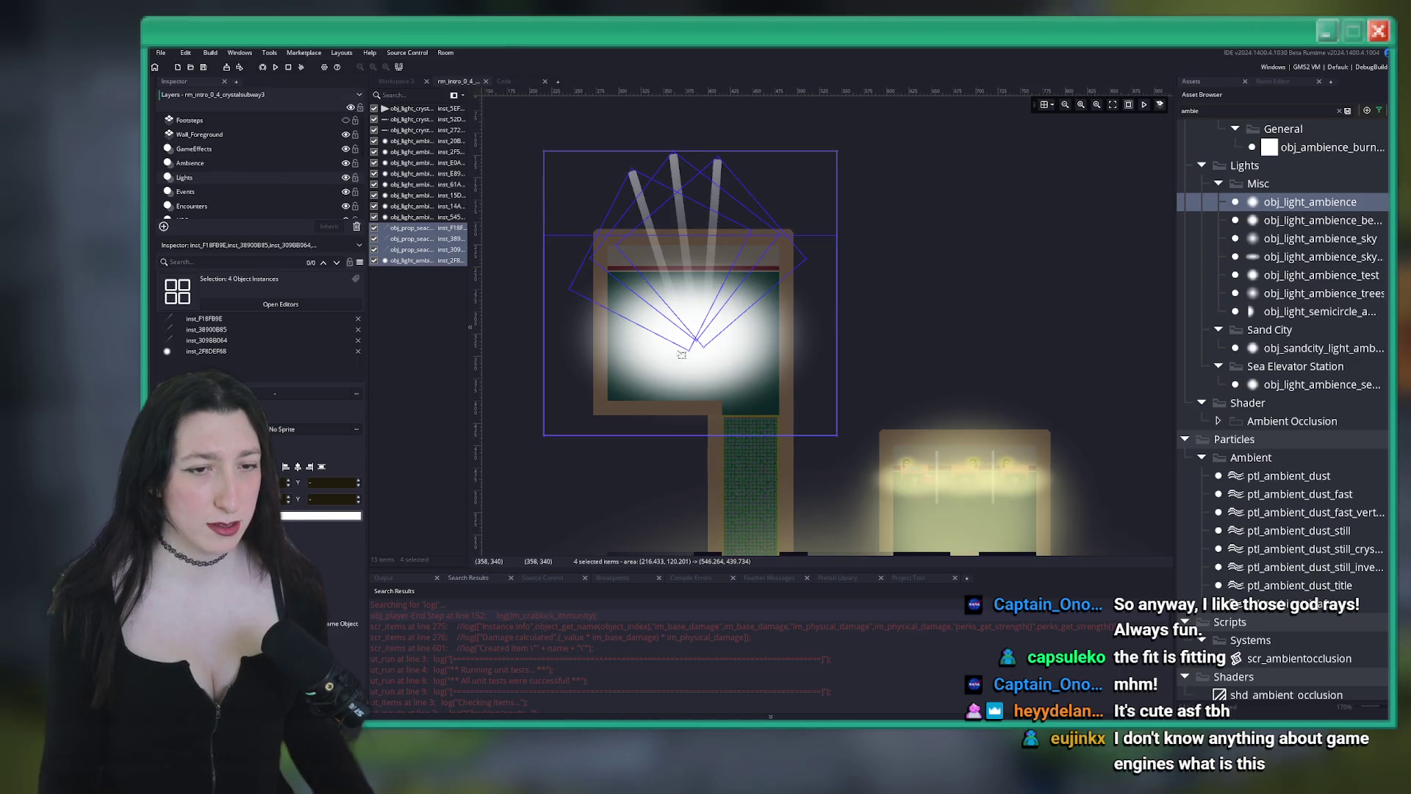
scroll(651, 196, down, 3)
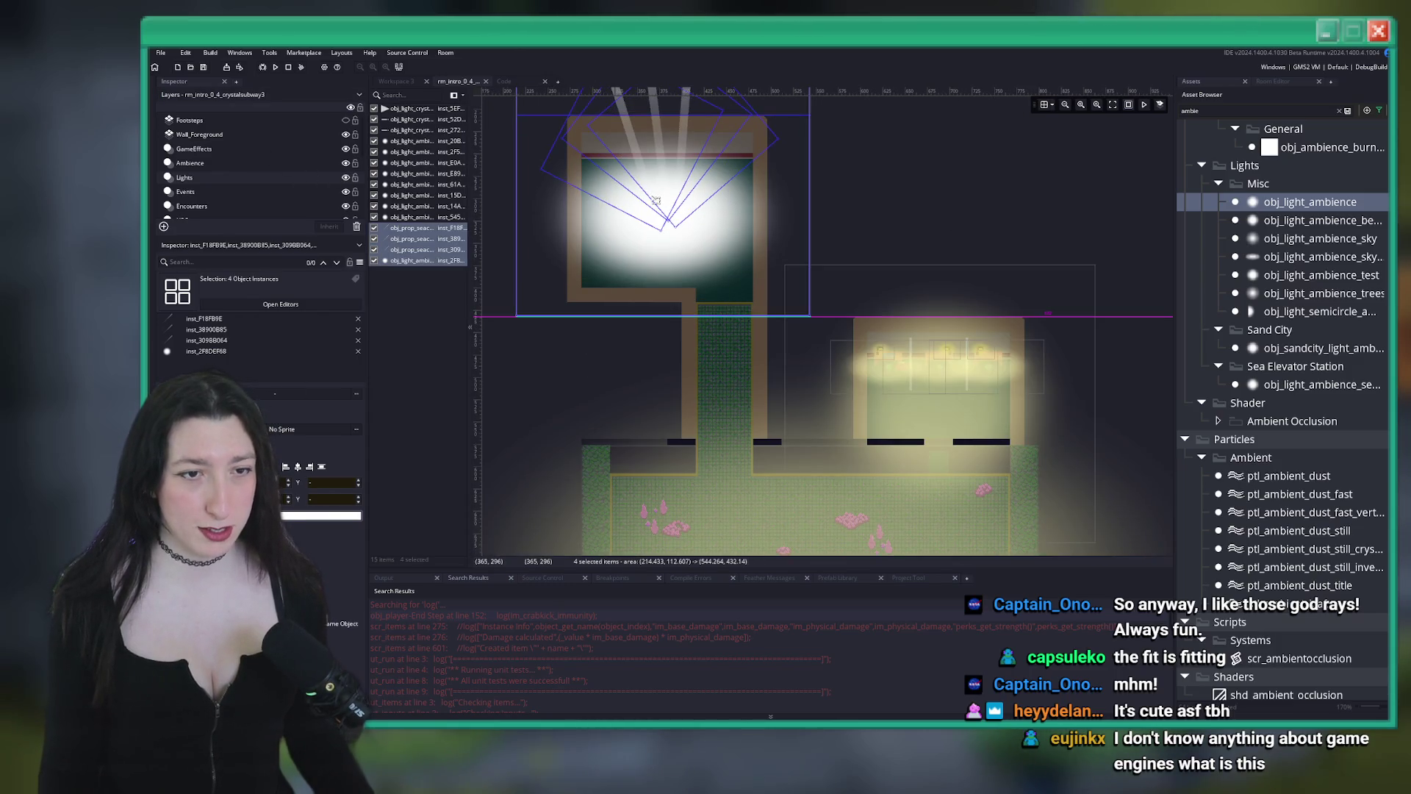
scroll(651, 196, down, 2)
Duplicate the ambience light, shrink it, and move the copy over the lower courtyard
click(702, 466)
scroll(702, 466, down, 4)
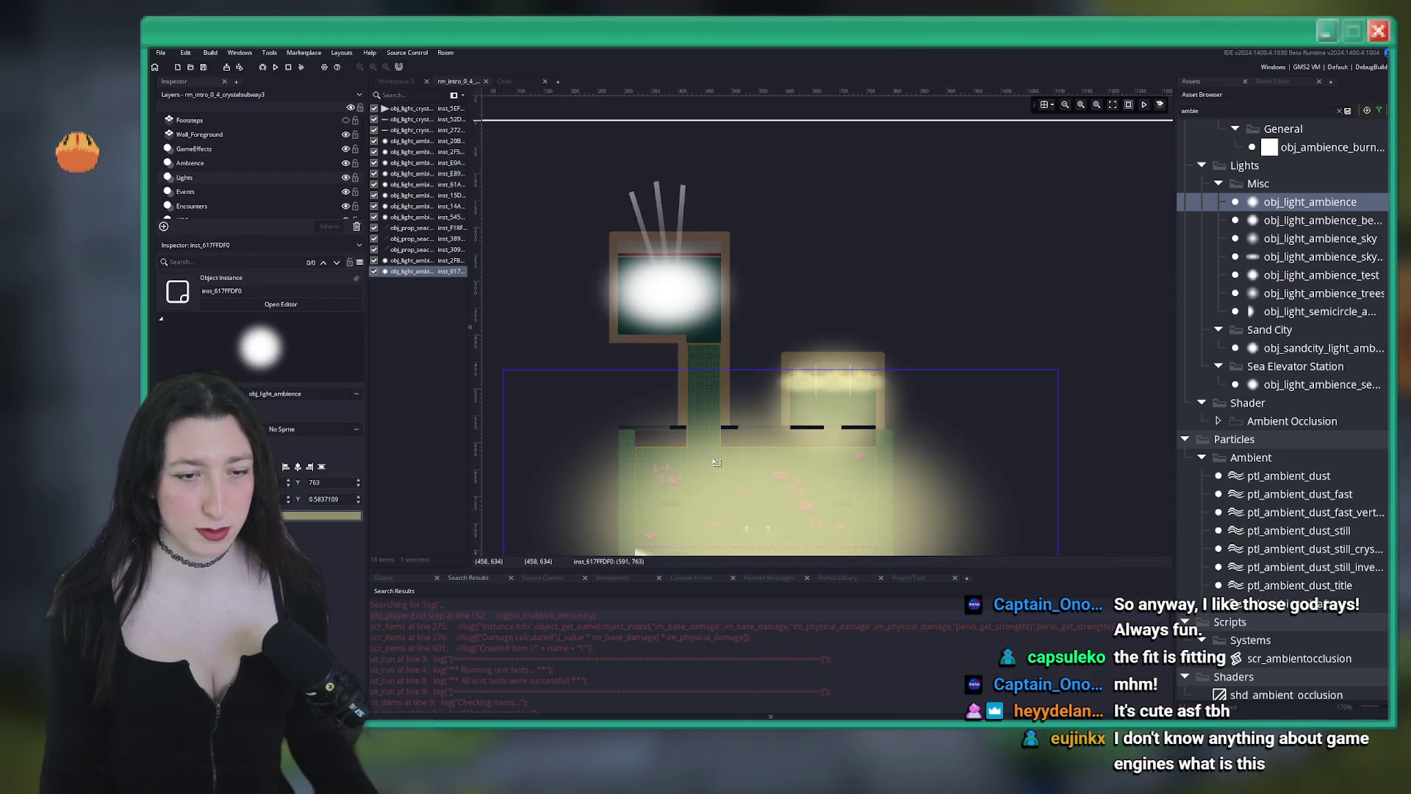
key(ctrl+v)
mouse_move(1013, 531)
mouse_down()
mouse_move(757, 520)
mouse_move(644, 482)
mouse_move(644, 467)
mouse_up()
drag(592, 391, 704, 427)
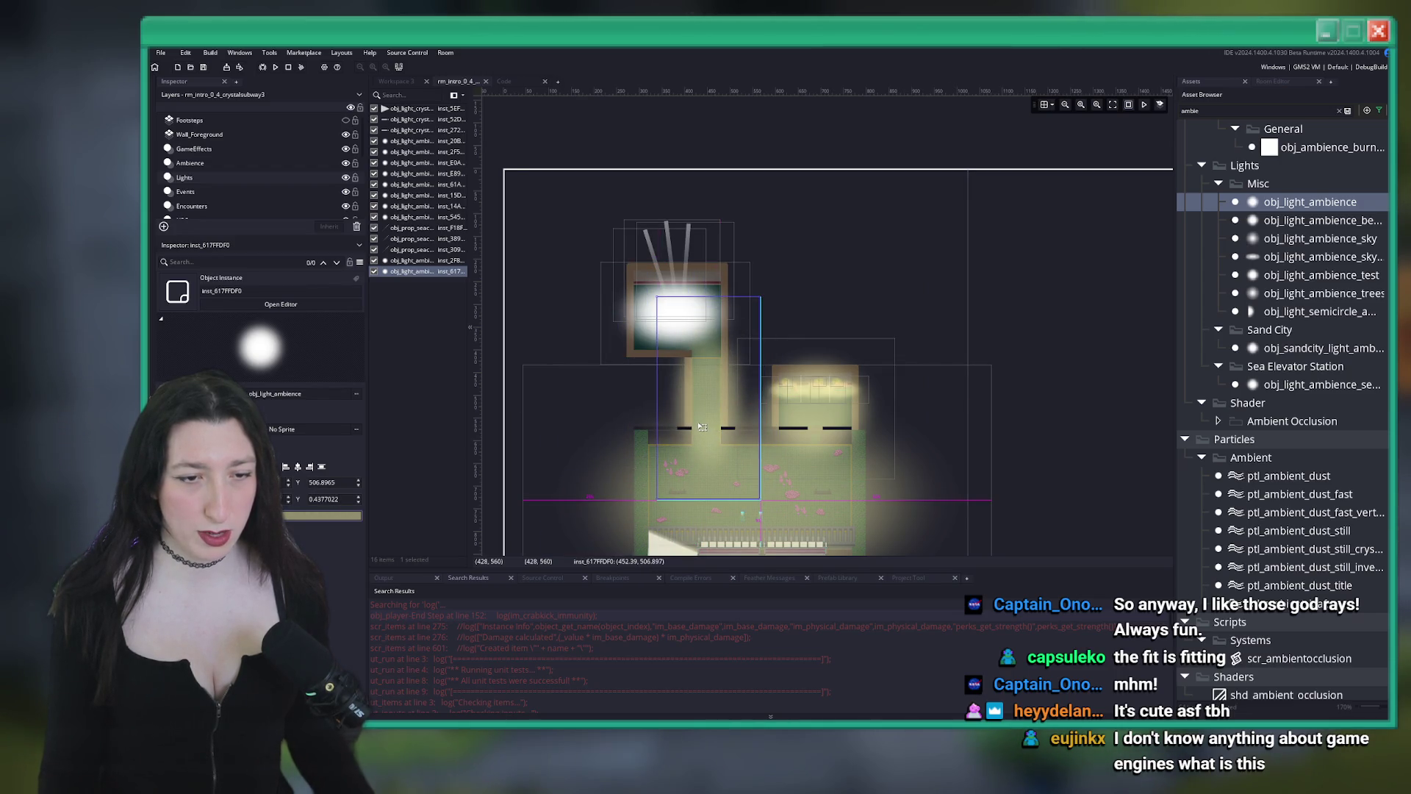
click(812, 238)
Hide the Lights layer and build and run the game with F5
scroll(685, 362, up, 1)
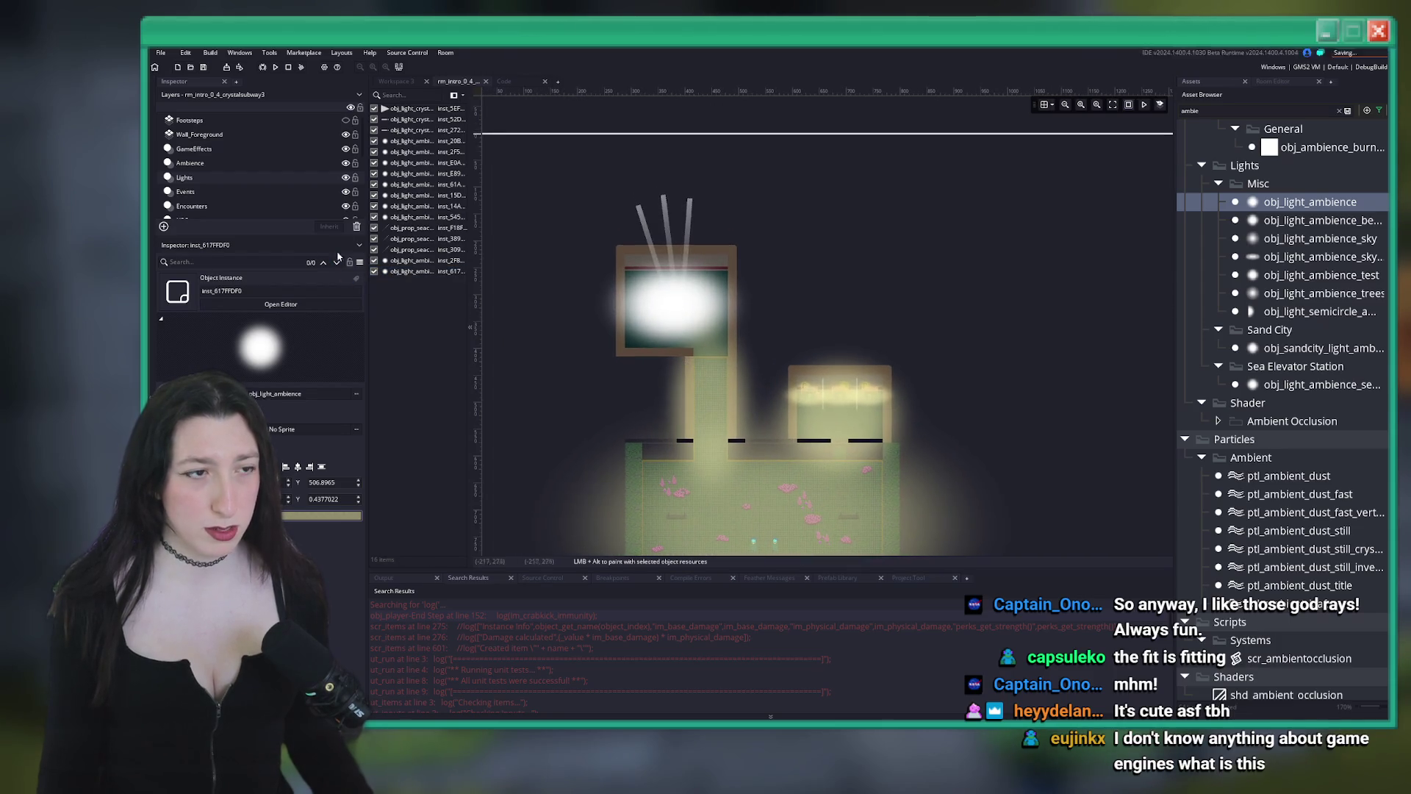
click(345, 178)
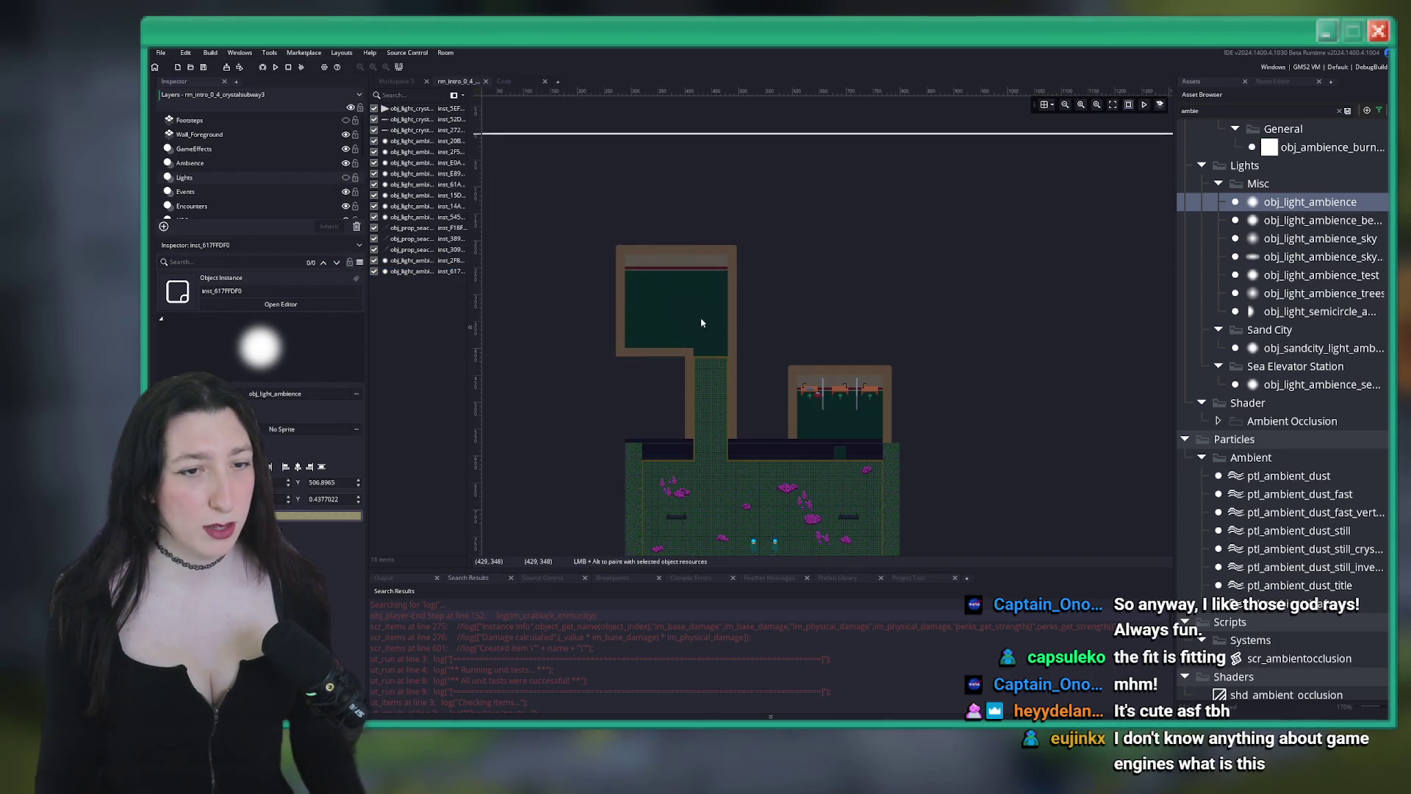
scroll(886, 309, down, 2)
key(F5)
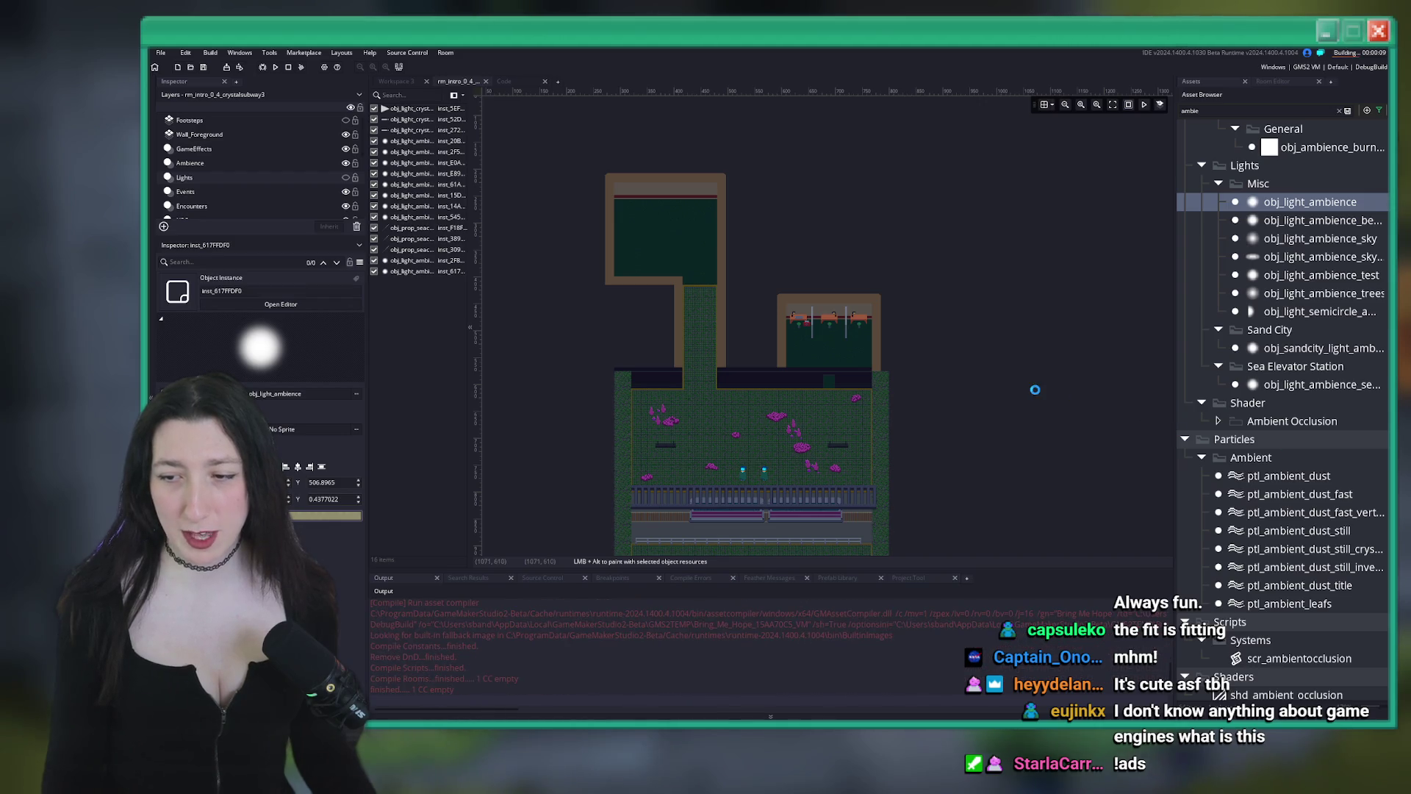
Bring the room layout into view and turn the Lights layer back on
drag(883, 382, 814, 296)
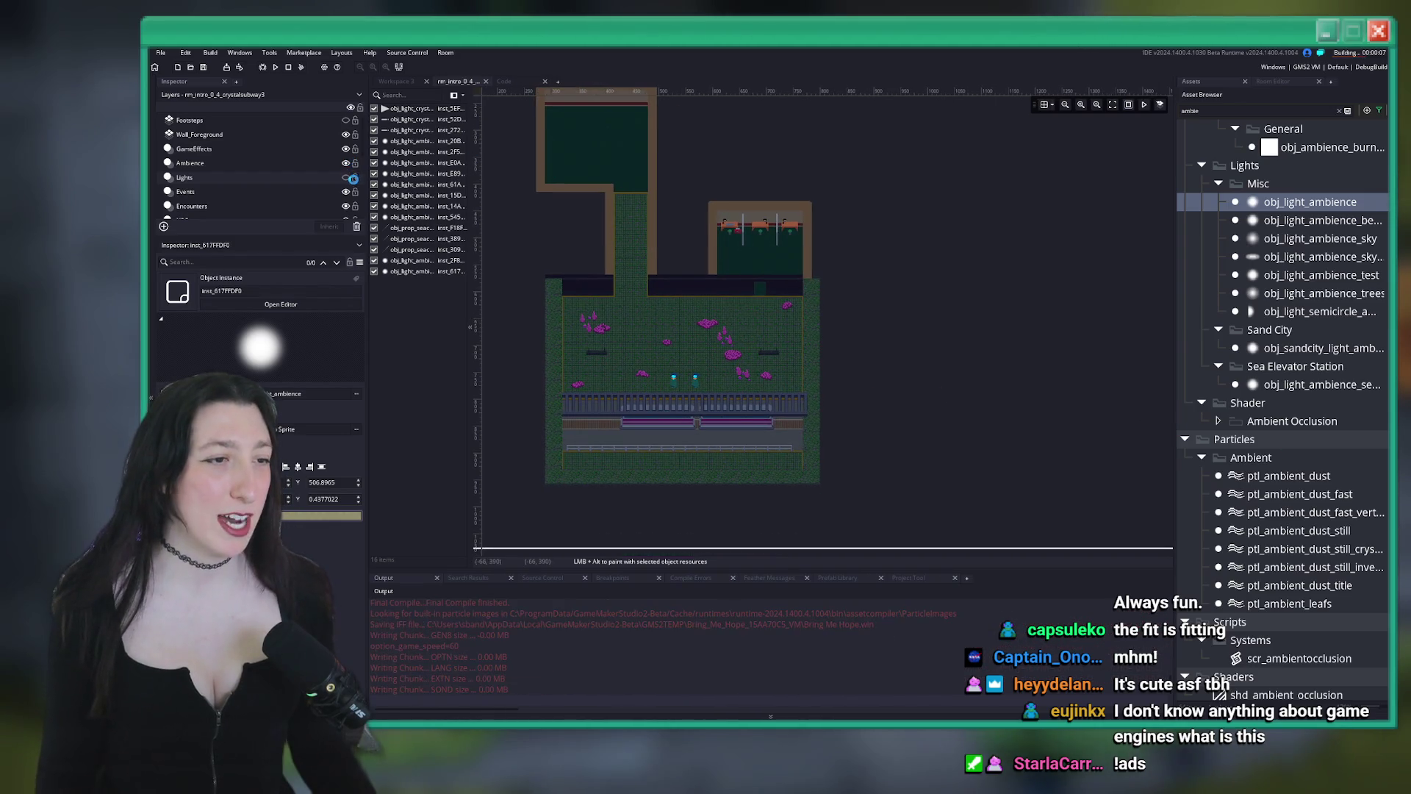
click(345, 177)
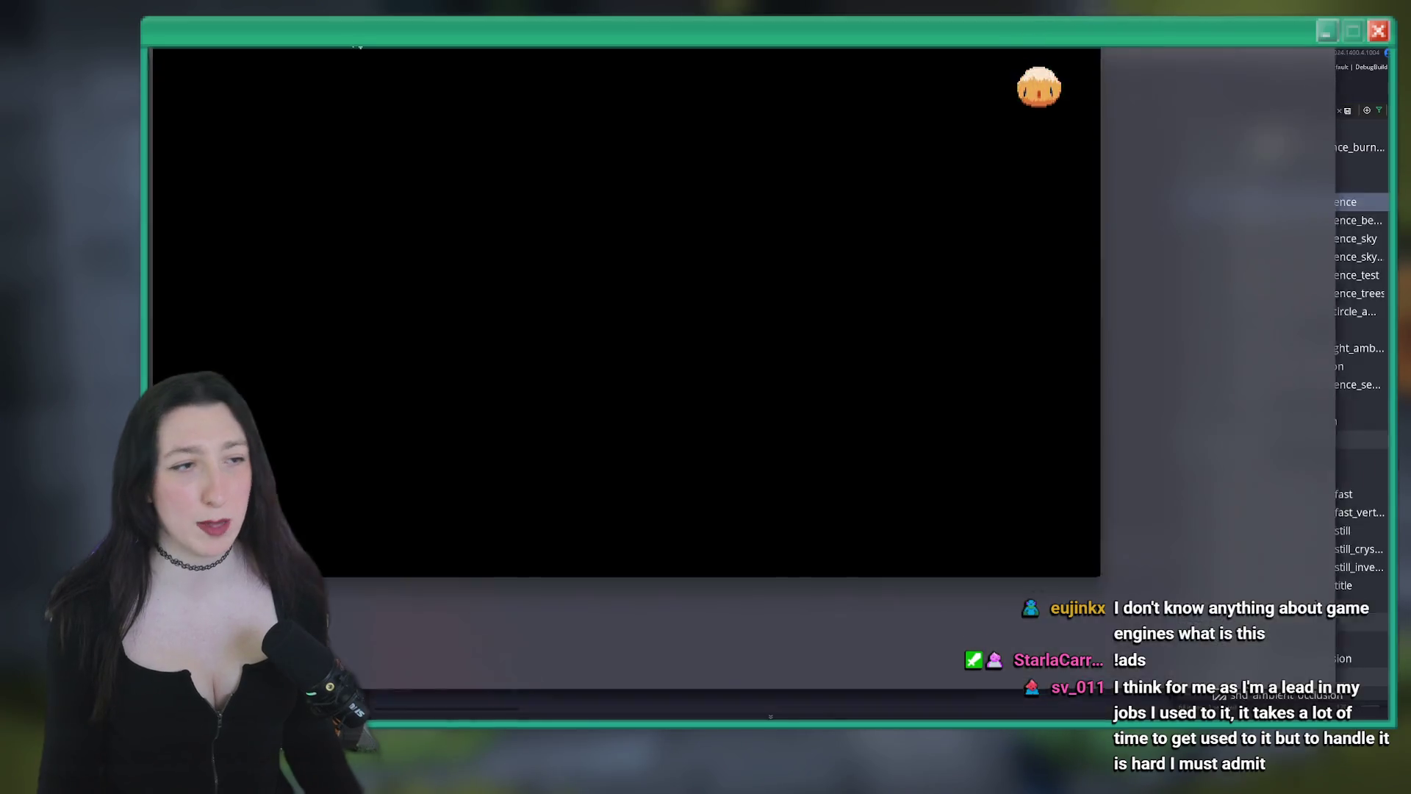
Jump the running game to Crystal Subway and walk around the crystal and desk rooms
key(Return)
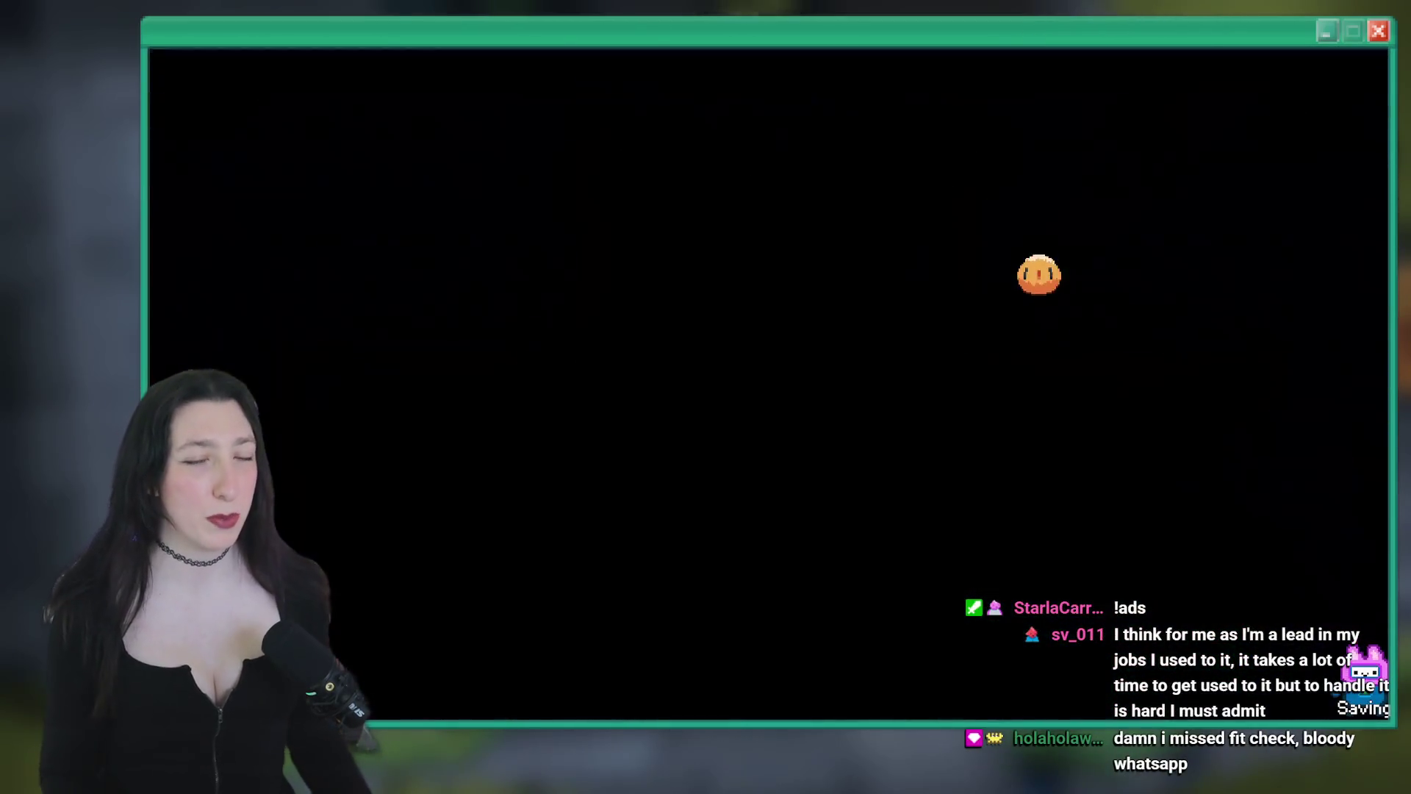
key(w)
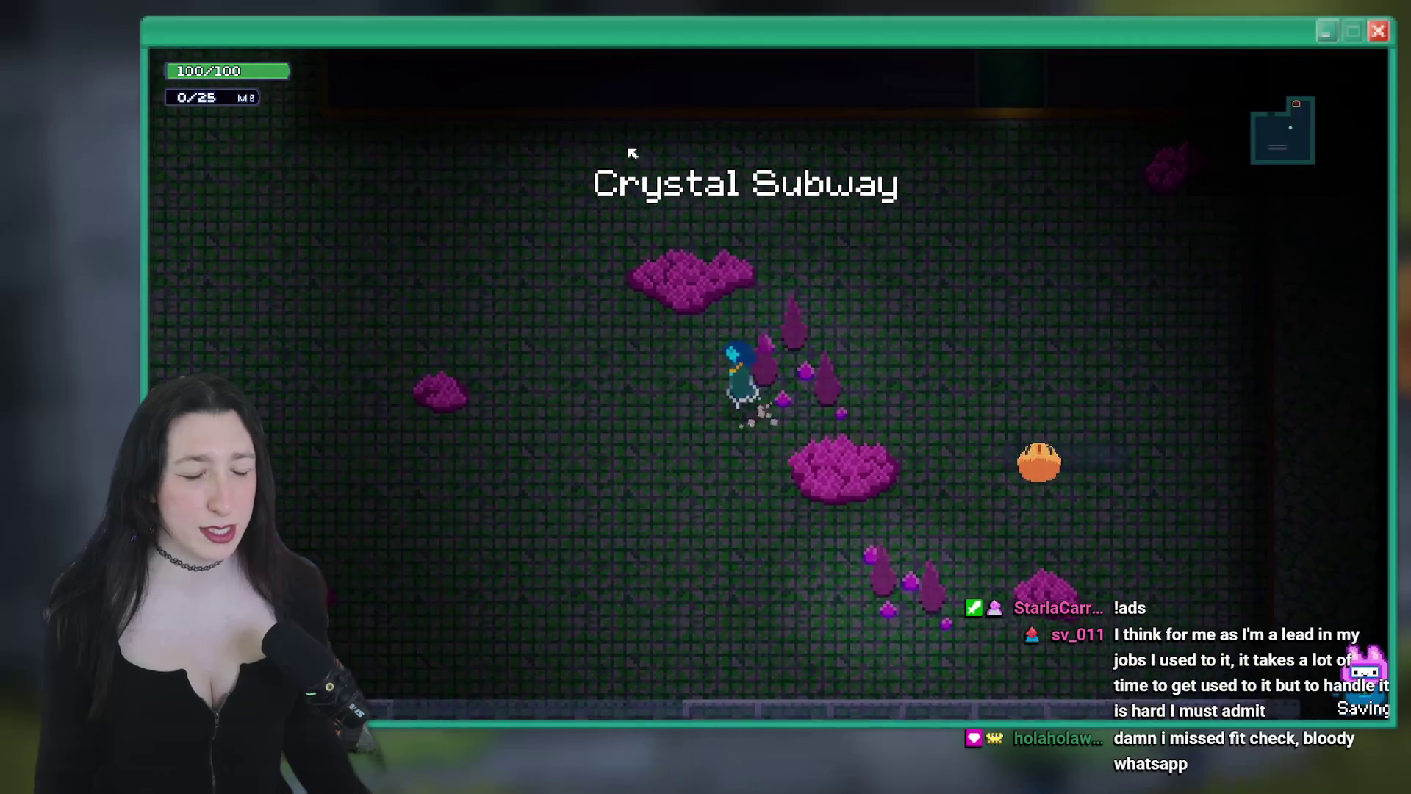
key(w)
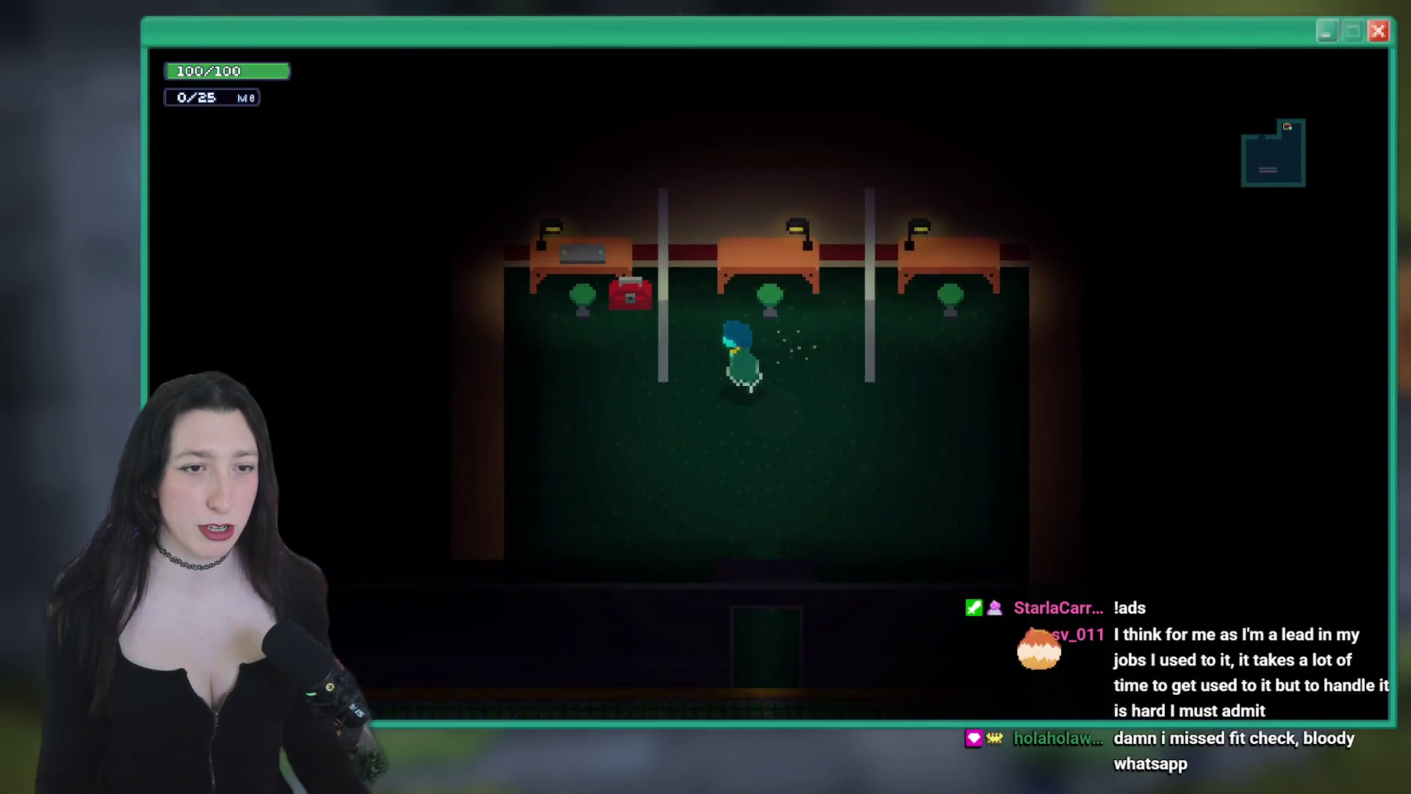
key(s)
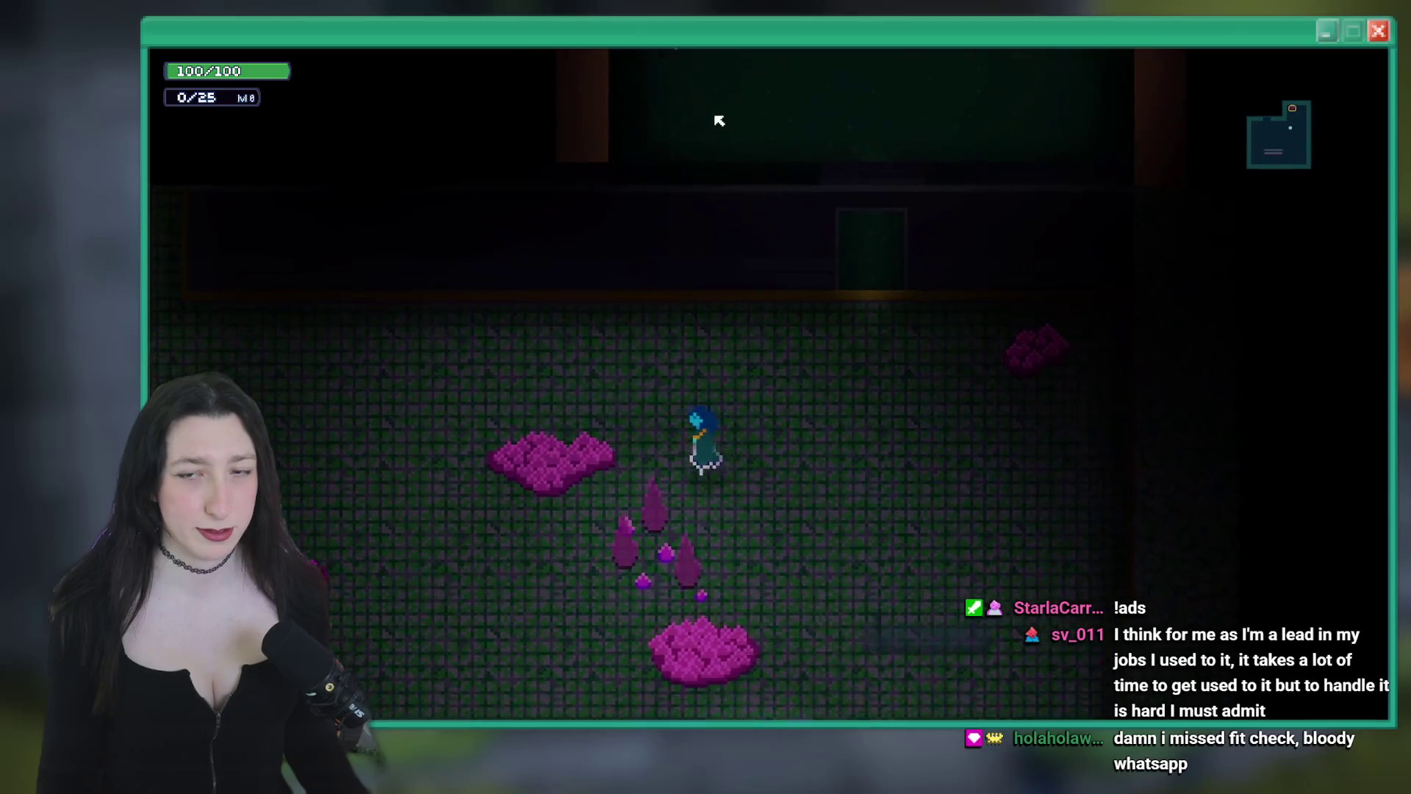
key(a)
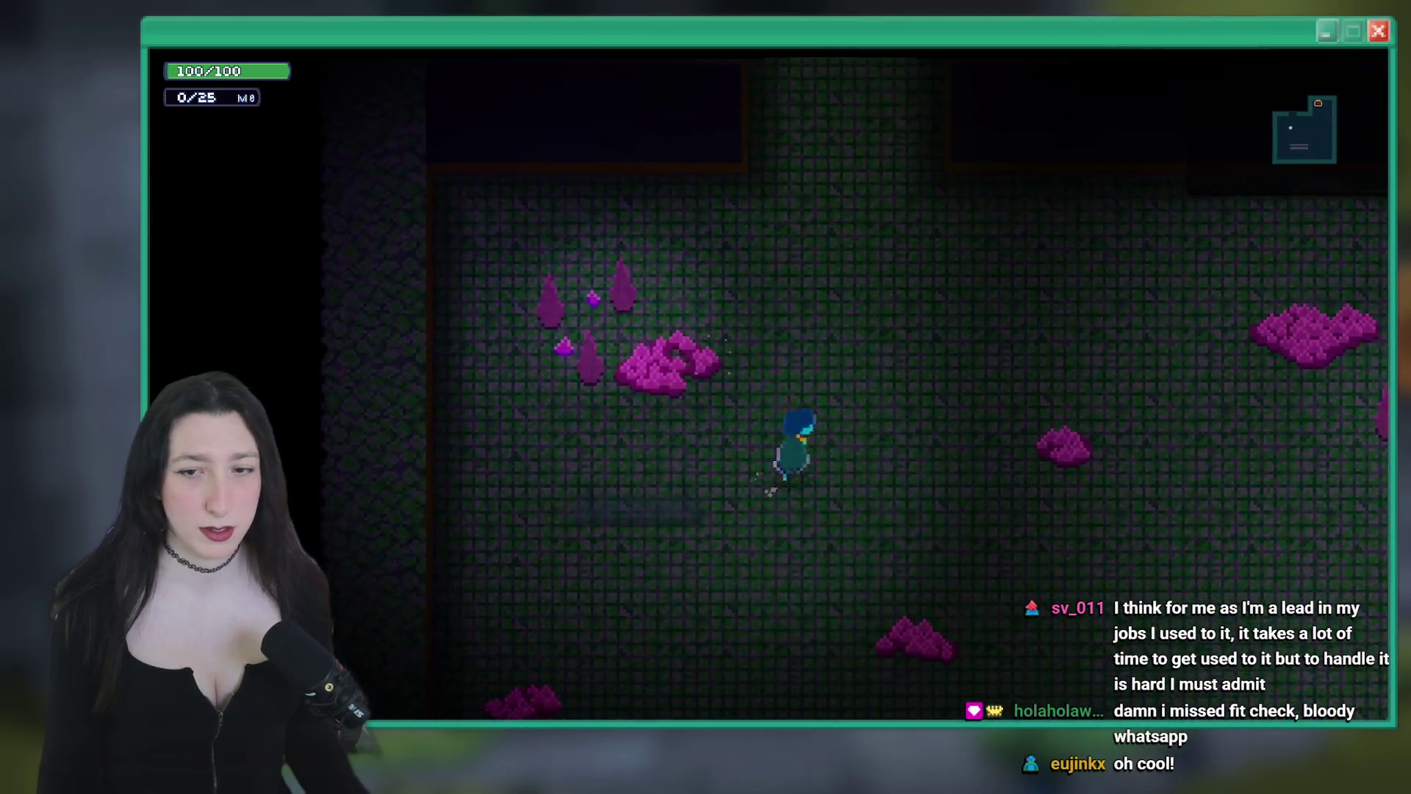
key(a)
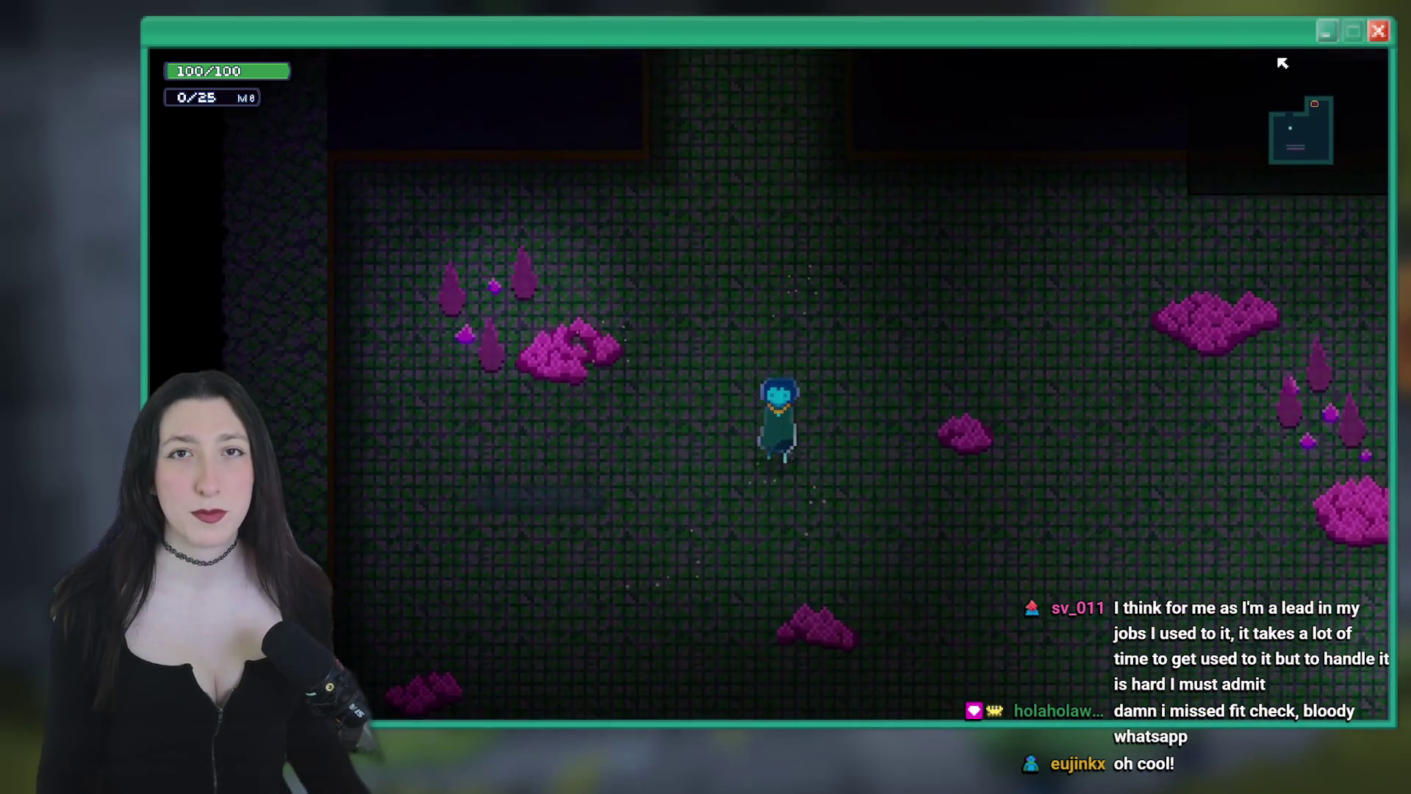
key(w)
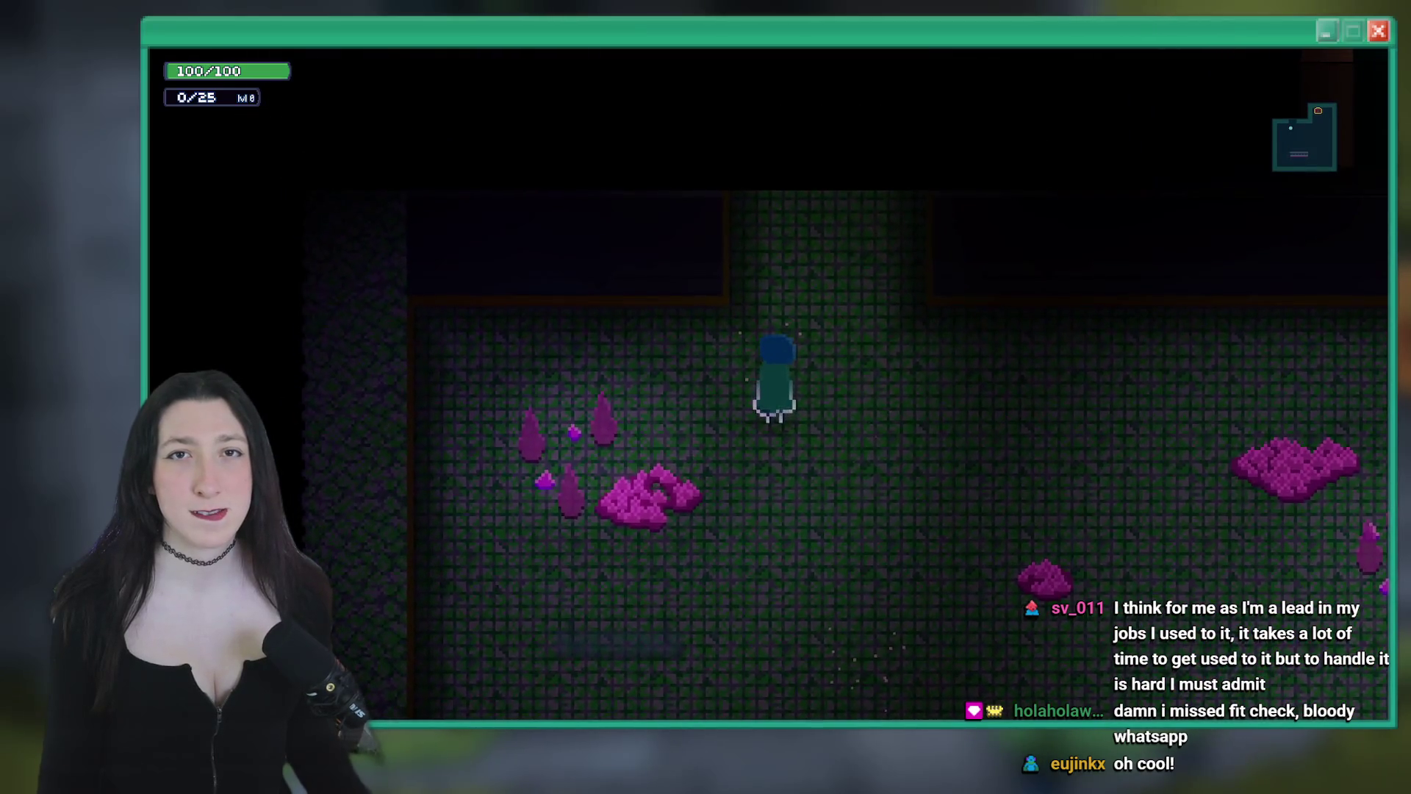
key(s)
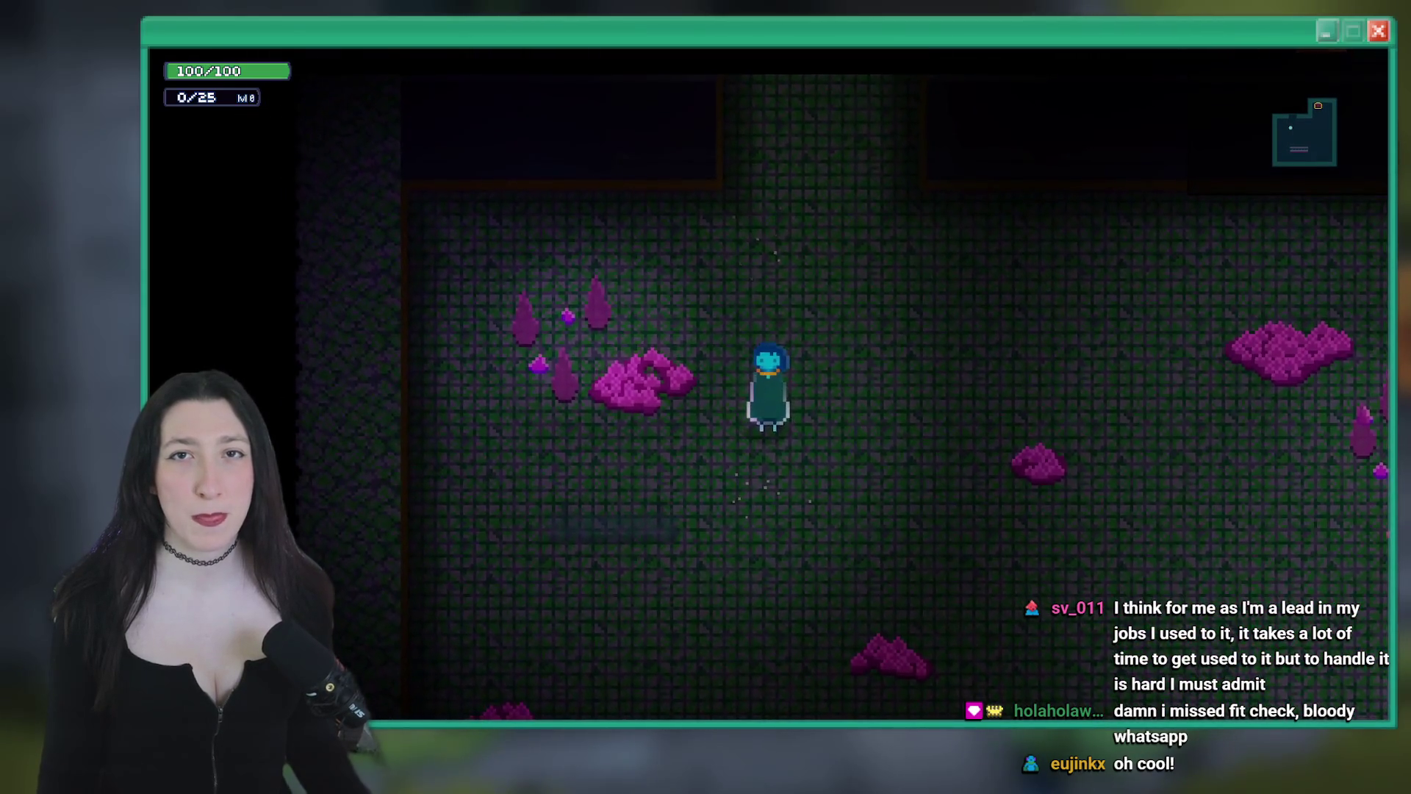
key(w)
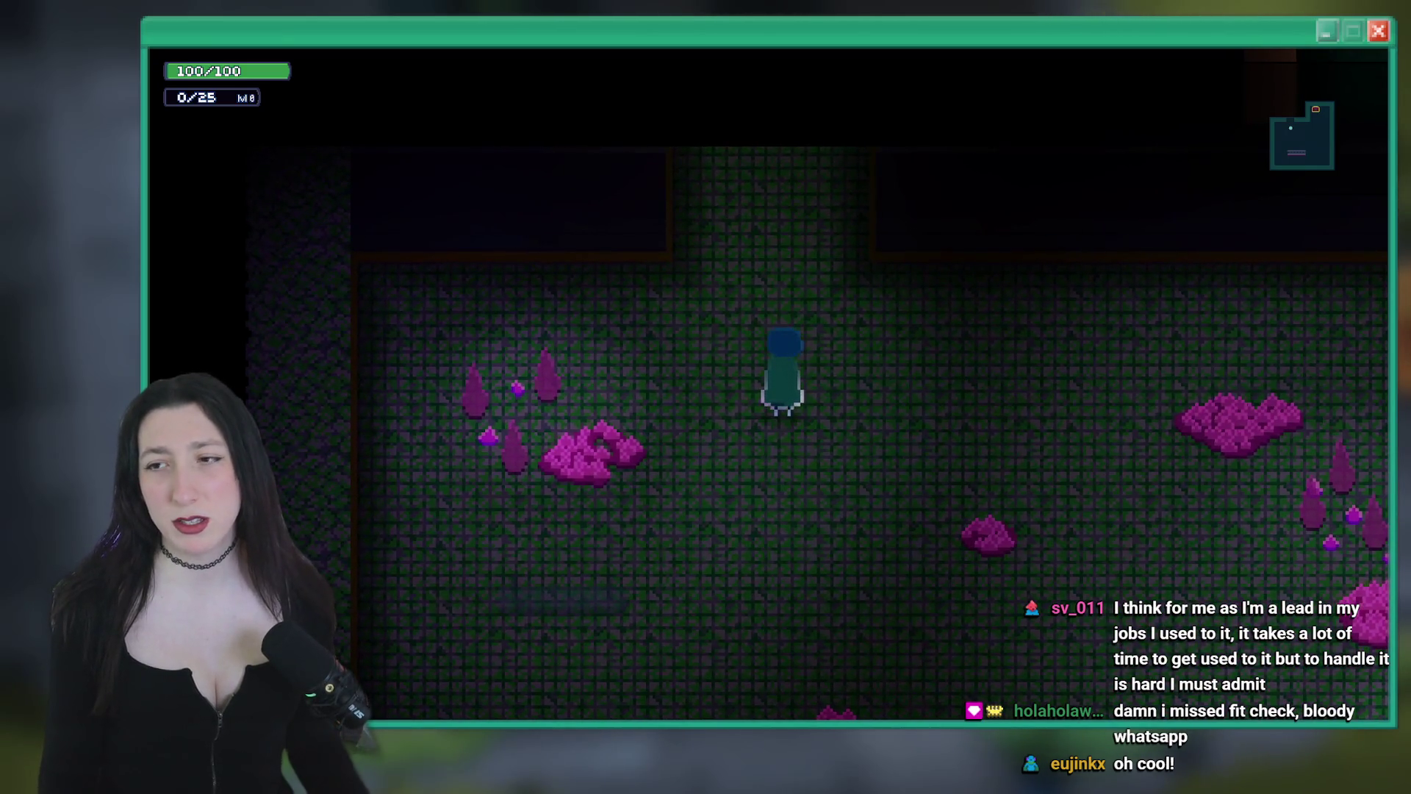
Walk up the dark corridor into the teal rooms, then close the game with Escape
key(w)
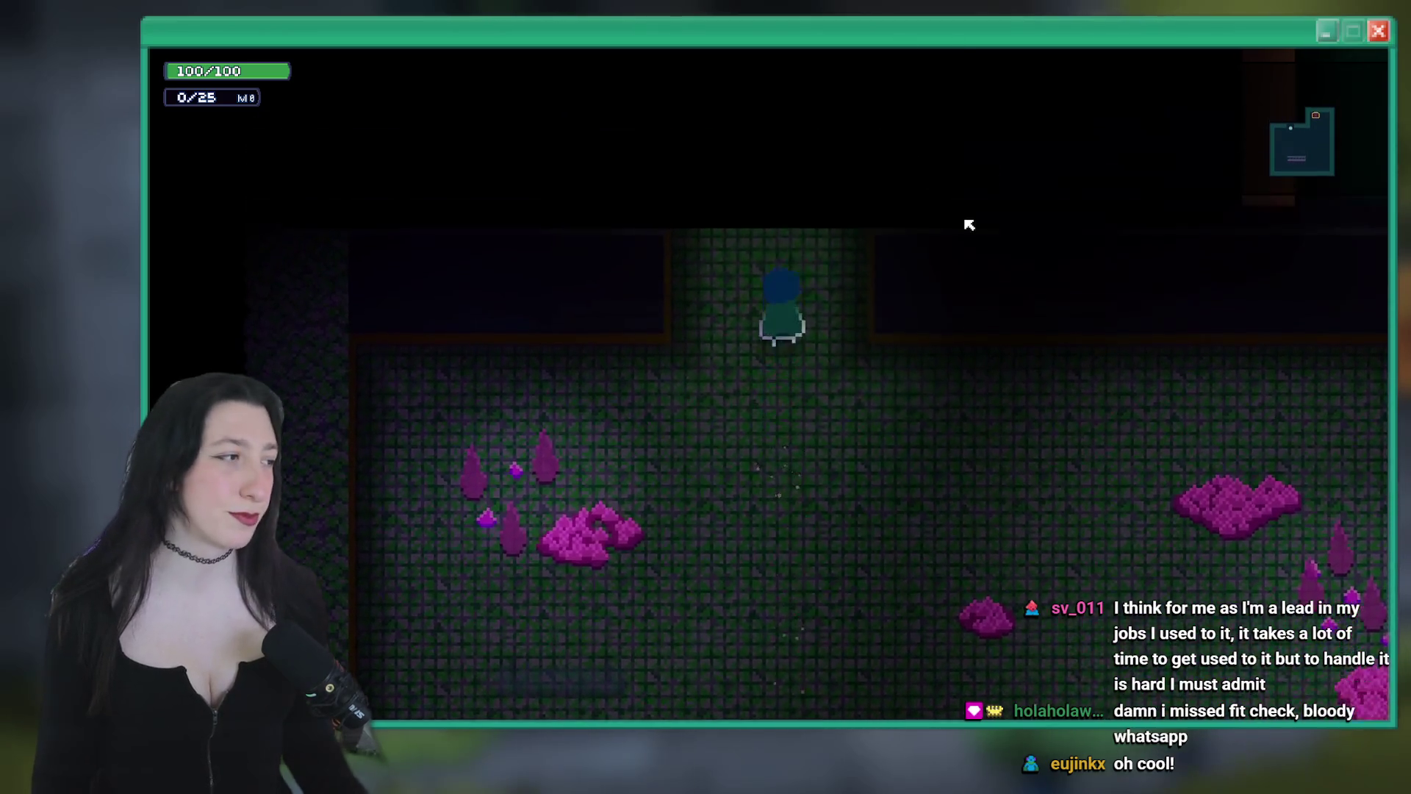
key(s)
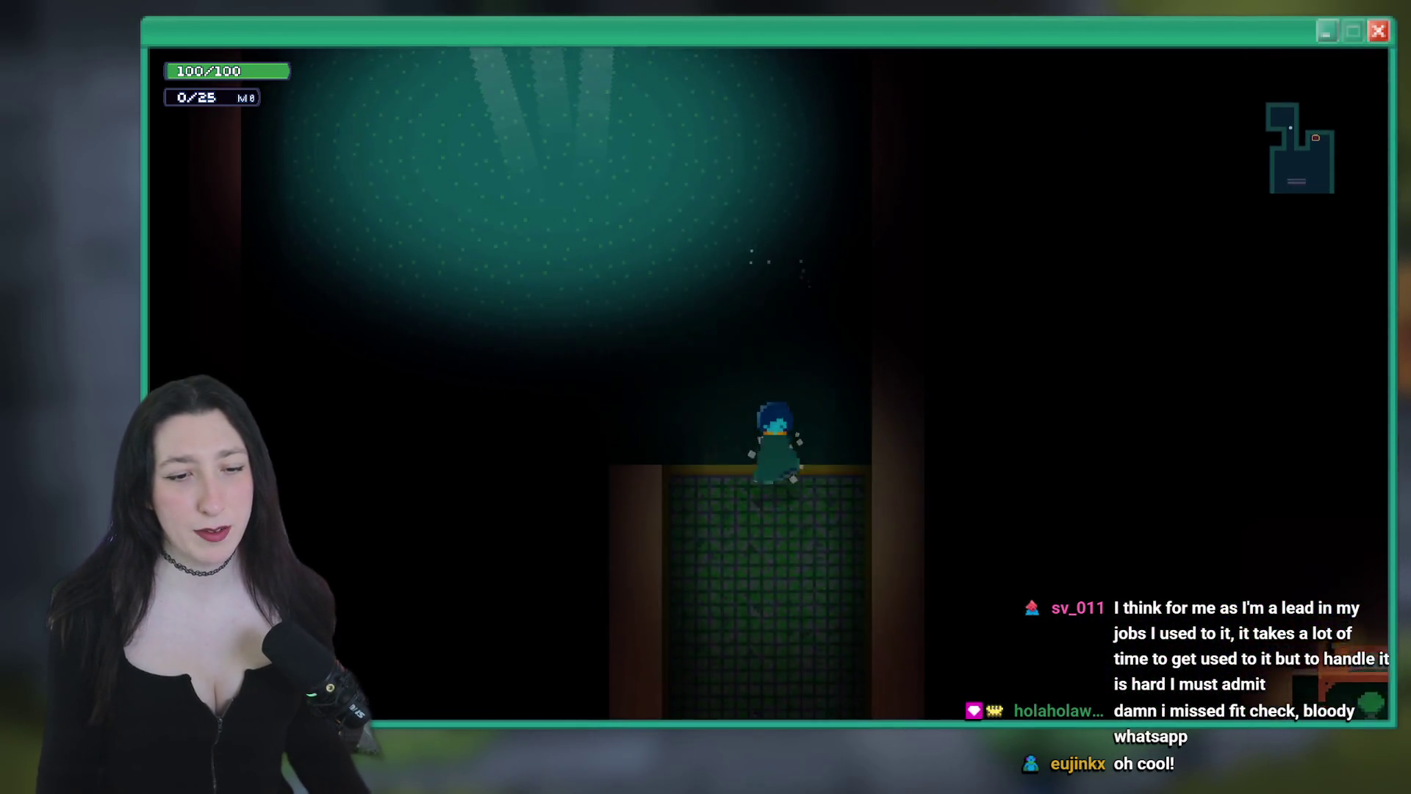
key(w)
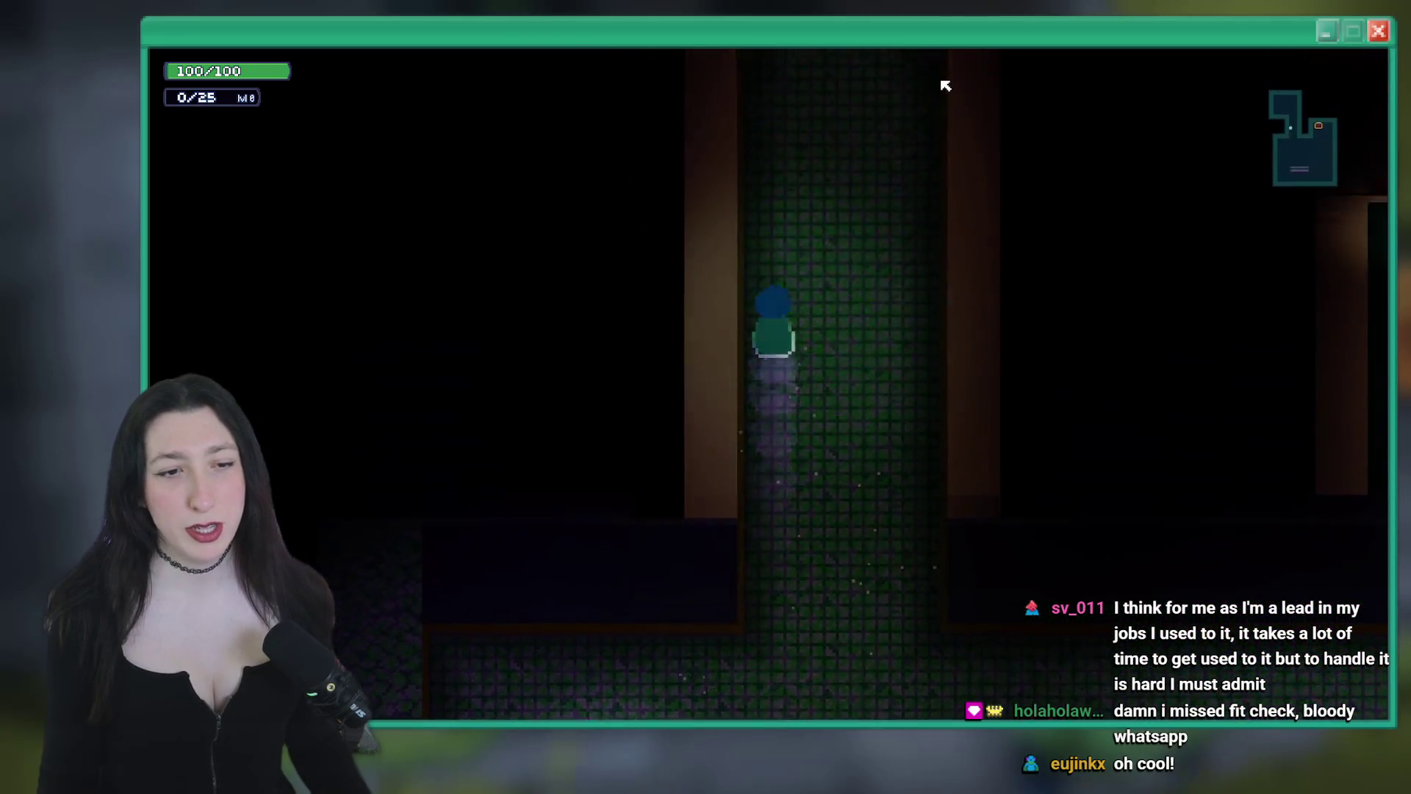
key(w)
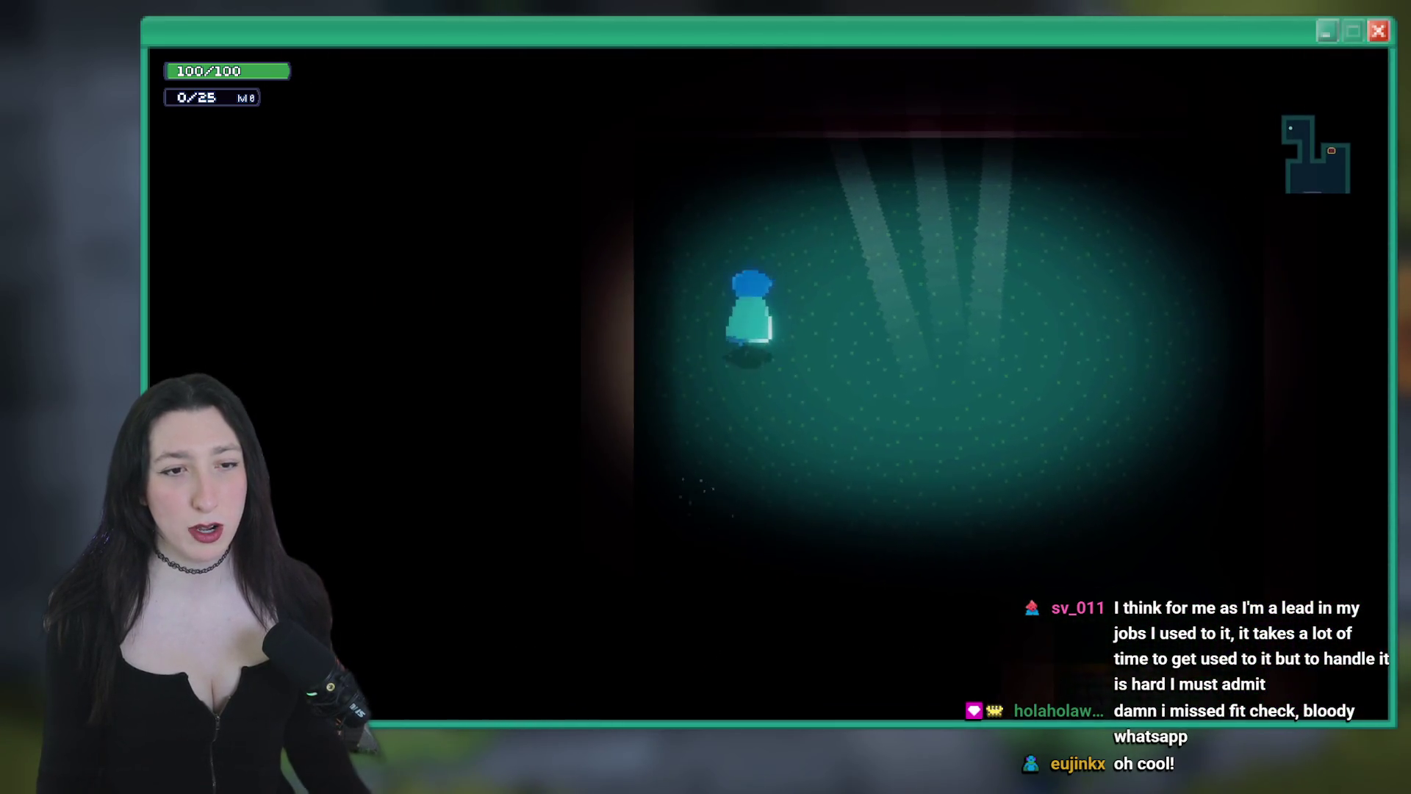
key(d)
key(a)
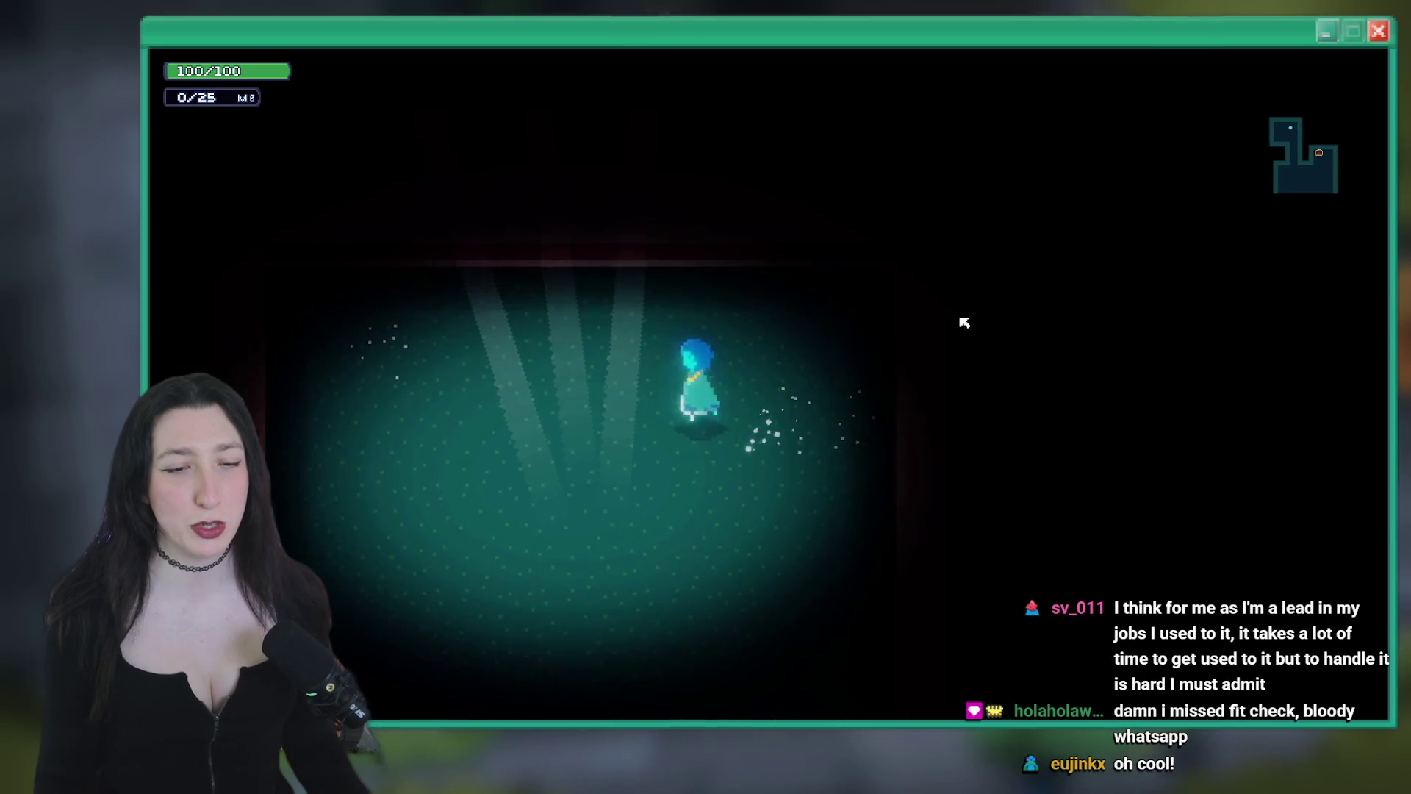
key(s)
key(d)
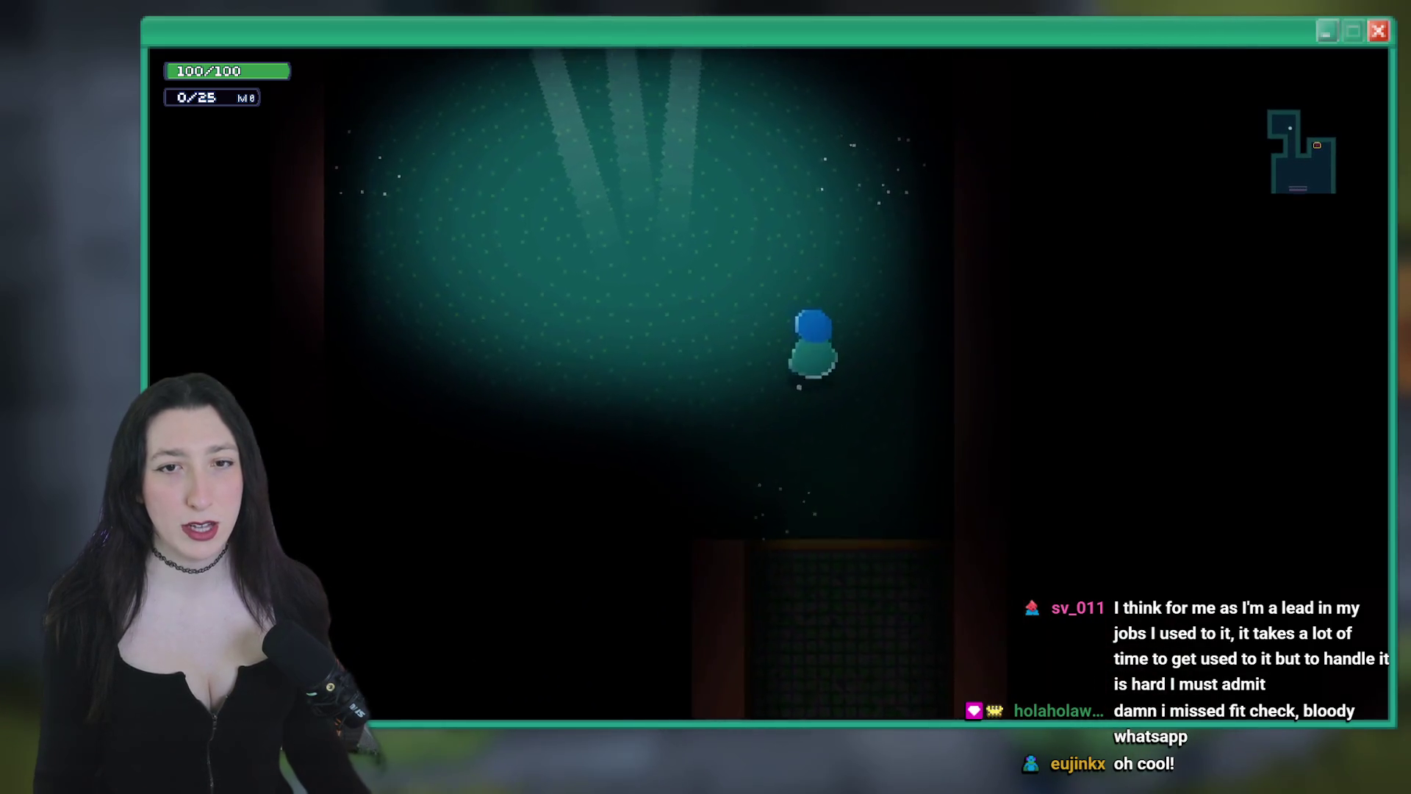
key(Escape)
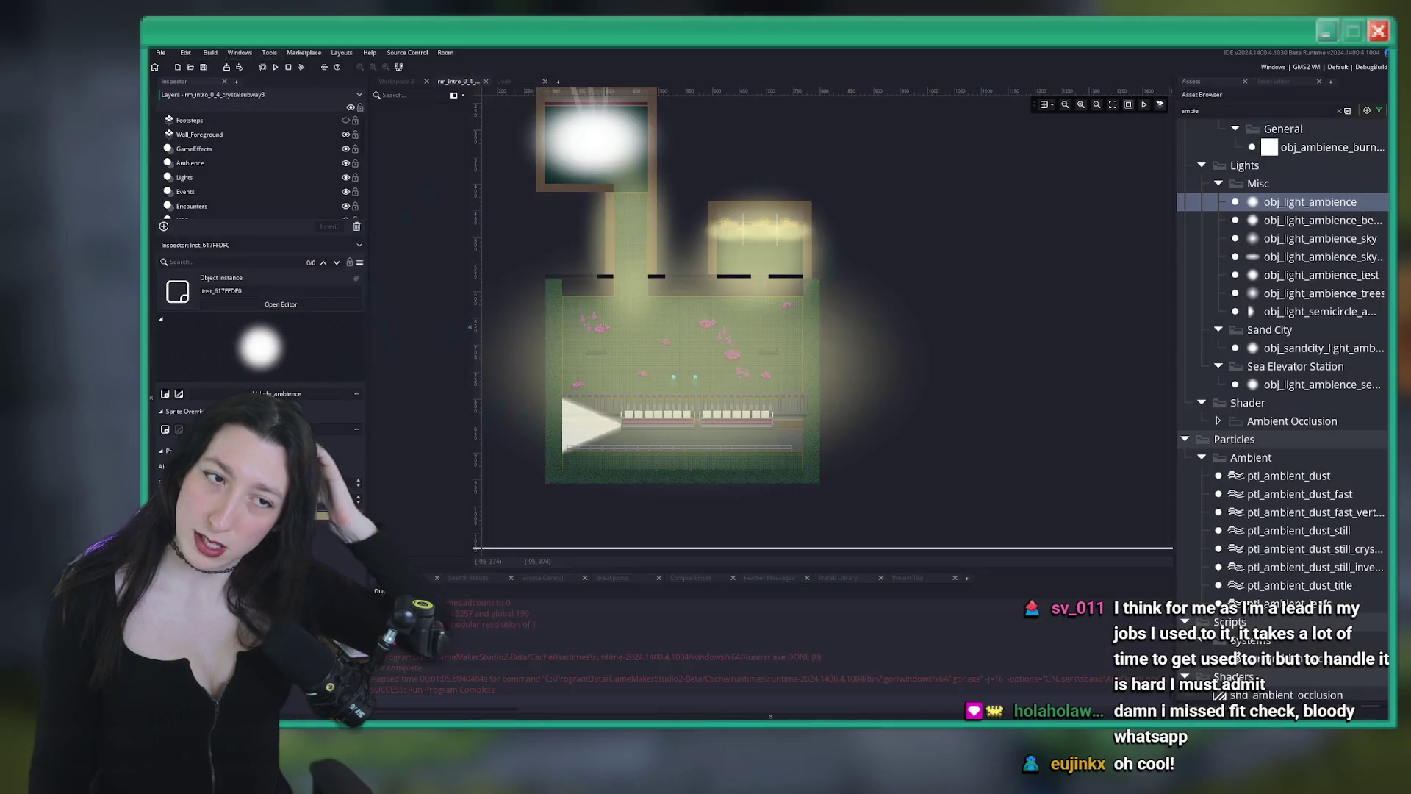
Stretch the large top light instance slightly wider on the Lights layer
click(602, 213)
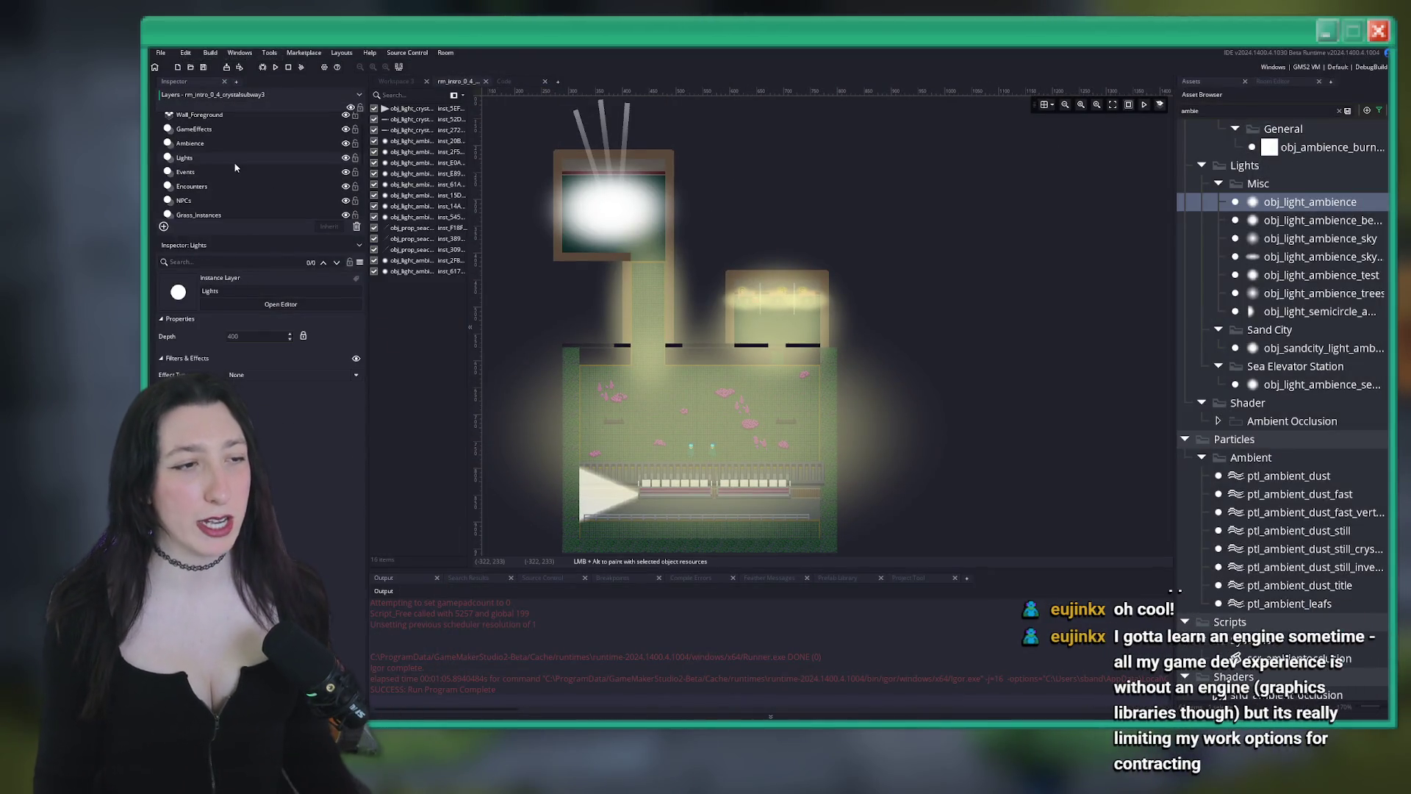
click(682, 209)
scroll(847, 262, up, 2)
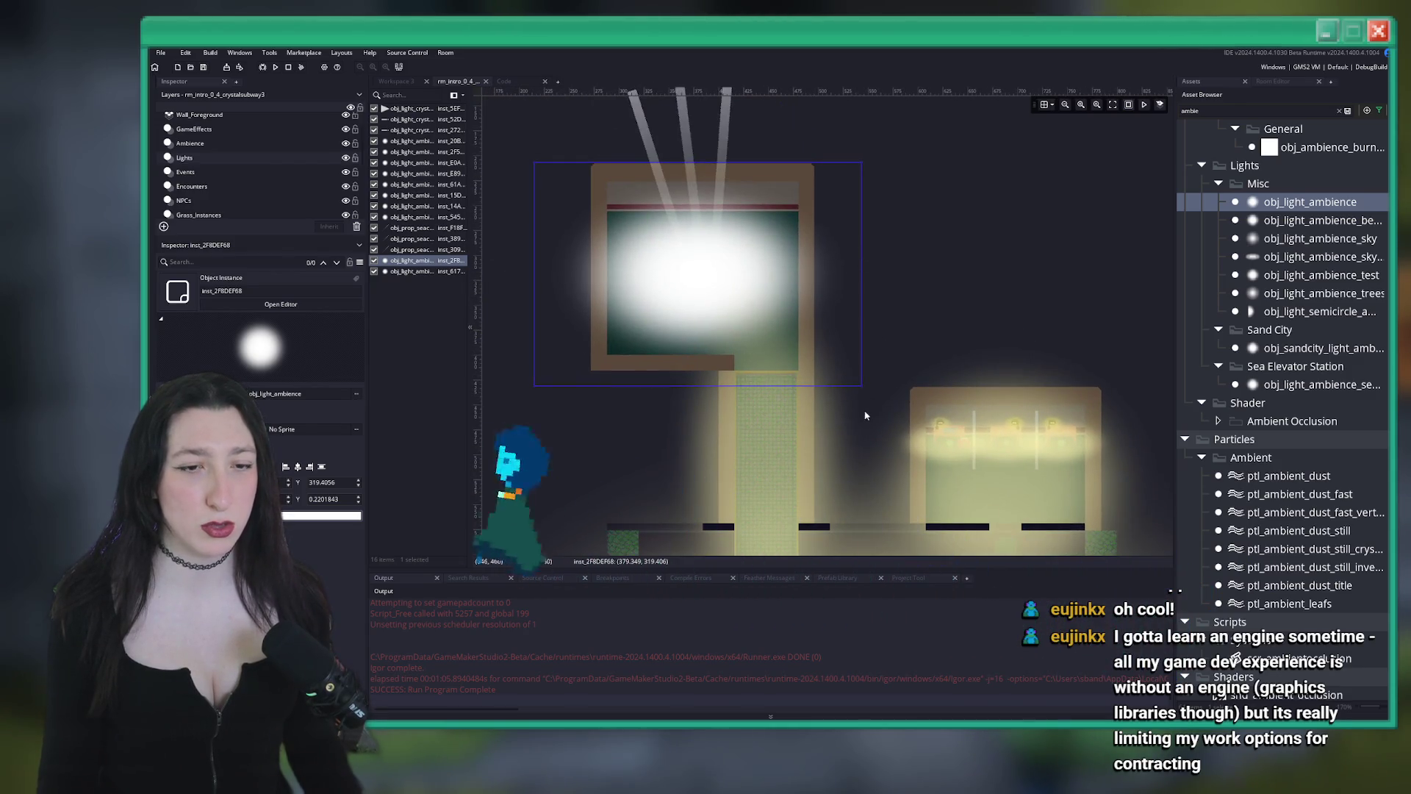
drag(864, 387, 872, 378)
click(905, 323)
scroll(911, 321, down, 2)
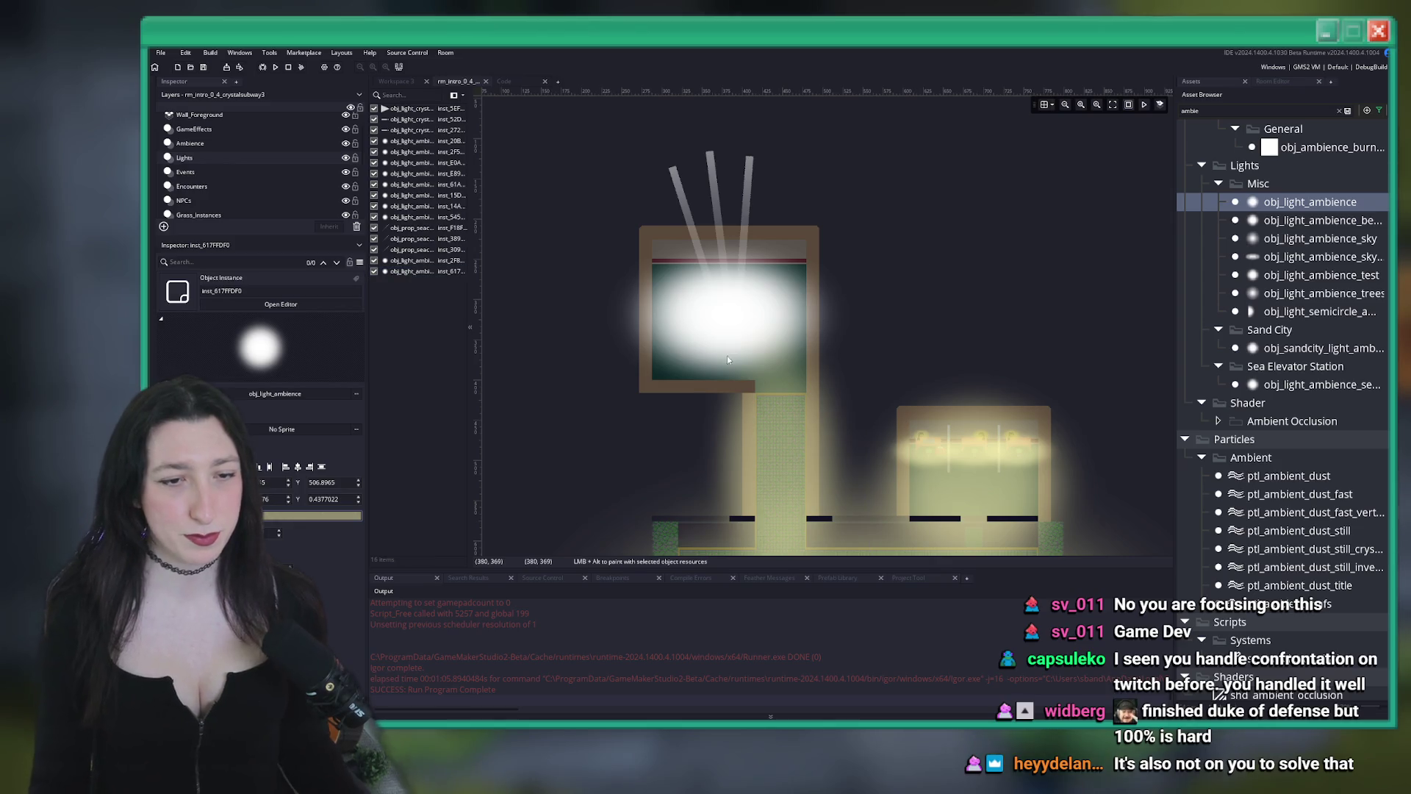
Select the other ambient light and hide the Lights layer again
click(767, 292)
scroll(768, 292, up, 2)
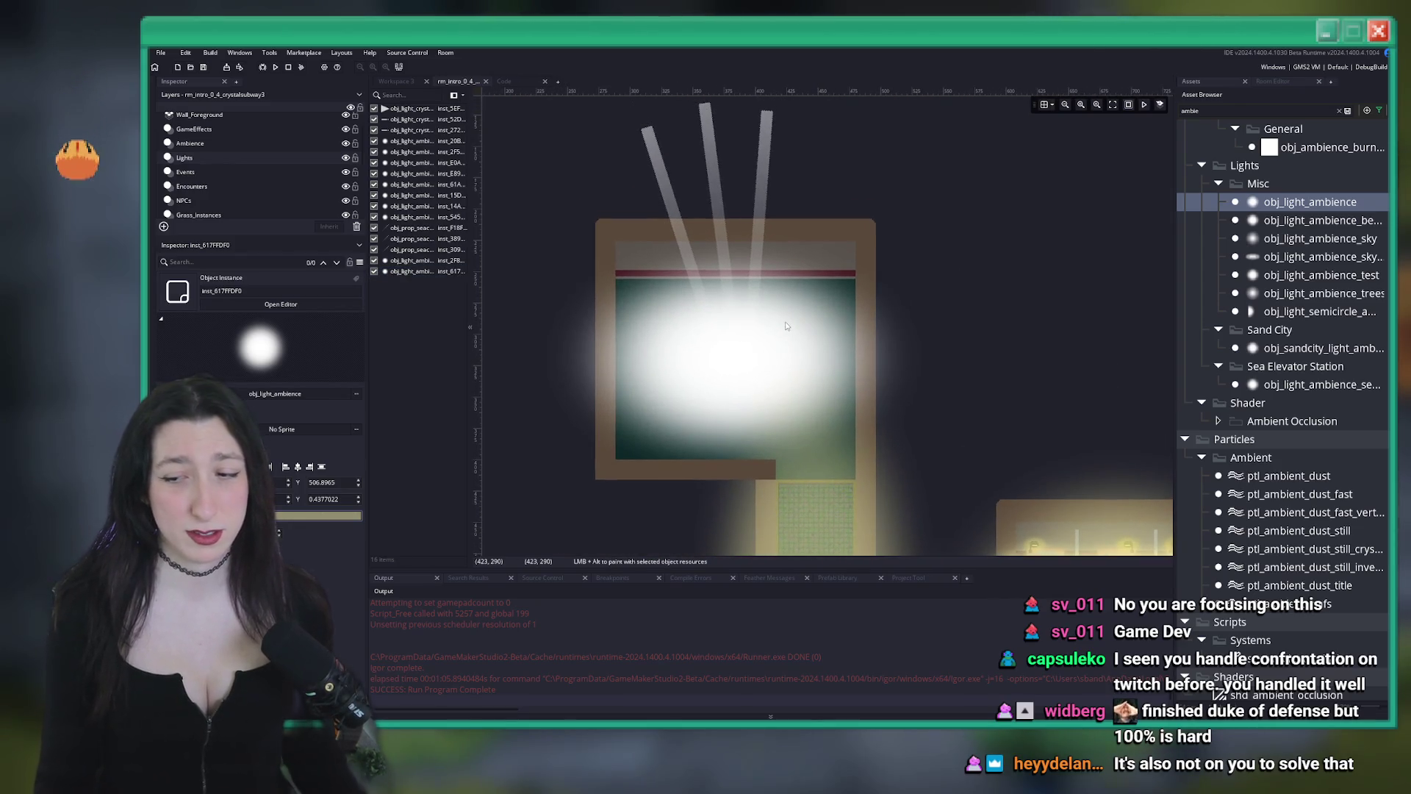
scroll(873, 354, up, 1)
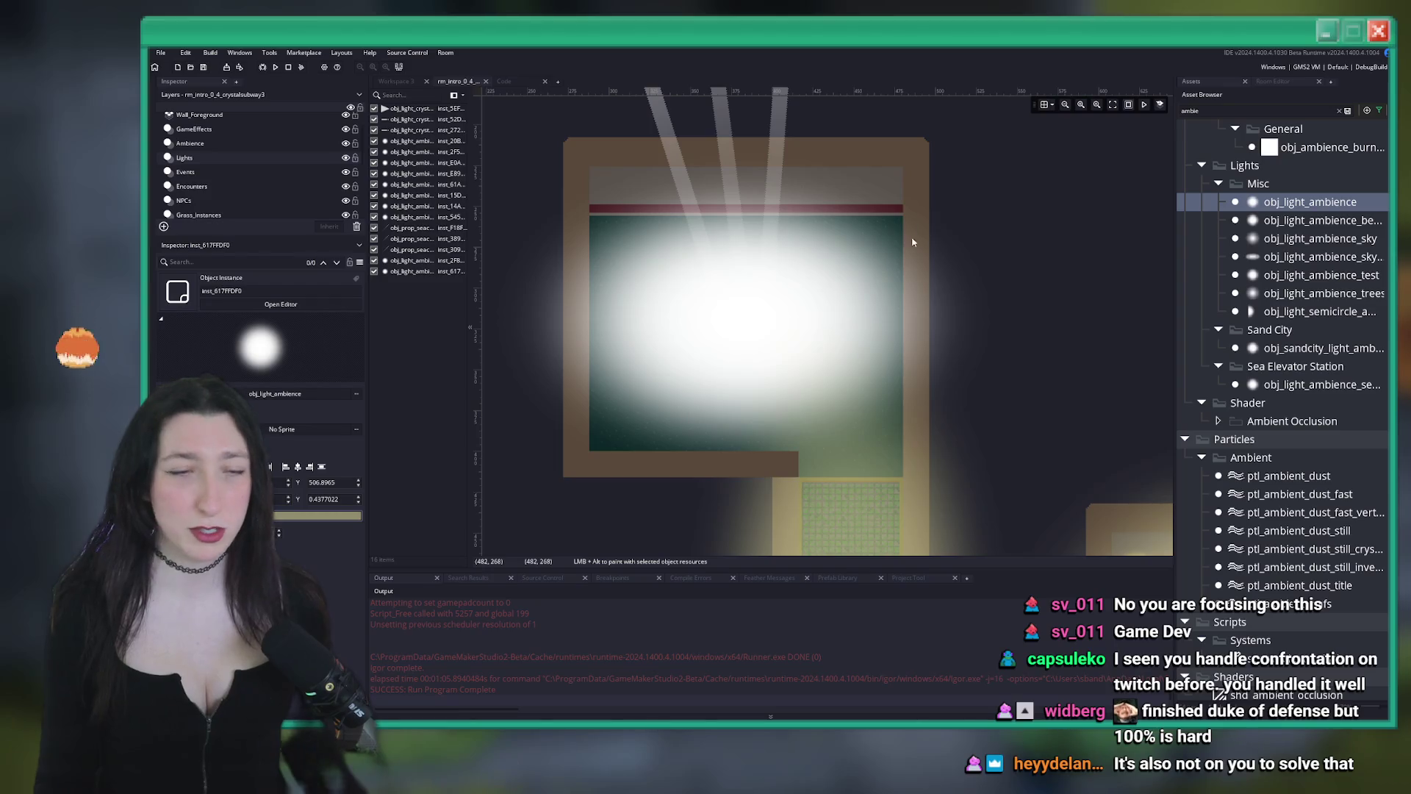
click(345, 158)
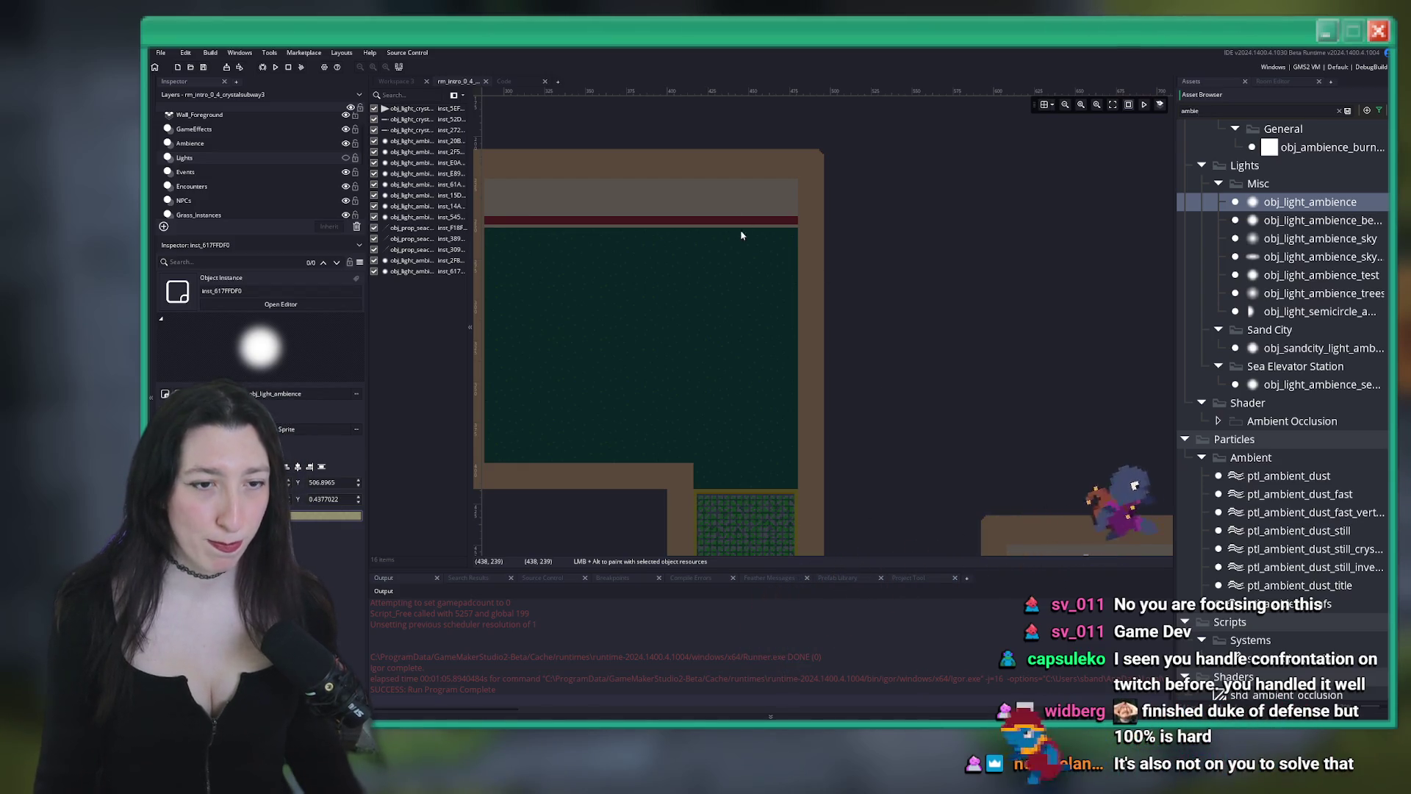
Switch to Aseprite, pass the Craboule crab sprite tab, and go to the Home start page
key(alt+Tab)
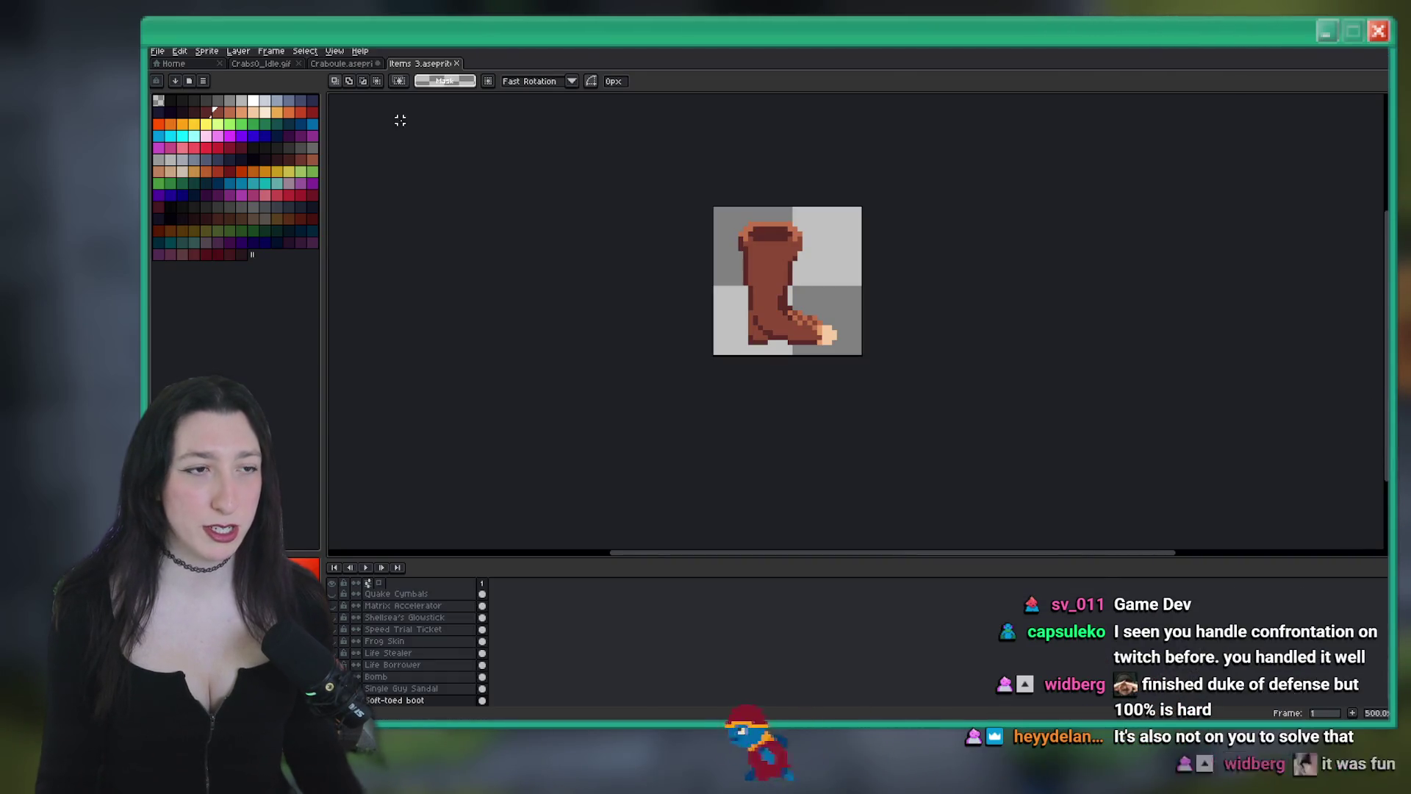
click(342, 64)
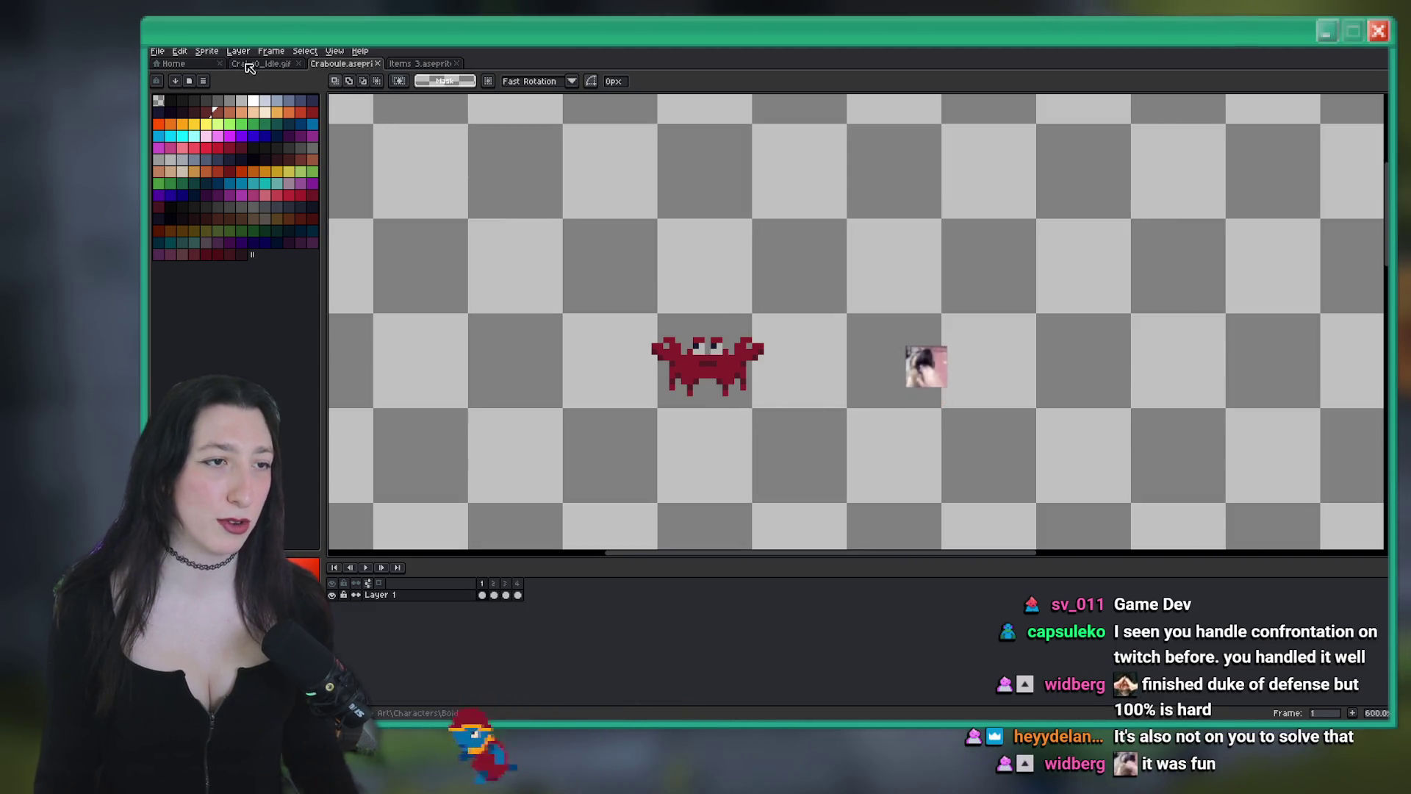
click(176, 63)
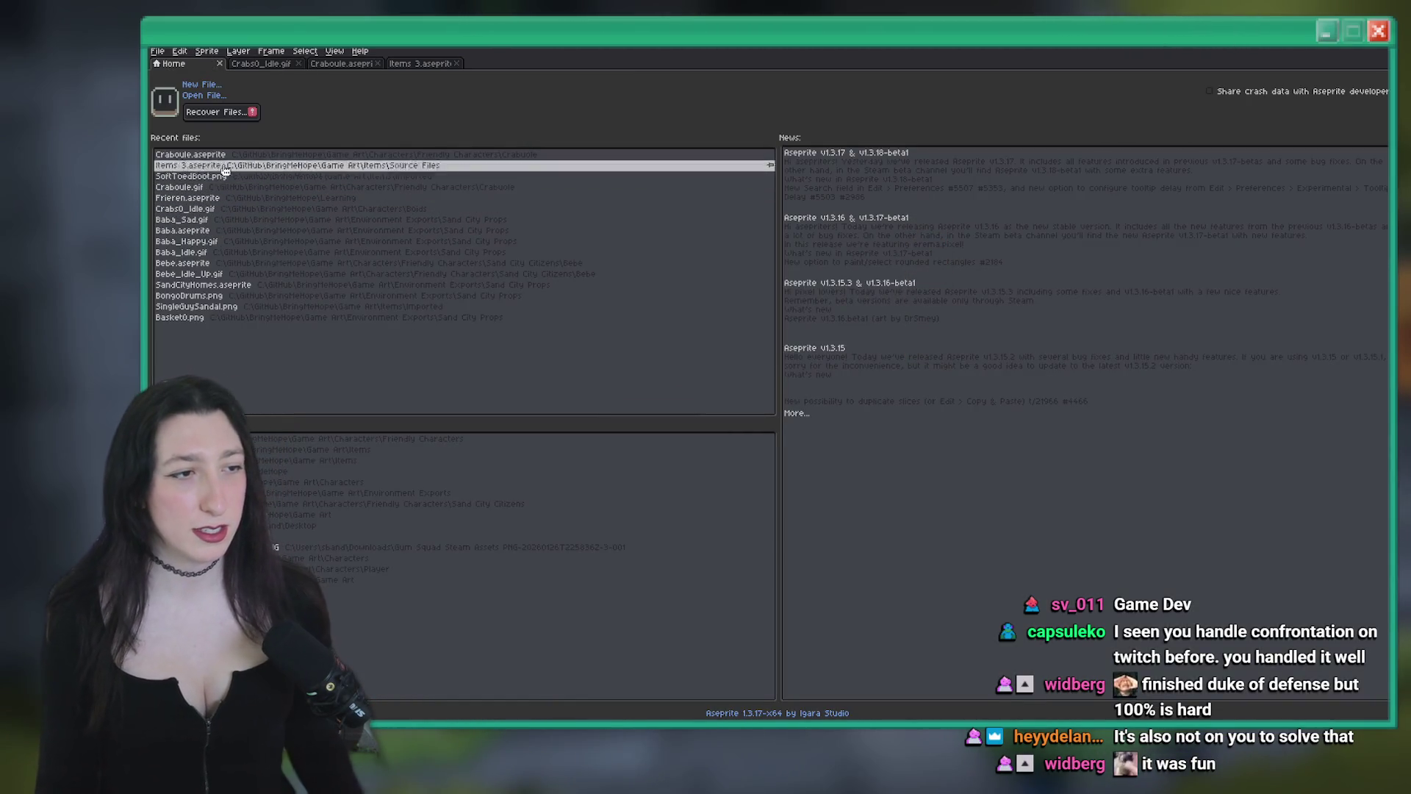
Open Items 3.aseprite from the Items source files and zoom in on the canvas
click(204, 91)
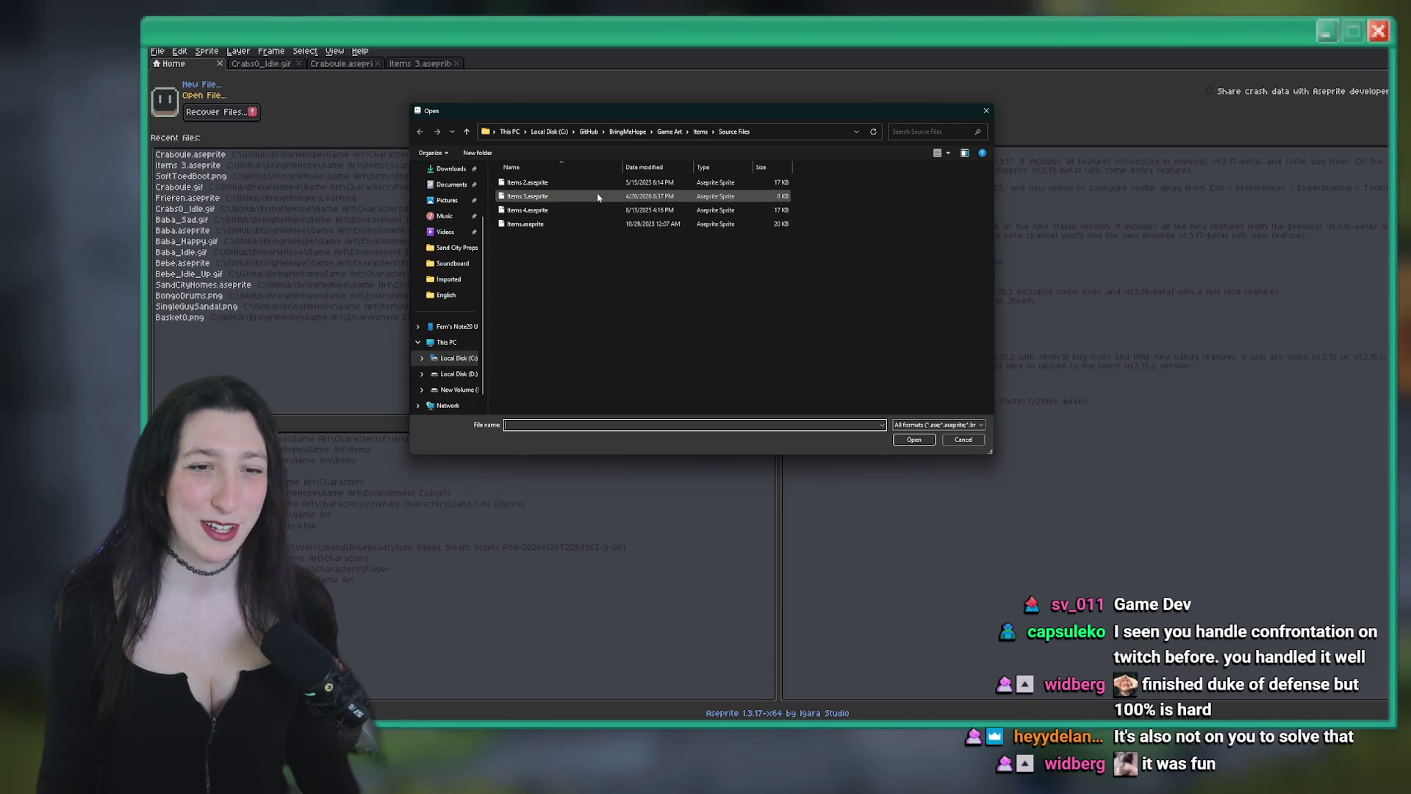
double_click(563, 199)
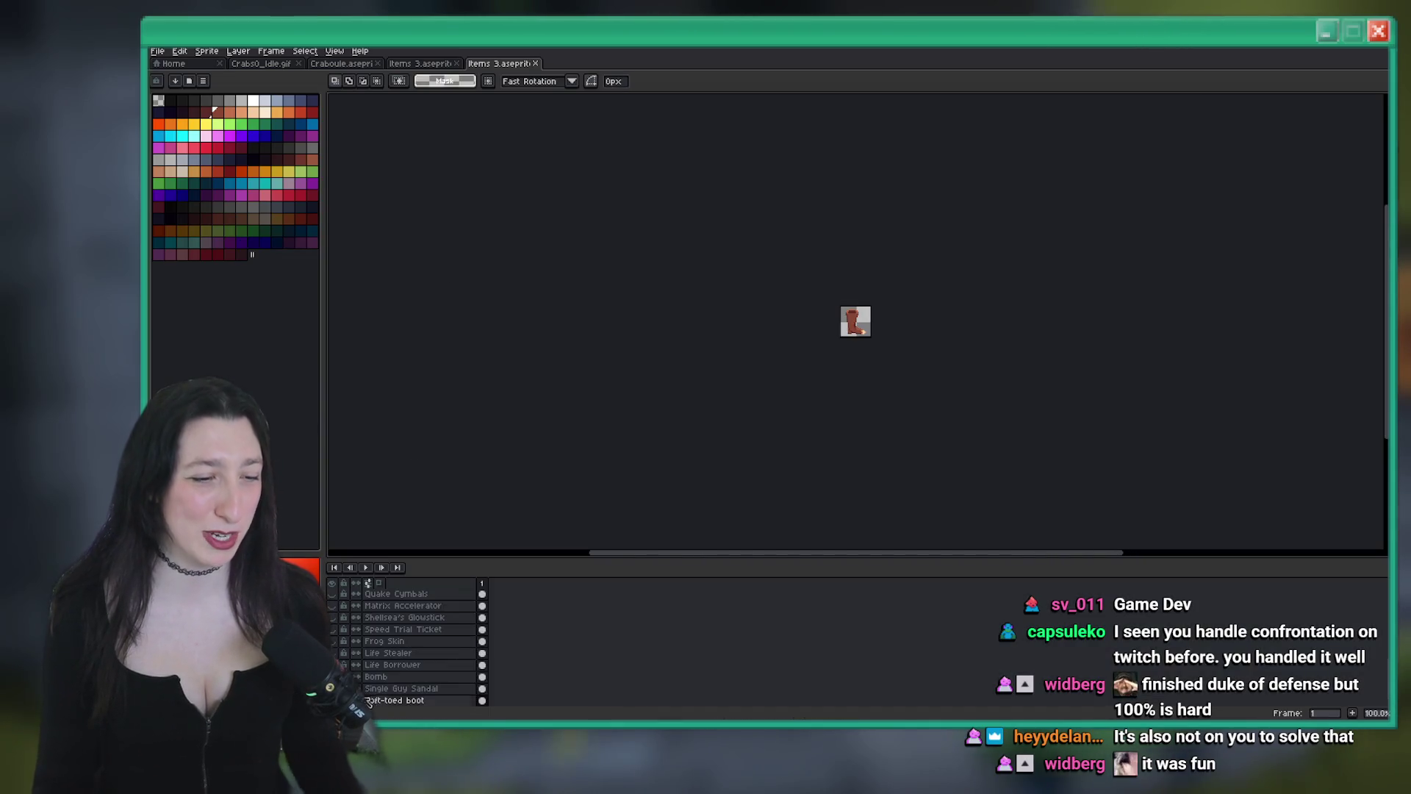
scroll(356, 680, up, 3)
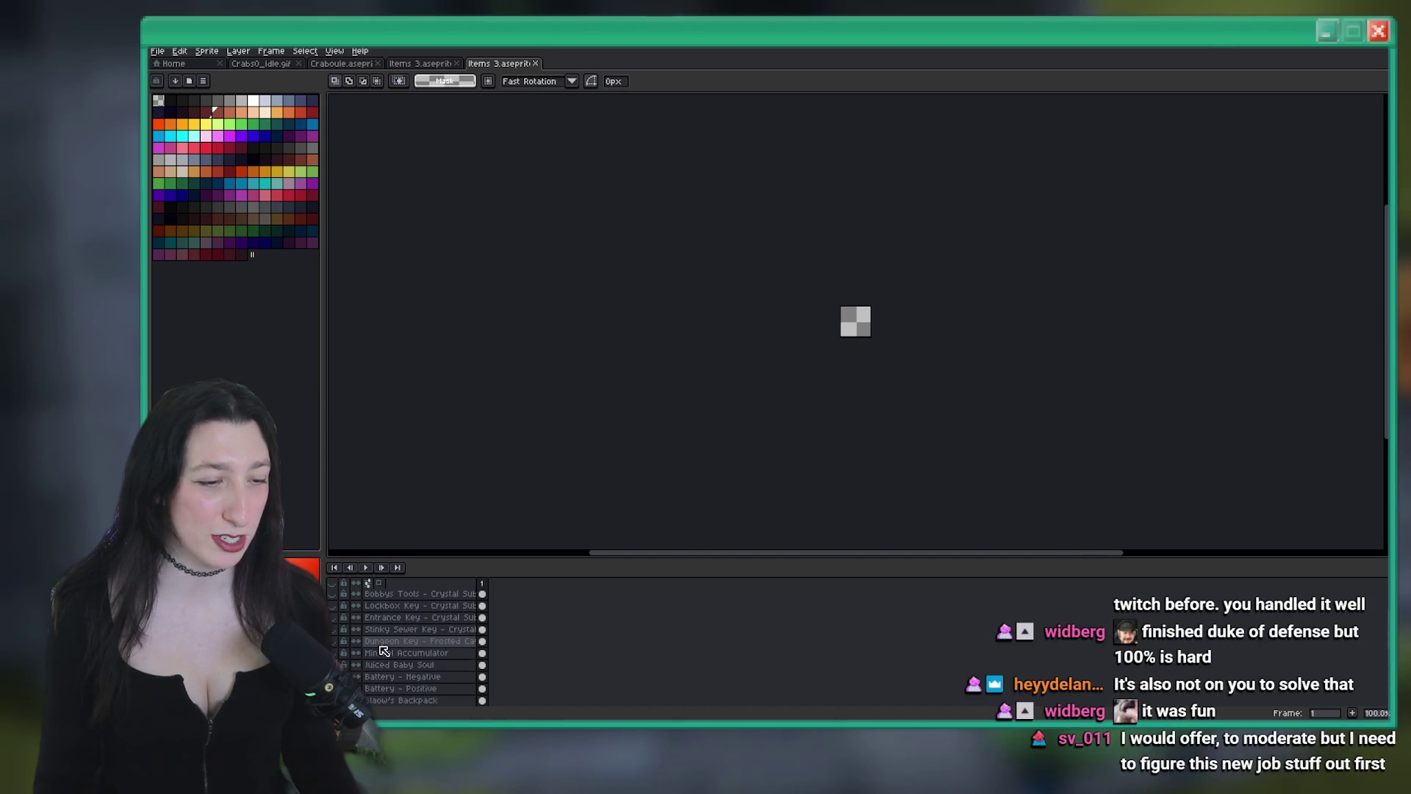
scroll(863, 365, up, 4)
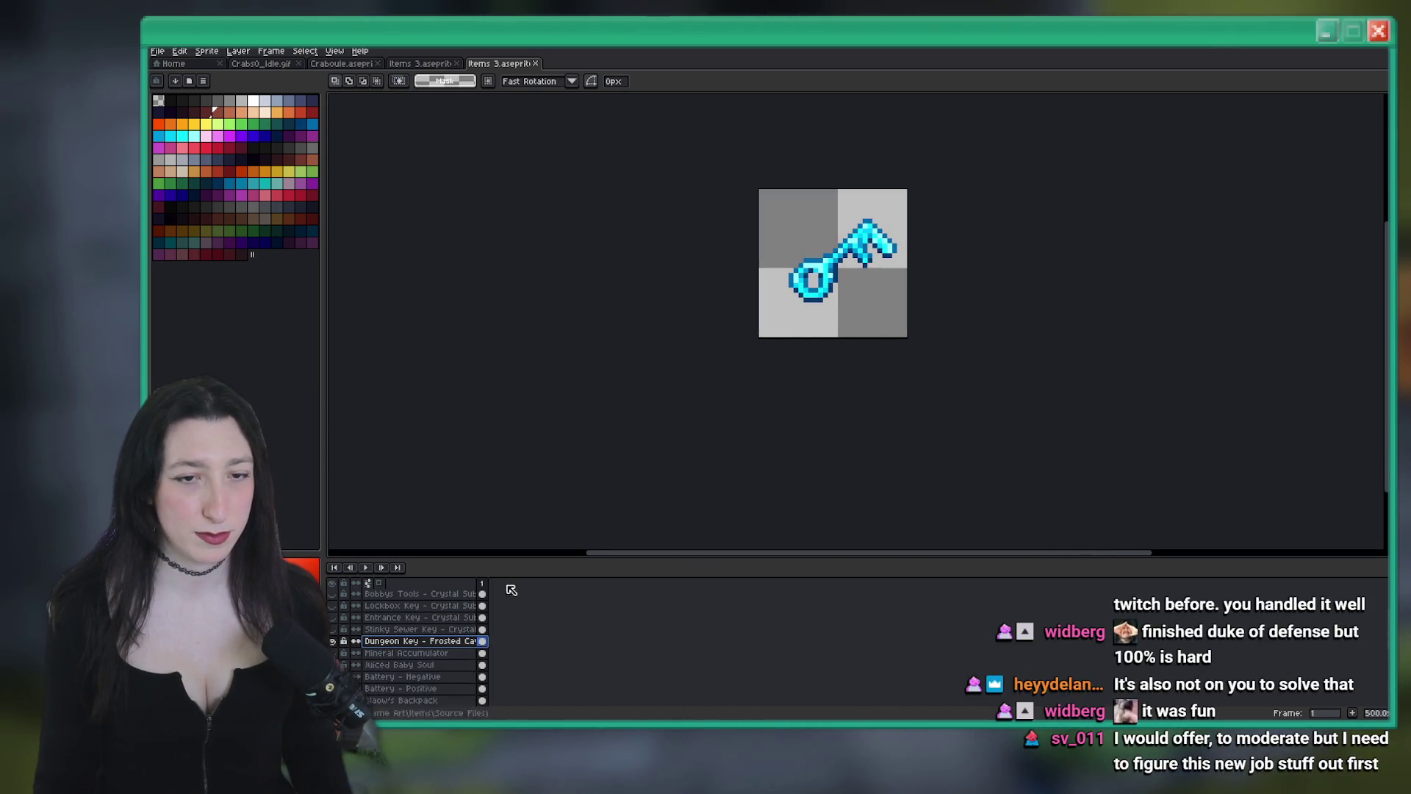
Hide the cyan Dungeon Key layer, leaving the green sewer key layer visible and selected
click(332, 641)
click(334, 630)
click(334, 630)
click(334, 629)
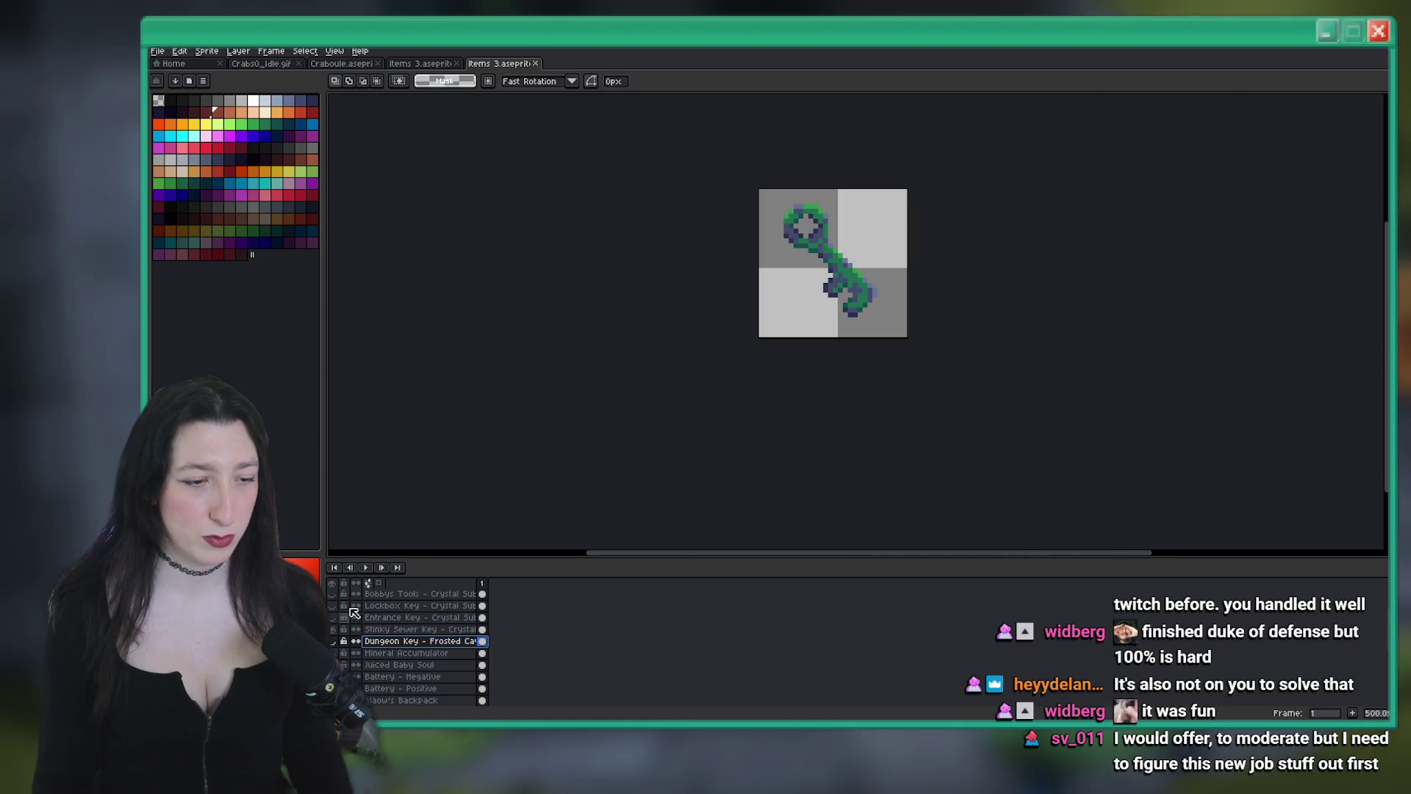
click(464, 629)
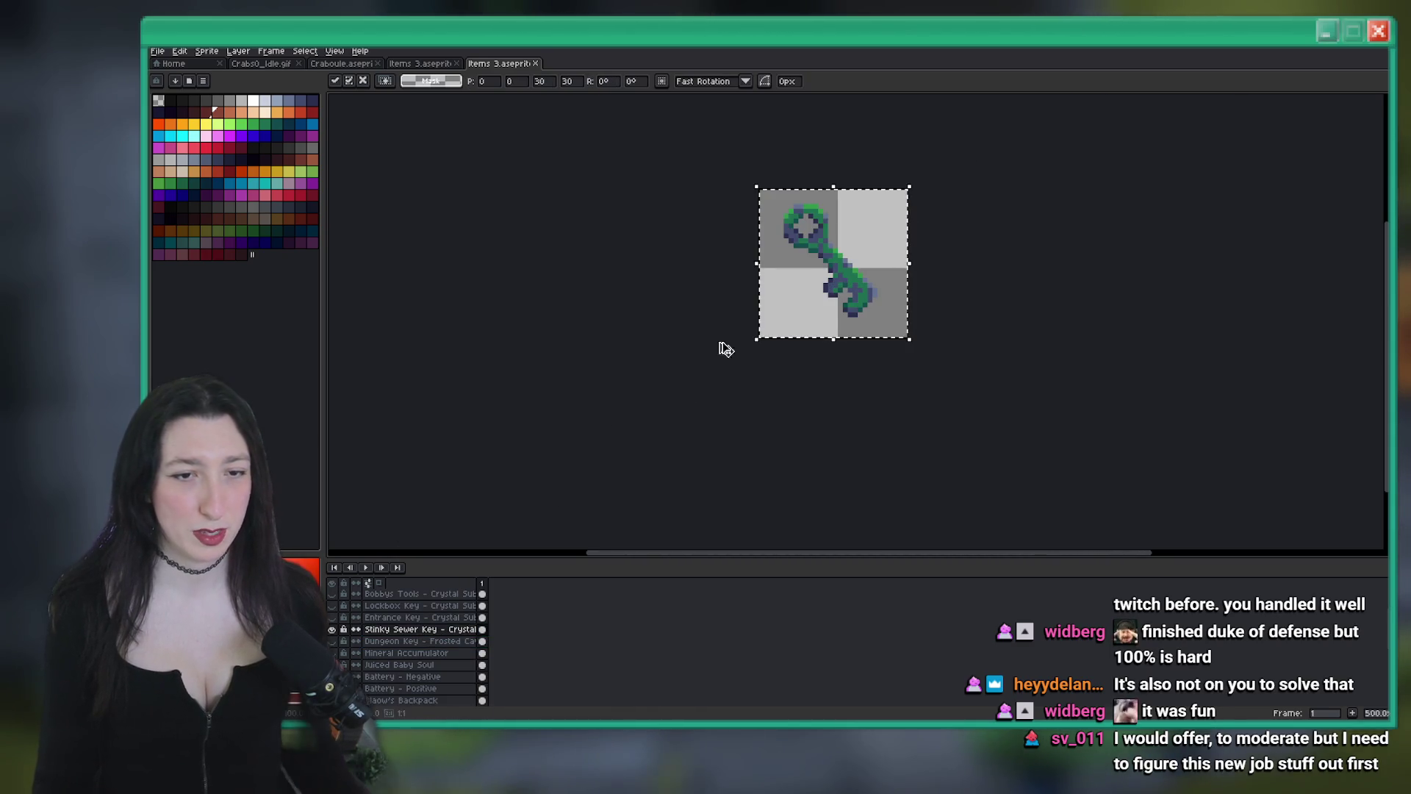
Hide the green key layer, add a new layer named 'Rusty House Key', and paste the key into it
click(332, 629)
scroll(381, 676, down, 5)
key(shift+n)
double_click(393, 677)
text(K)
key(BackSpace)
key(BackSpace)
text(H)
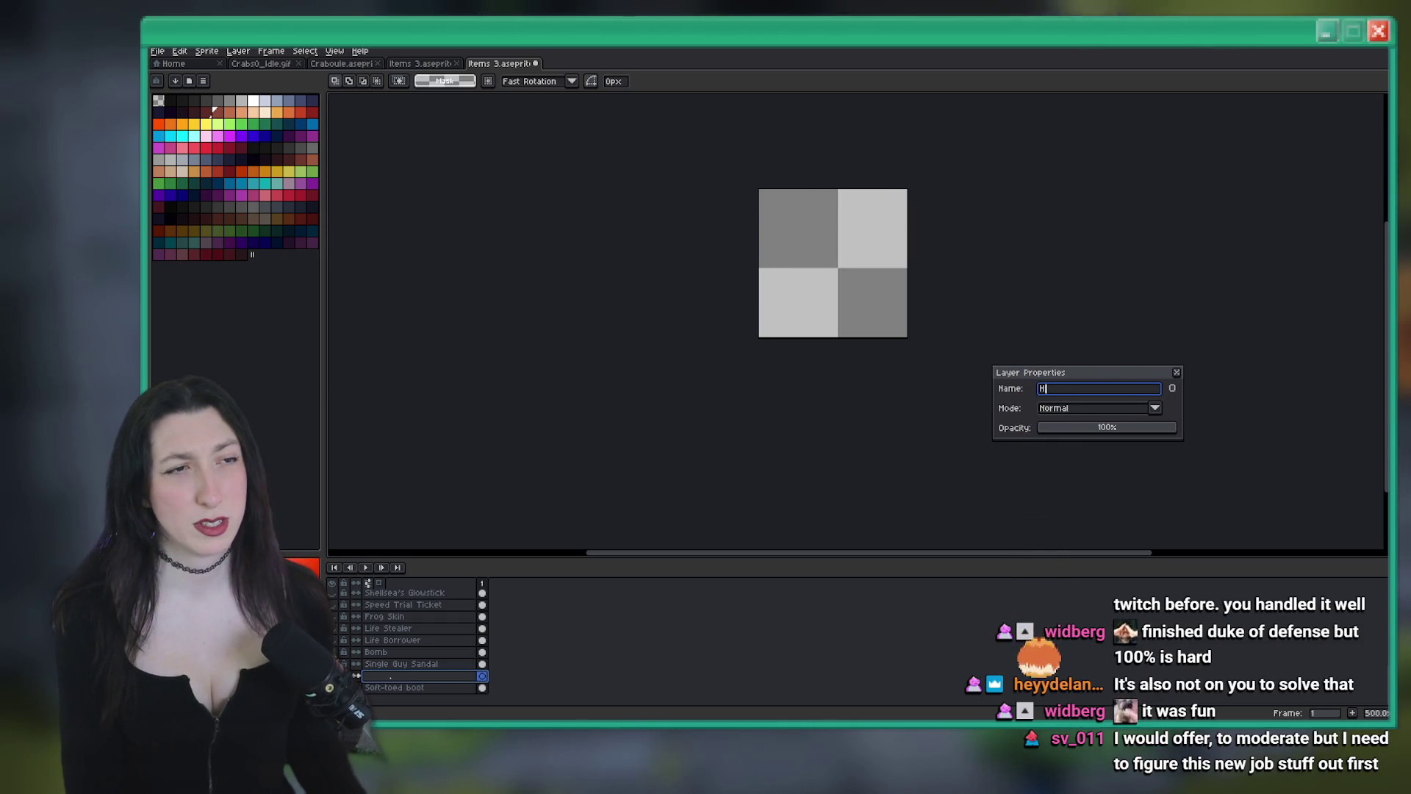
text(ouse Key)
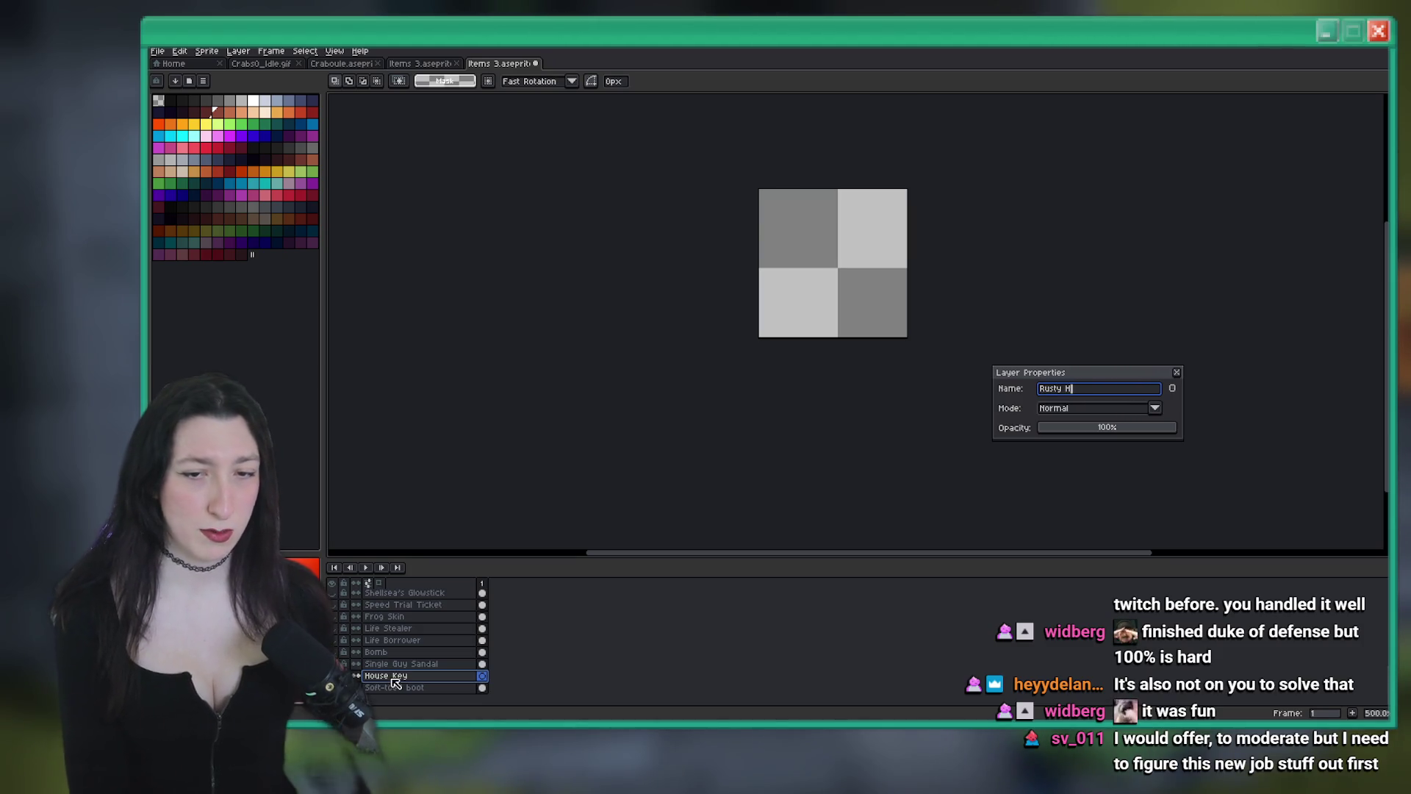
key(Return)
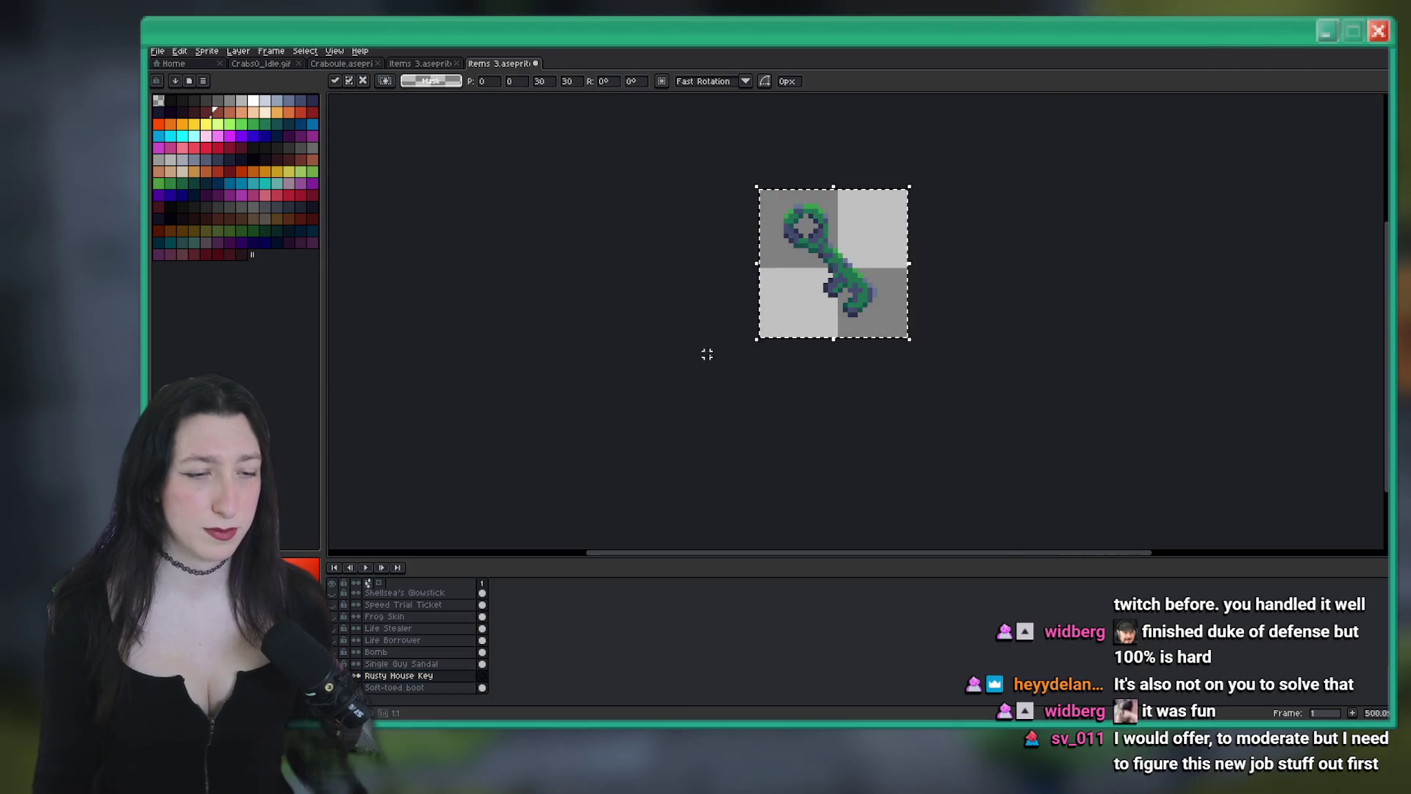
key(ctrl+v)
scroll(706, 353, up, 3)
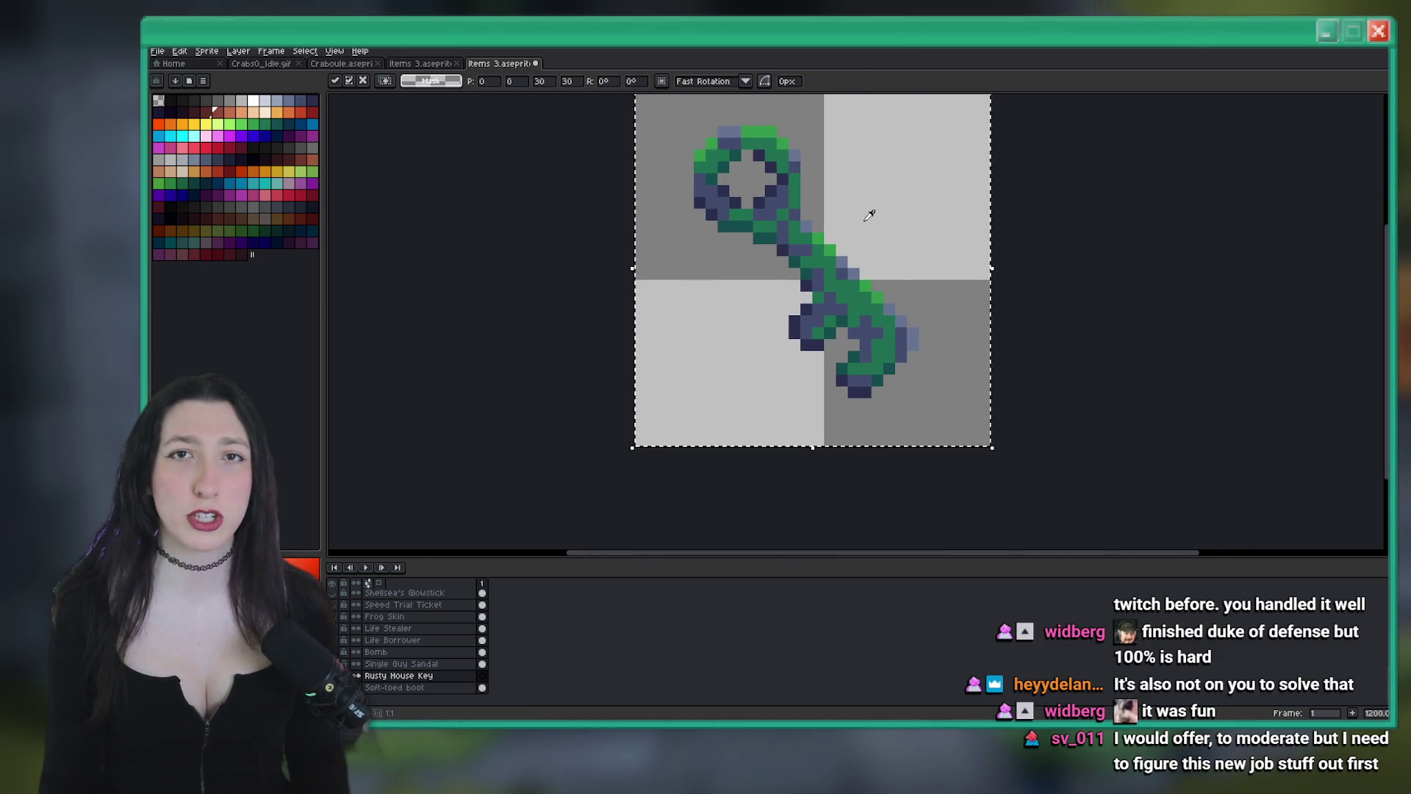
Try replacing the key's green pixels with orange, then undo it
scroll(846, 221, up, 3)
key(i)
scroll(716, 277, up, 1)
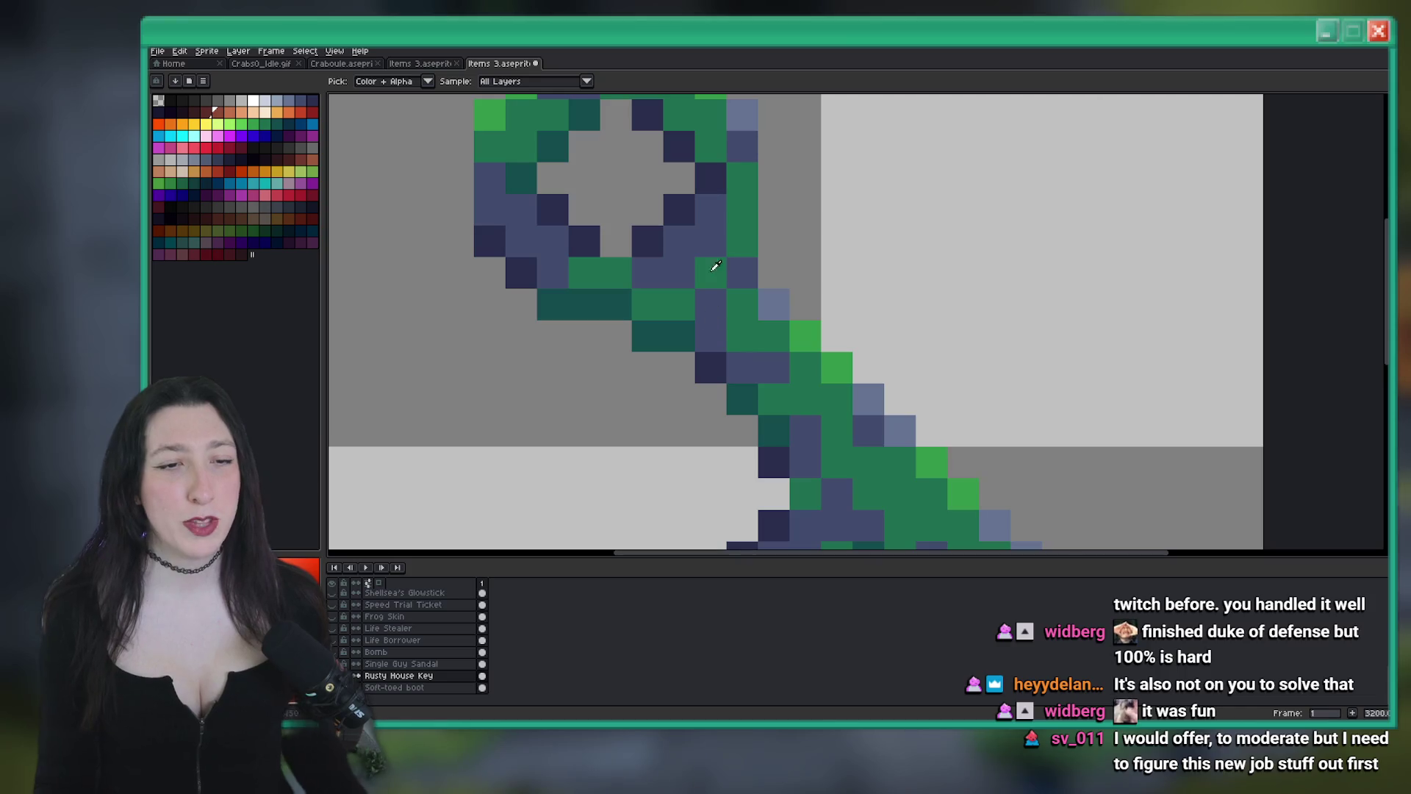
key(shift+r)
key(Return)
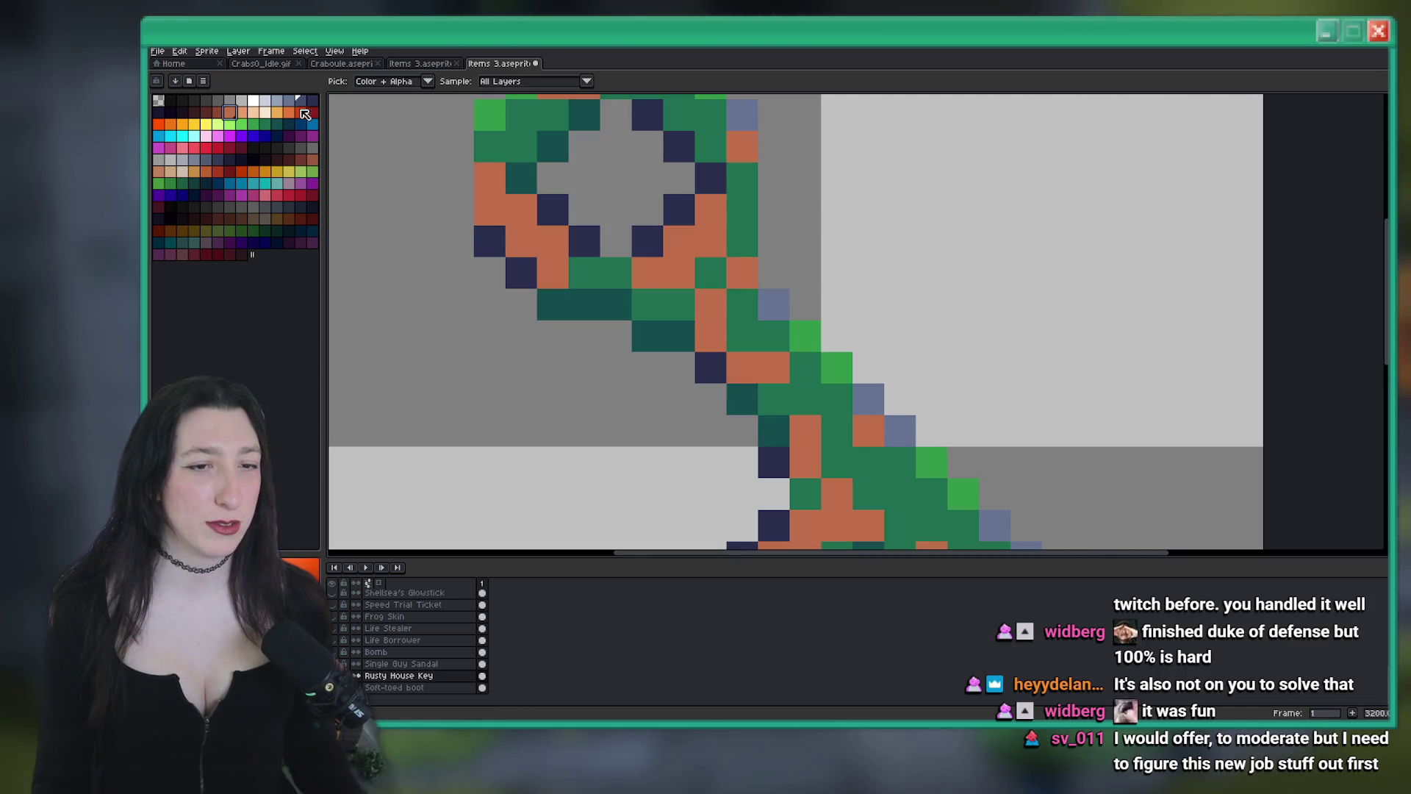
scroll(589, 262, down, 1)
key(ctrl+z)
scroll(654, 314, up, 1)
scroll(655, 314, down, 1)
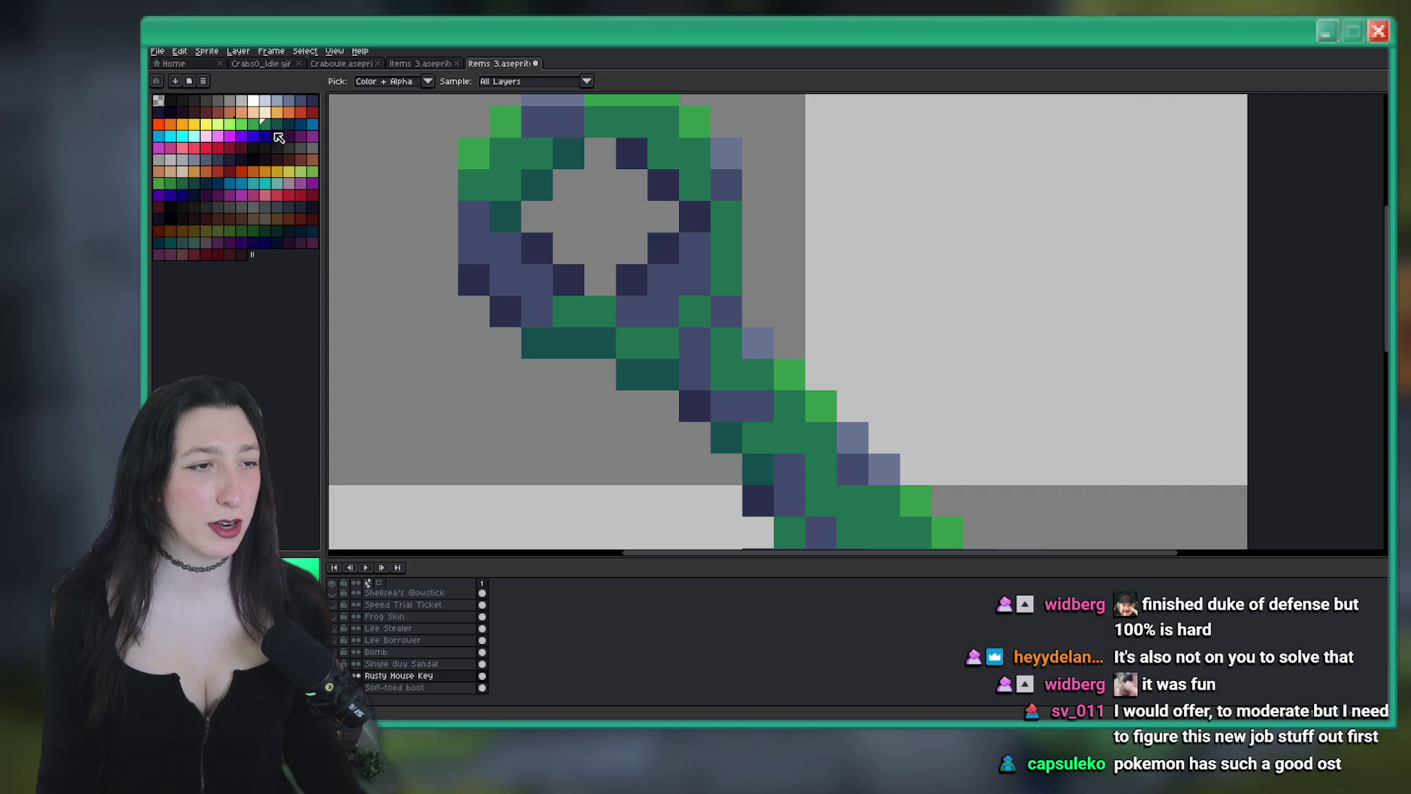
key(shift+r)
key(Return)
key(ctrl+z)
Replace the key's mid-green and bright-green pixels with red, darker red and orange-red
click(304, 114)
key(shift+r)
key(Return)
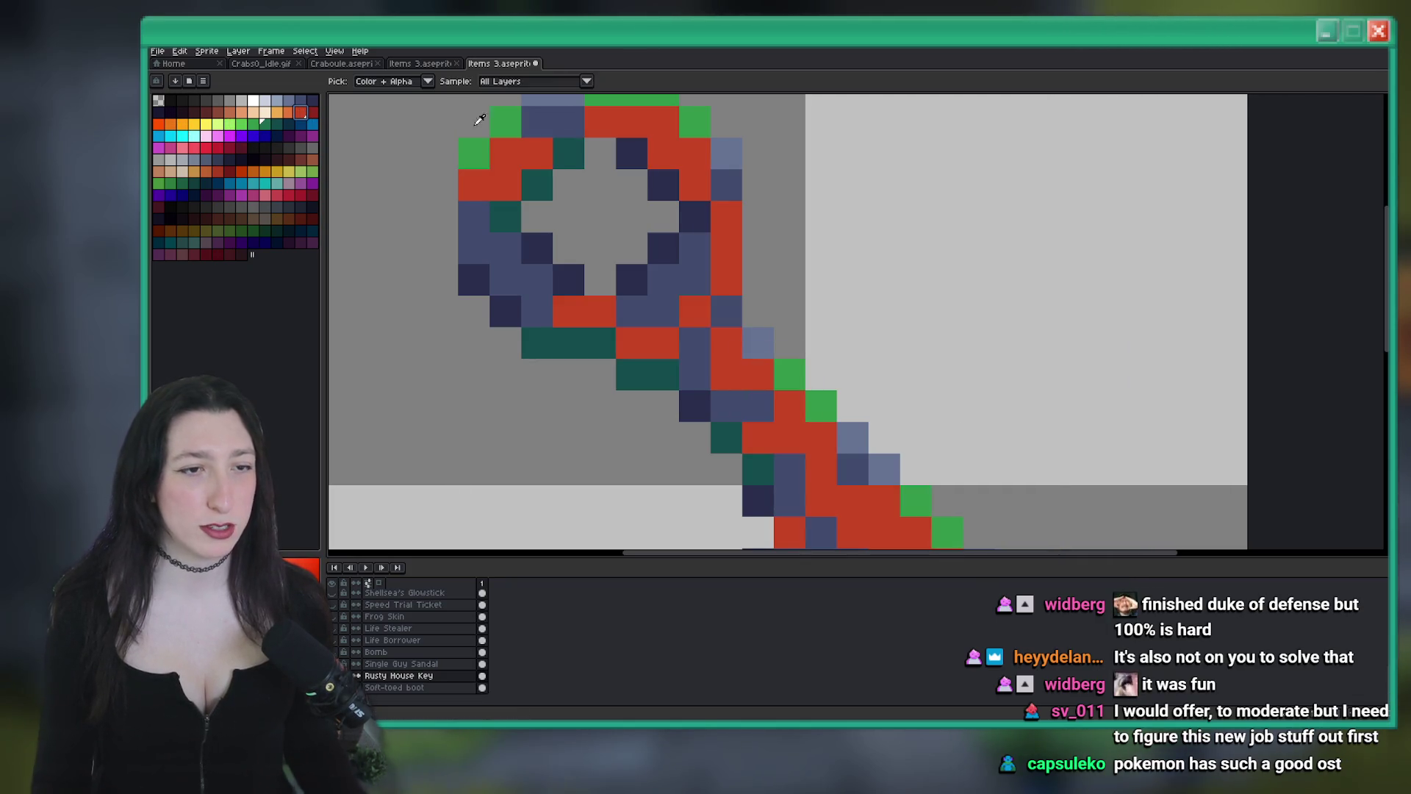
click(311, 112)
key(shift+r)
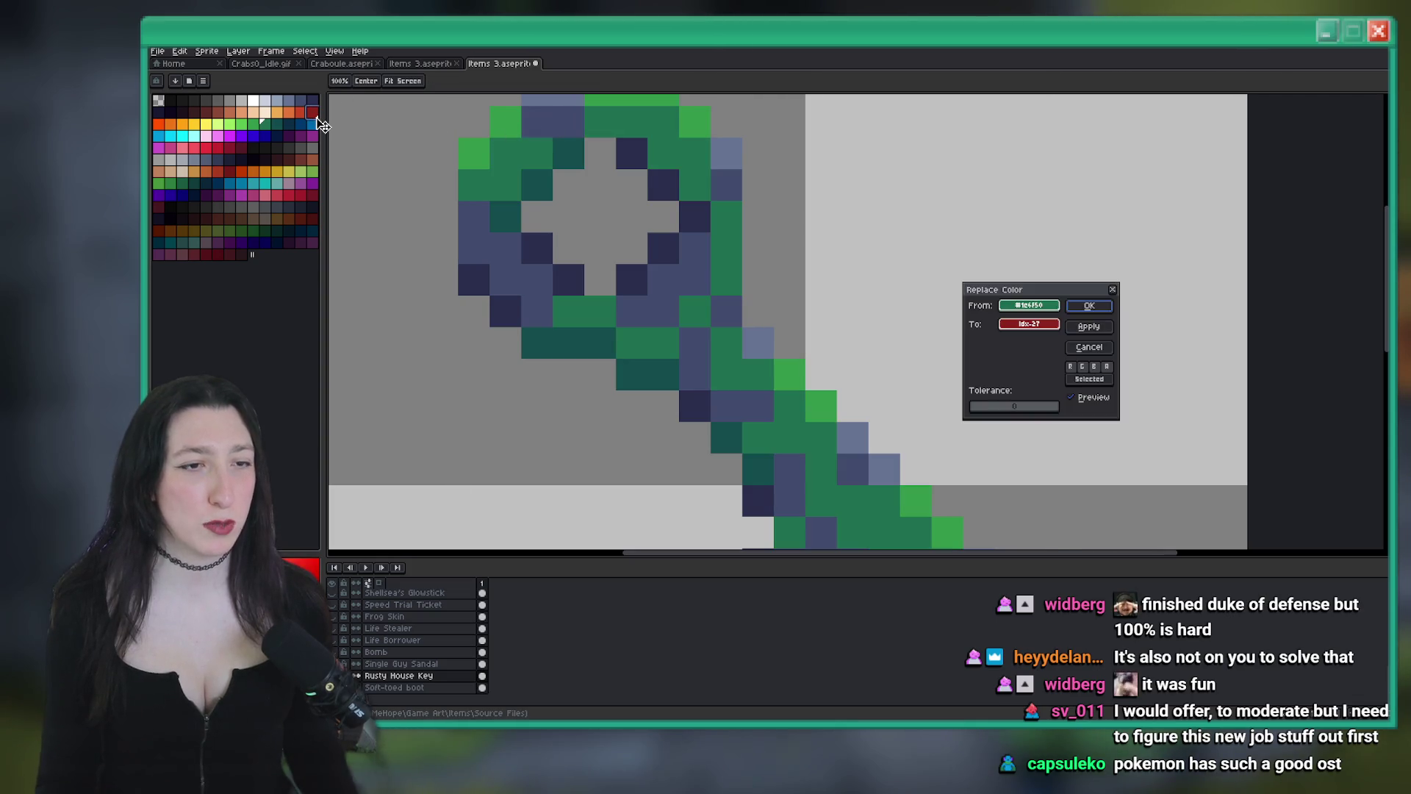
key(Return)
click(306, 114)
key(shift+r)
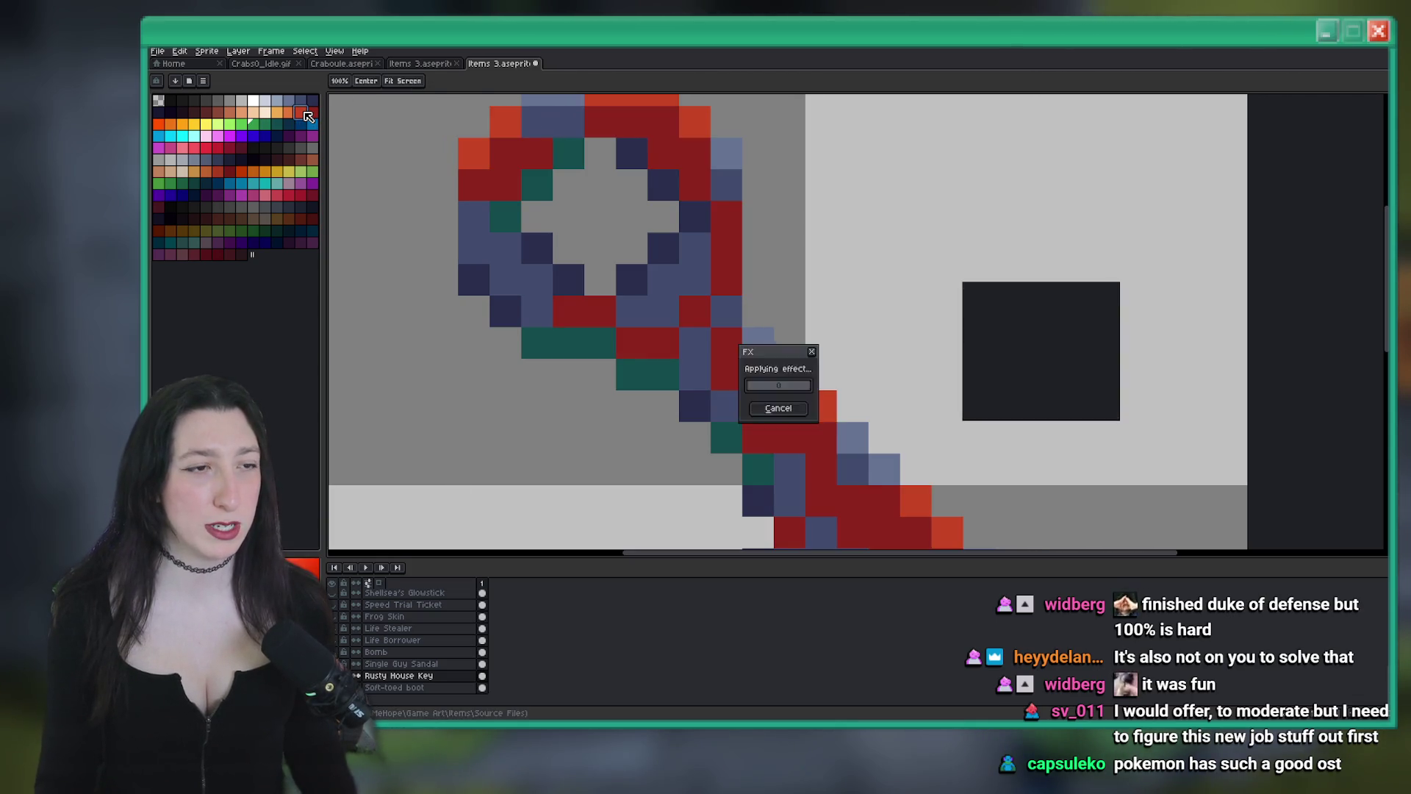
key(Return)
Replace the key's dark-green pixels with a dark red
scroll(809, 368, down, 4)
scroll(785, 374, up, 2)
scroll(786, 374, up, 2)
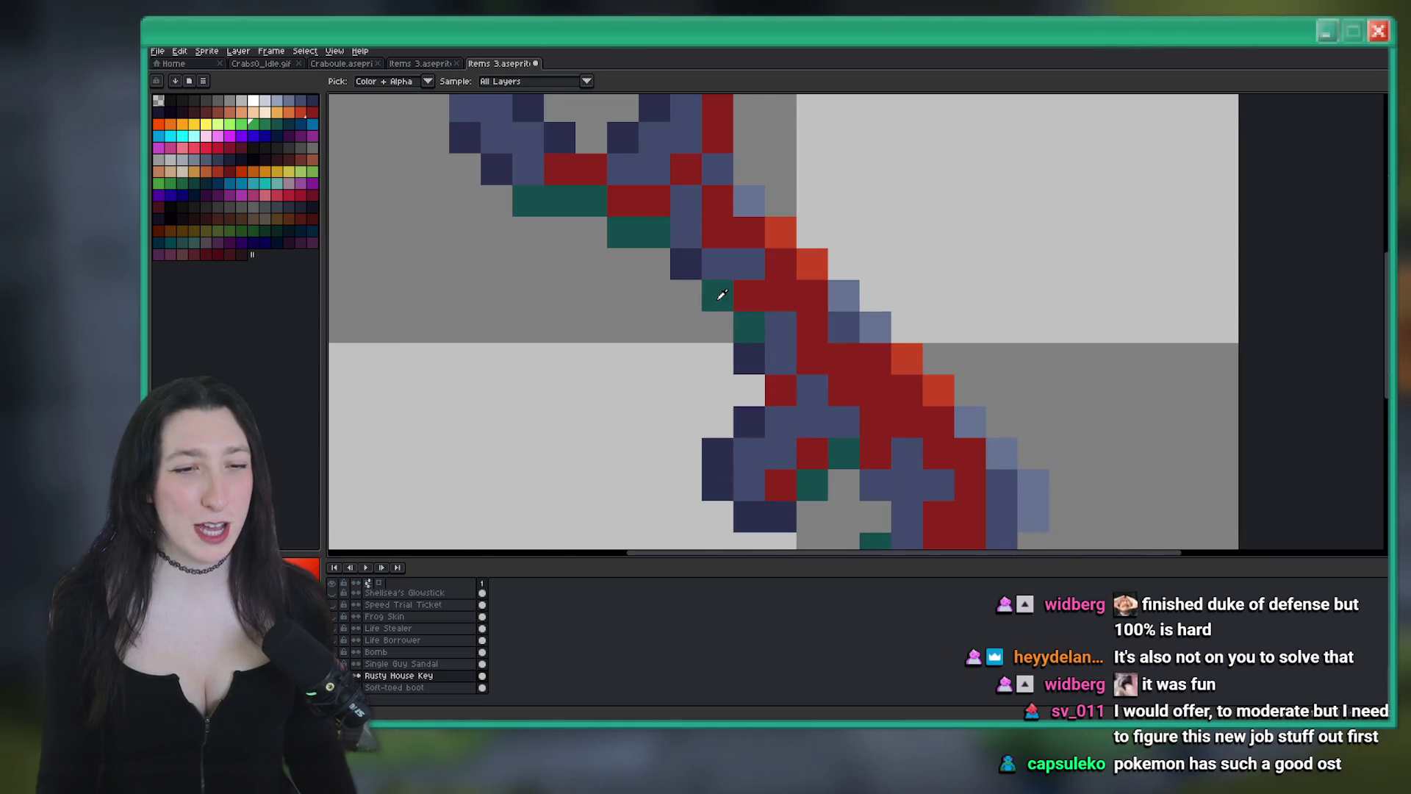
click(206, 112)
key(shift+r)
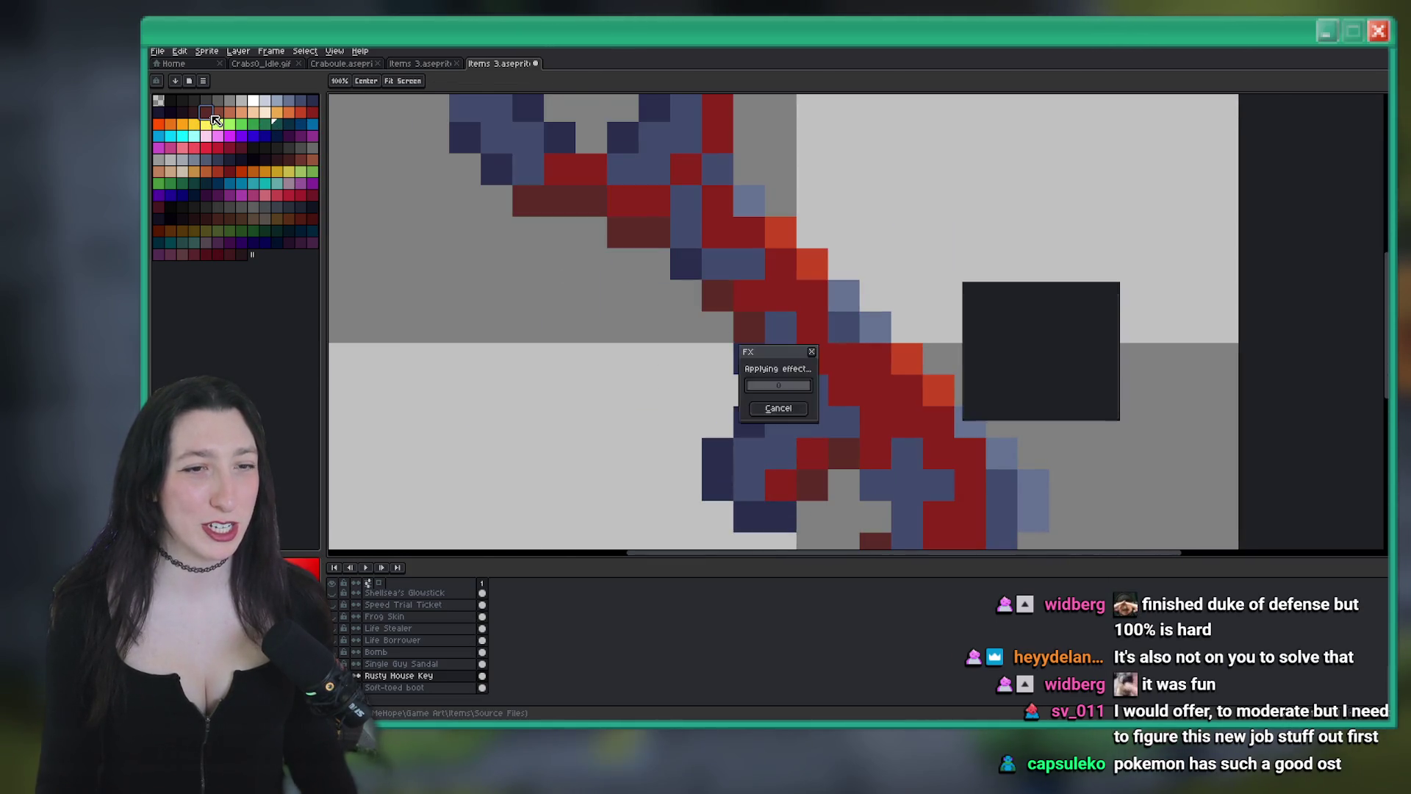
key(Return)
Try a lighter blue for the key's shading, then undo it to keep the slate-blue tones
scroll(897, 159, down, 4)
scroll(897, 159, down, 2)
scroll(777, 257, up, 6)
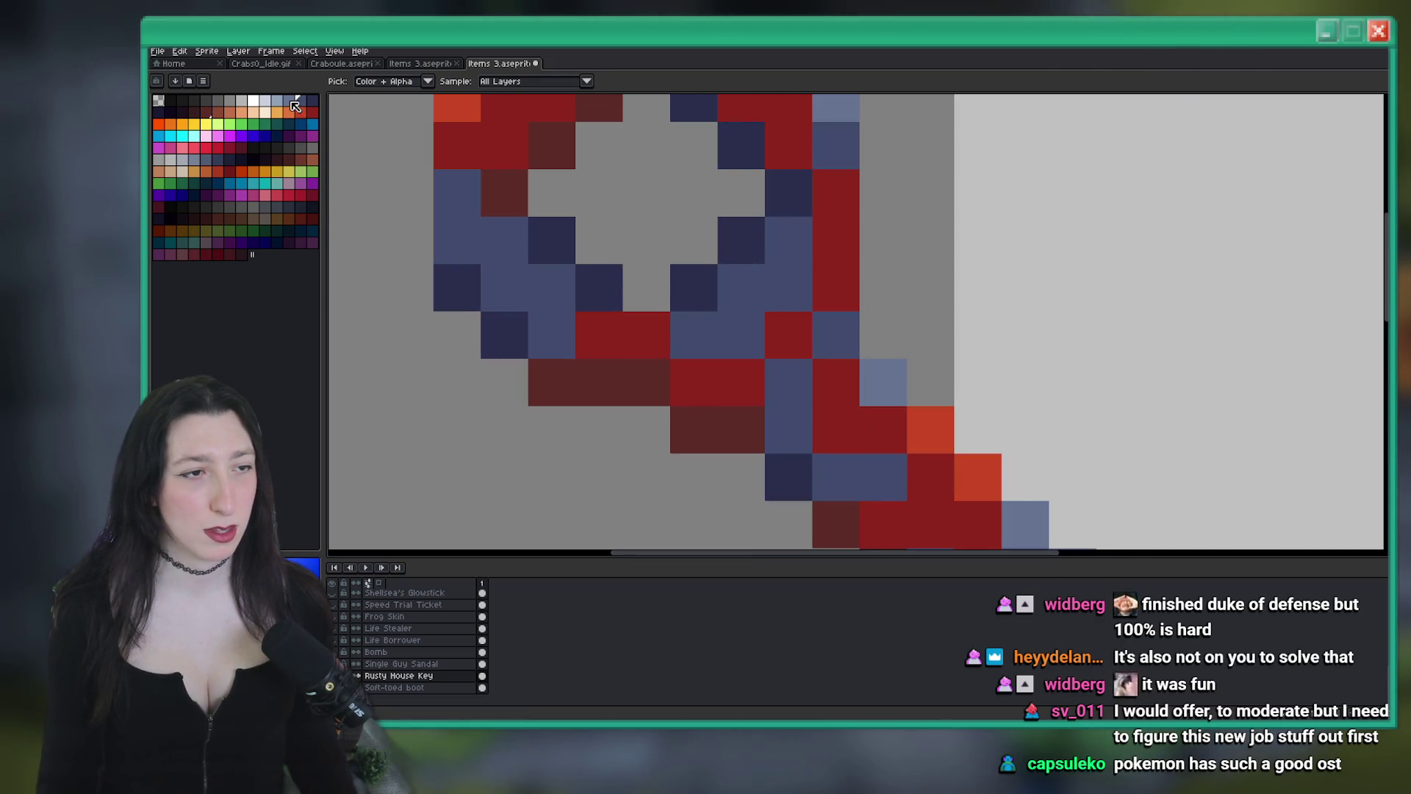
click(292, 105)
key(shift+r)
key(Return)
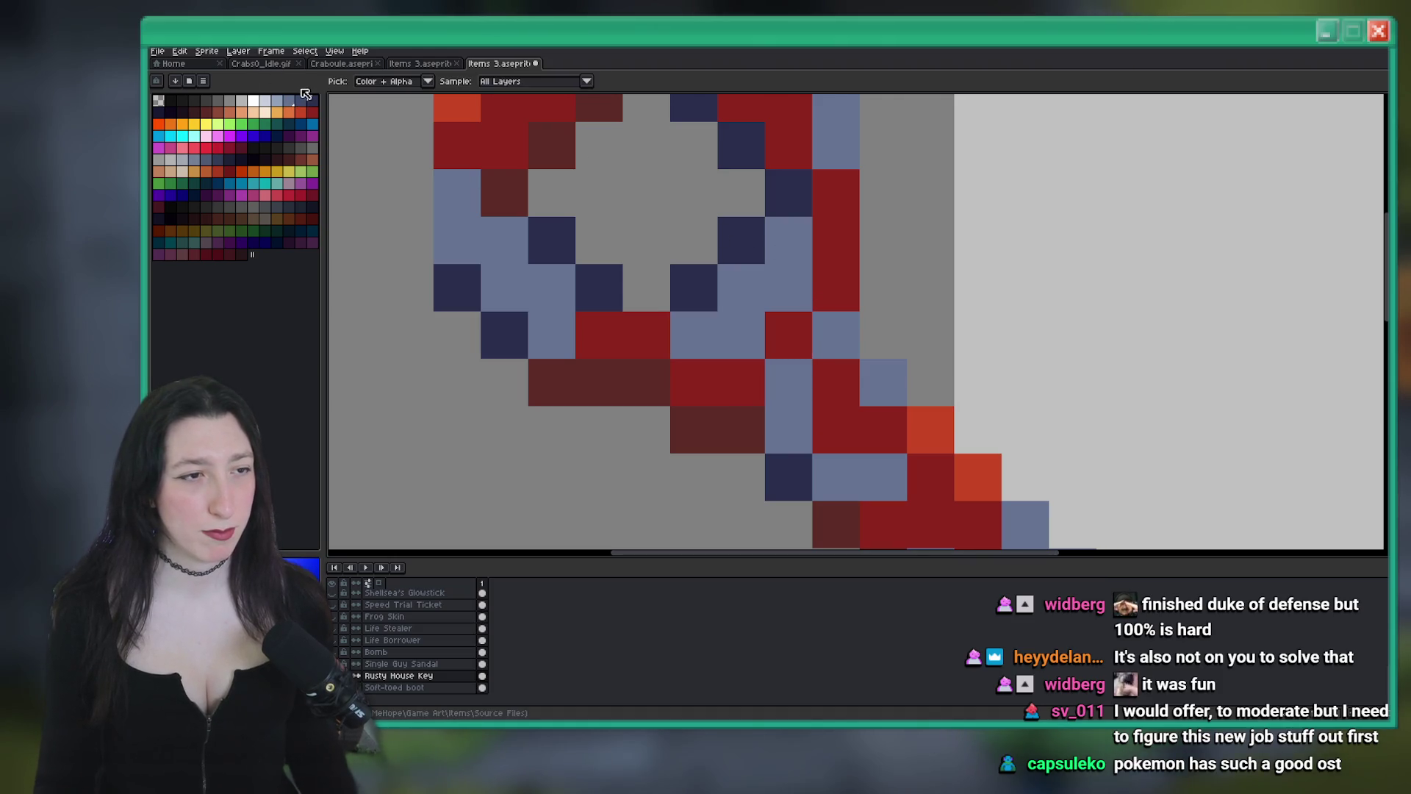
key(shift+r)
key(Return)
scroll(898, 148, down, 5)
scroll(801, 317, down, 3)
scroll(772, 313, up, 4)
key(ctrl+z)
scroll(712, 309, up, 2)
scroll(711, 310, up, 3)
drag(759, 314, 701, 249)
key(g)
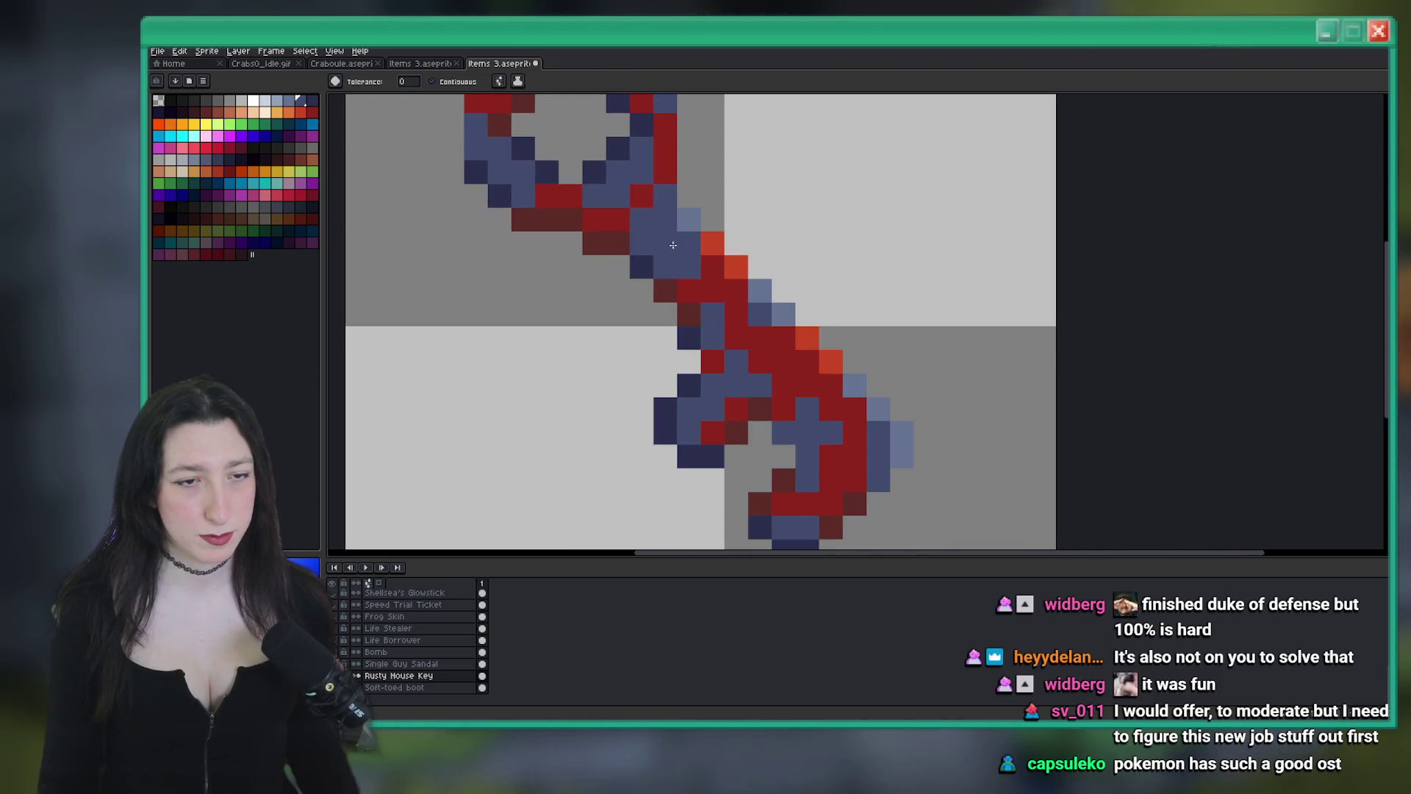
key(b)
click(689, 290)
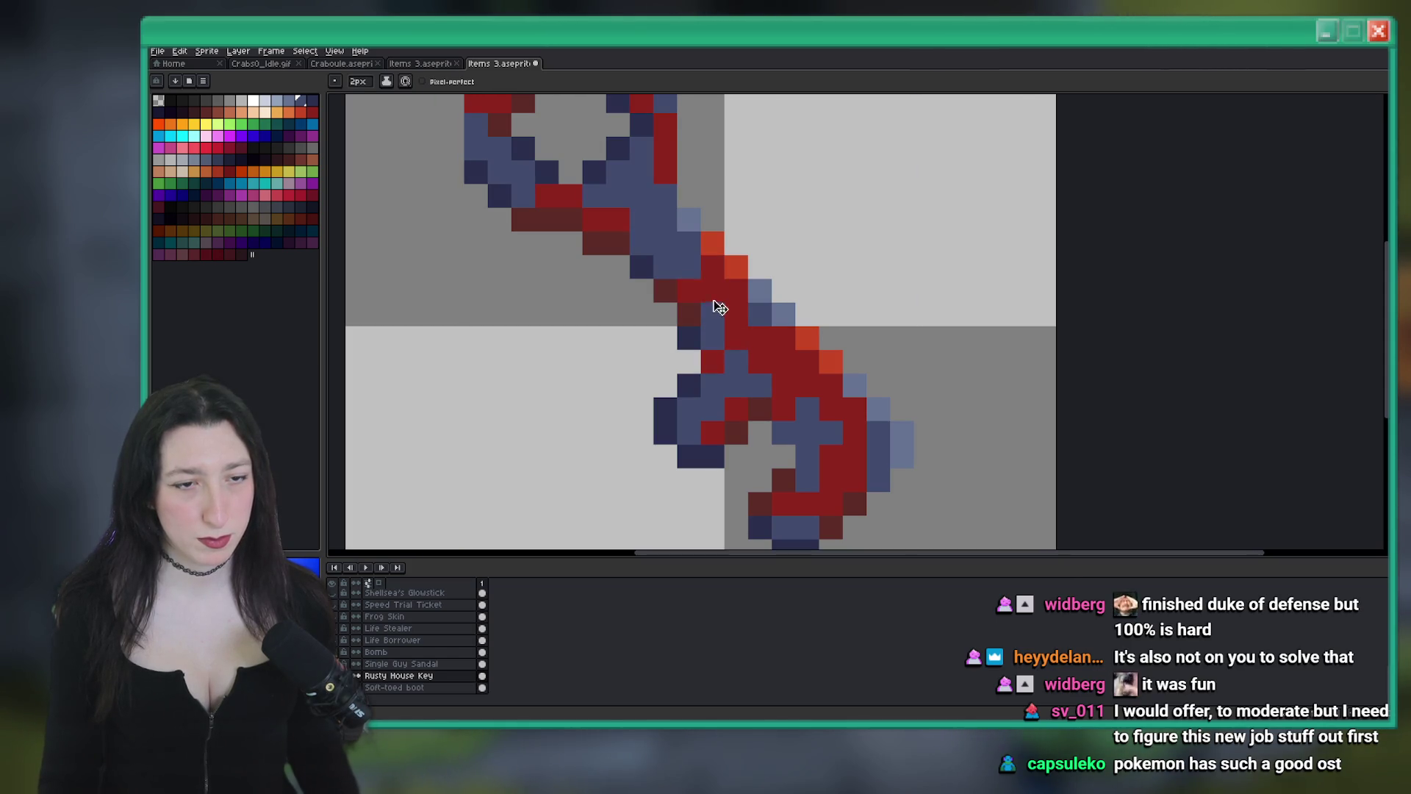
alt+click(677, 293)
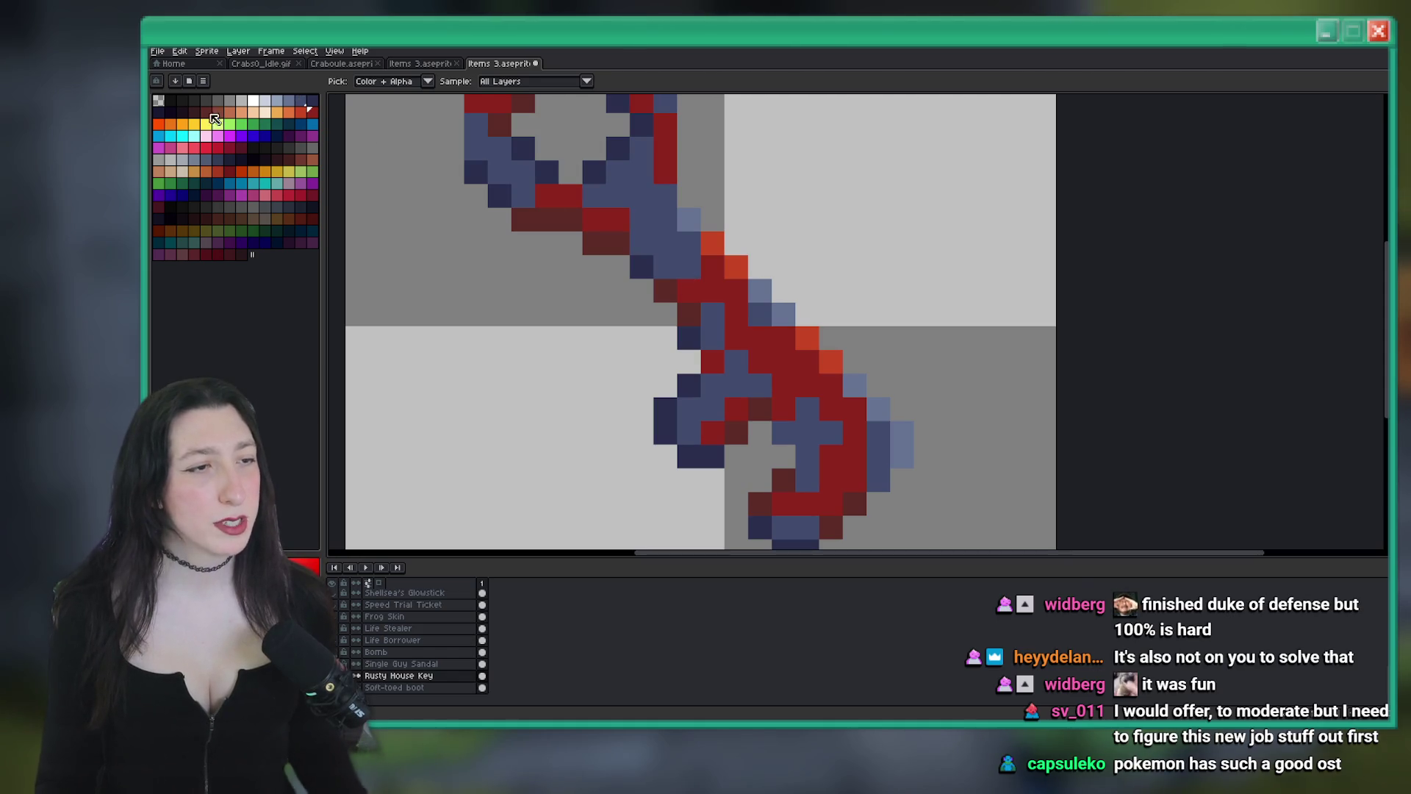
click(662, 286)
click(194, 112)
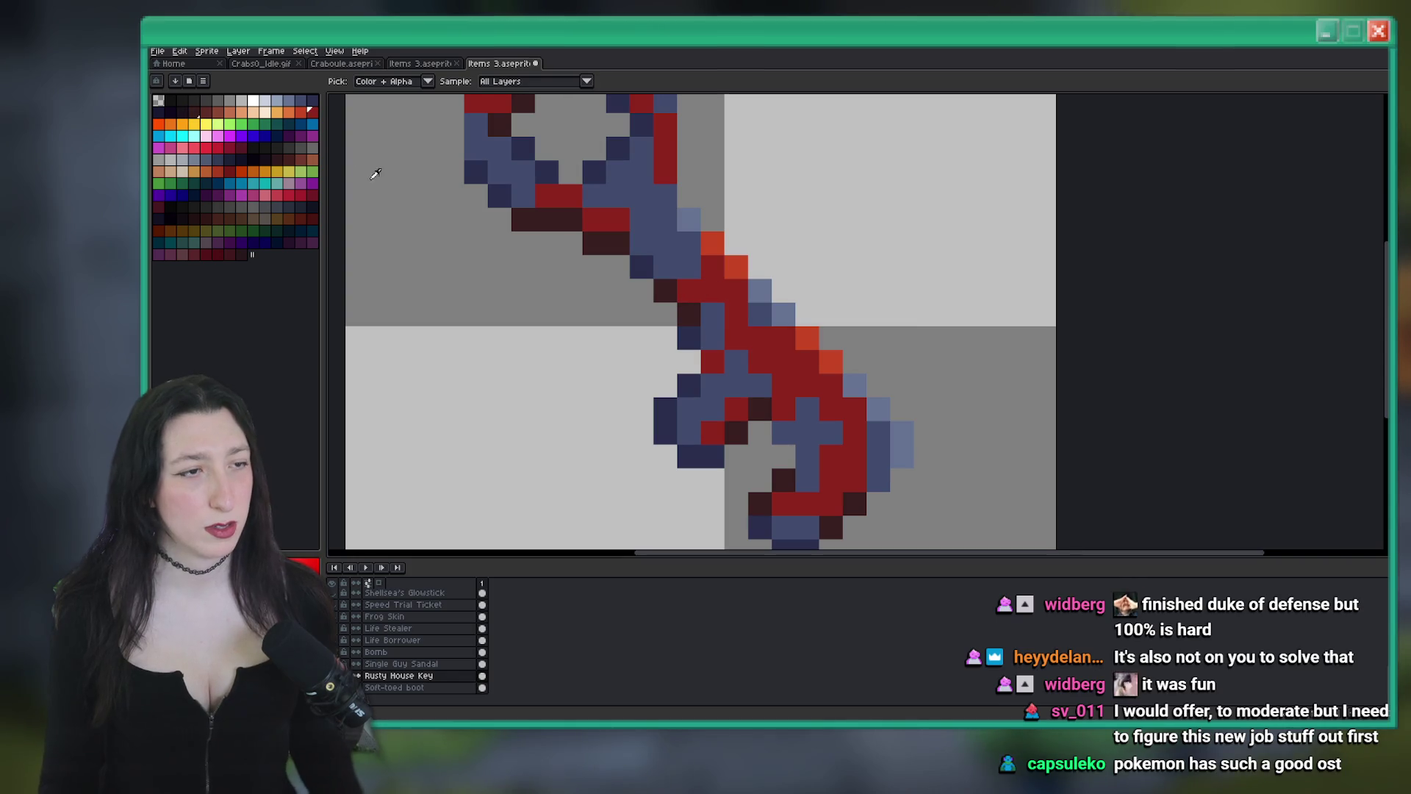
double_click(206, 112)
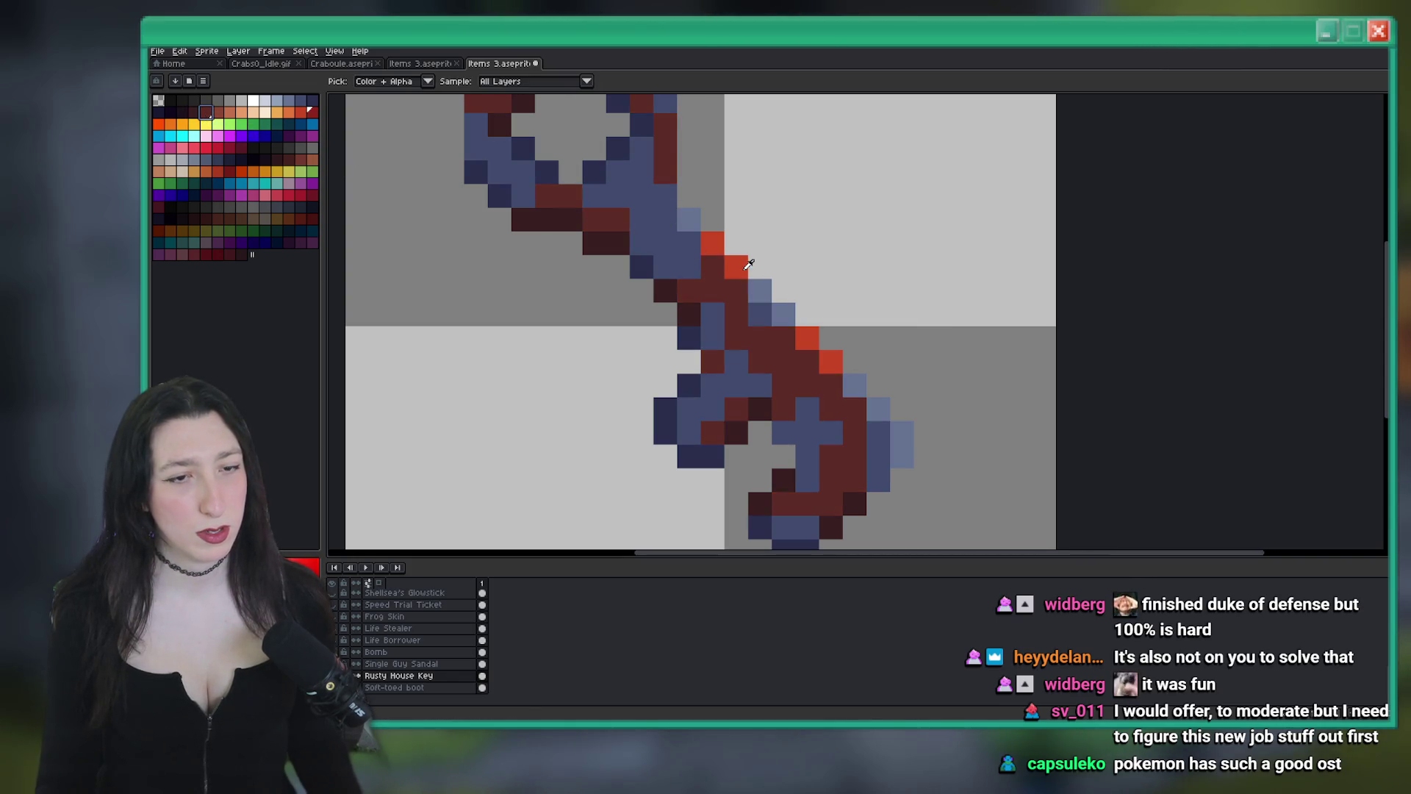
click(313, 112)
scroll(897, 303, down, 7)
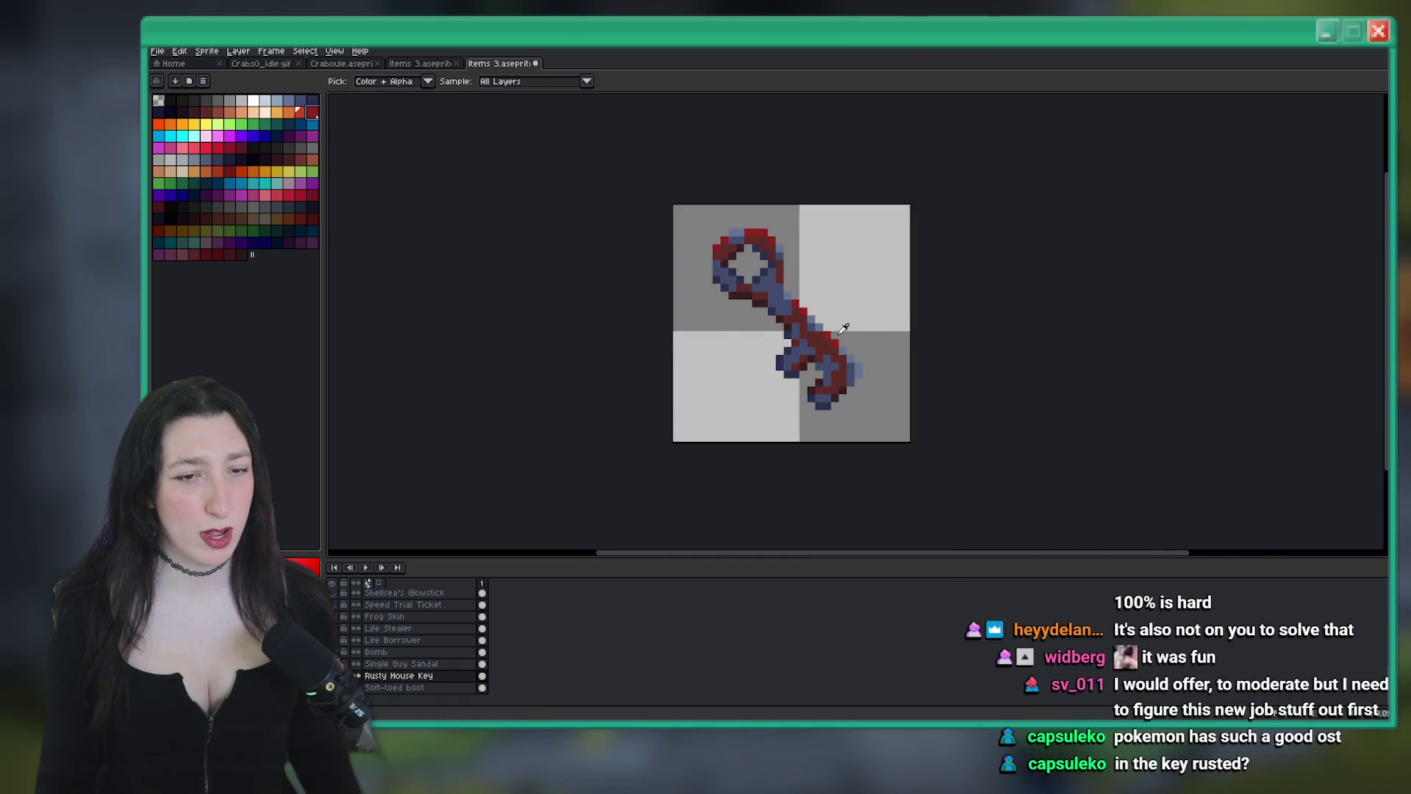
scroll(845, 312, down, 1)
scroll(764, 308, down, 1)
scroll(753, 290, up, 3)
scroll(750, 283, up, 3)
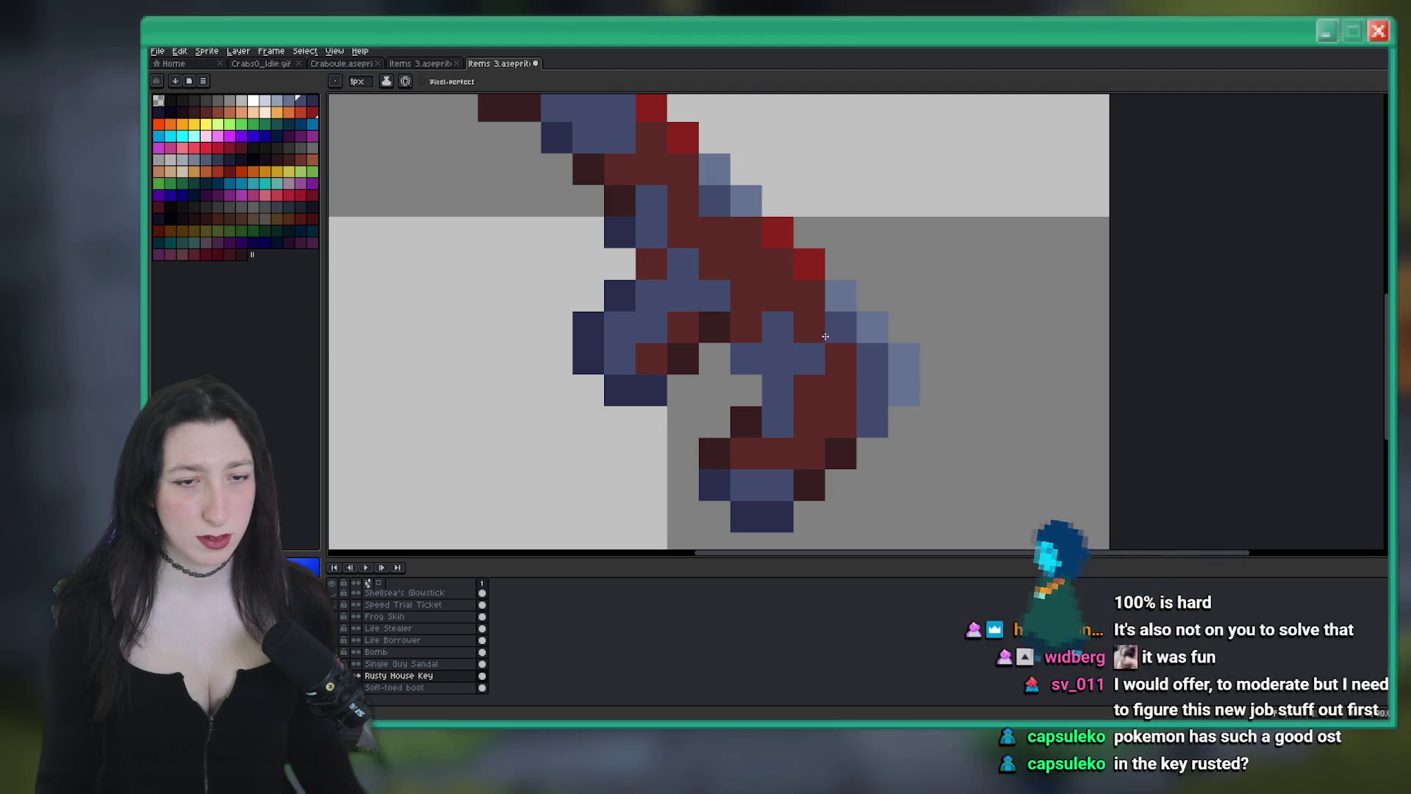
scroll(724, 279, up, 2)
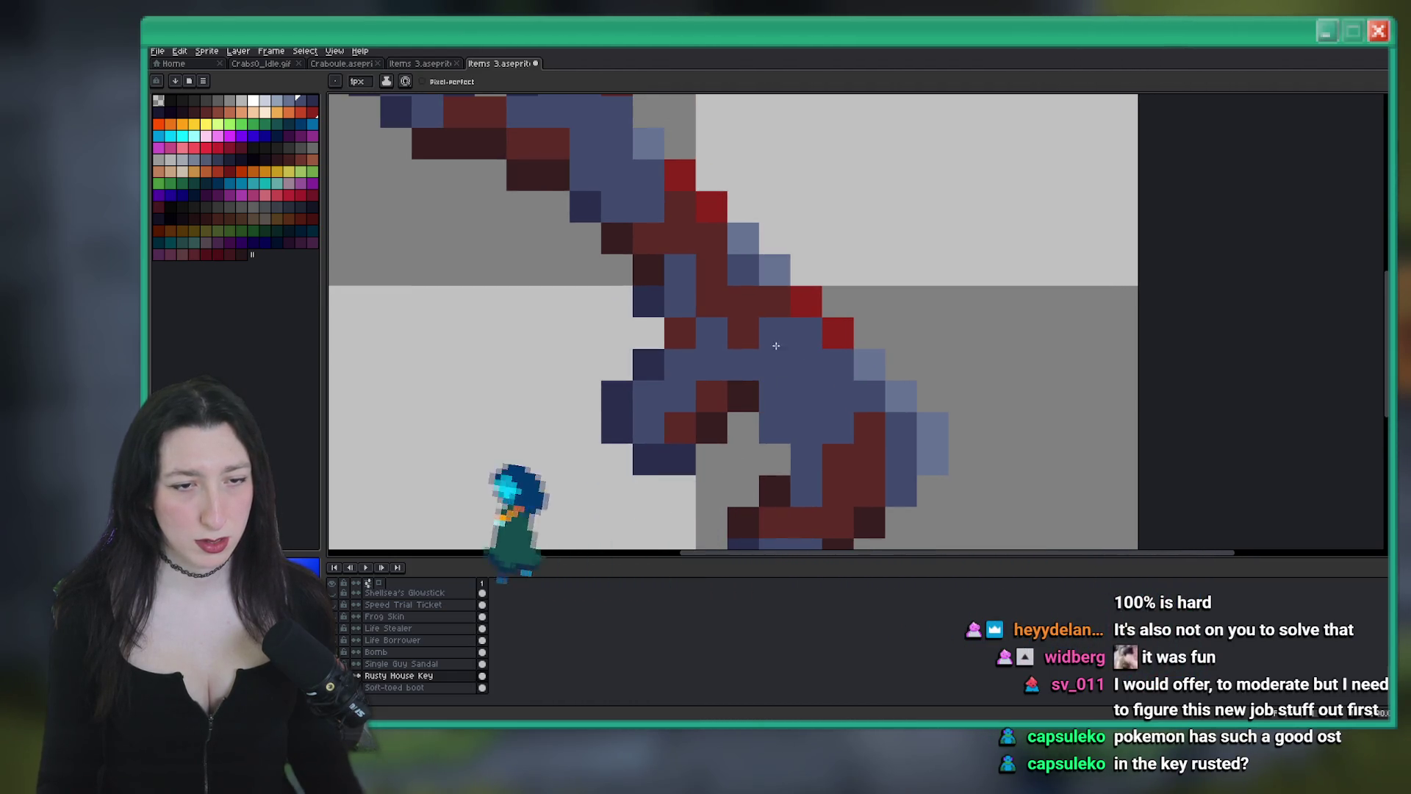
scroll(712, 280, down, 3)
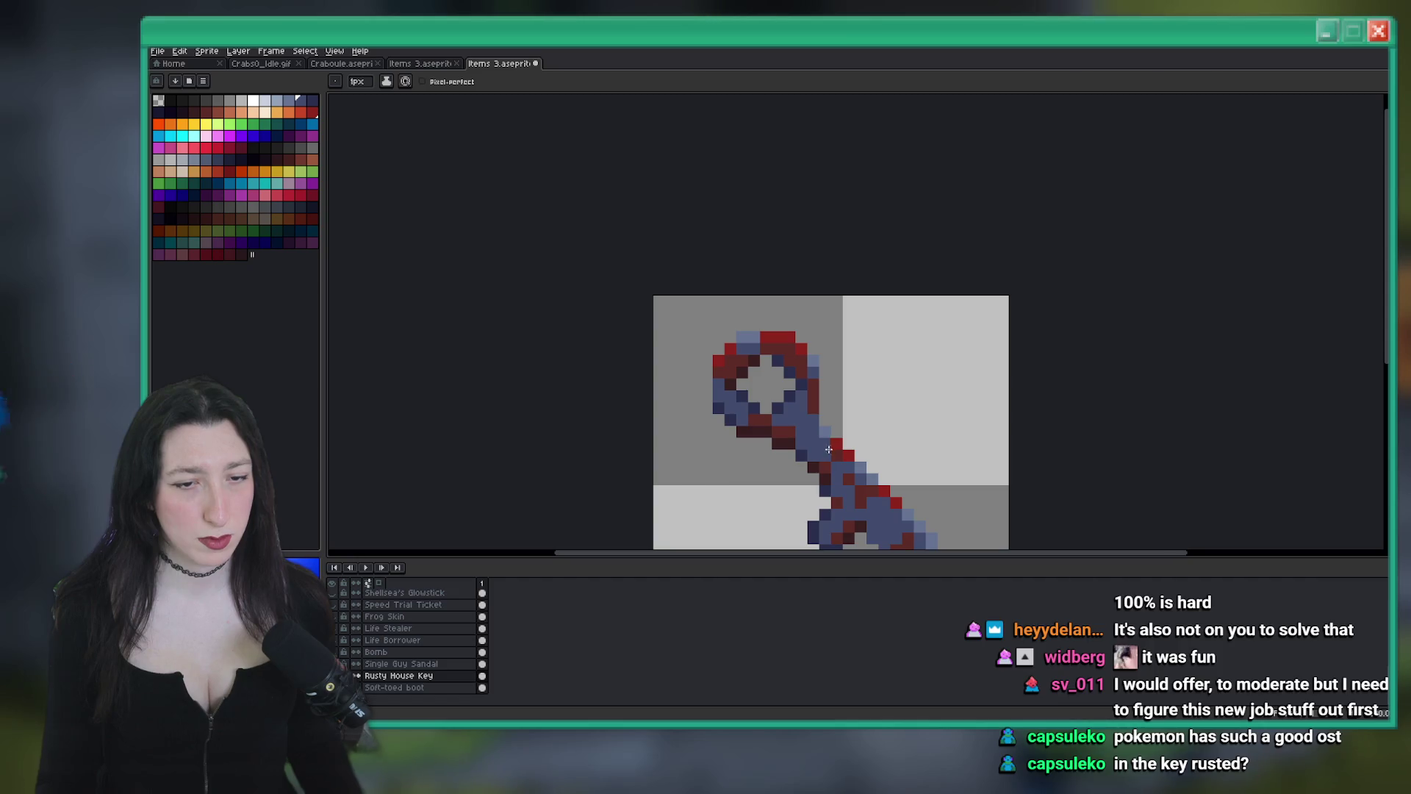
scroll(823, 441, down, 4)
scroll(738, 378, up, 4)
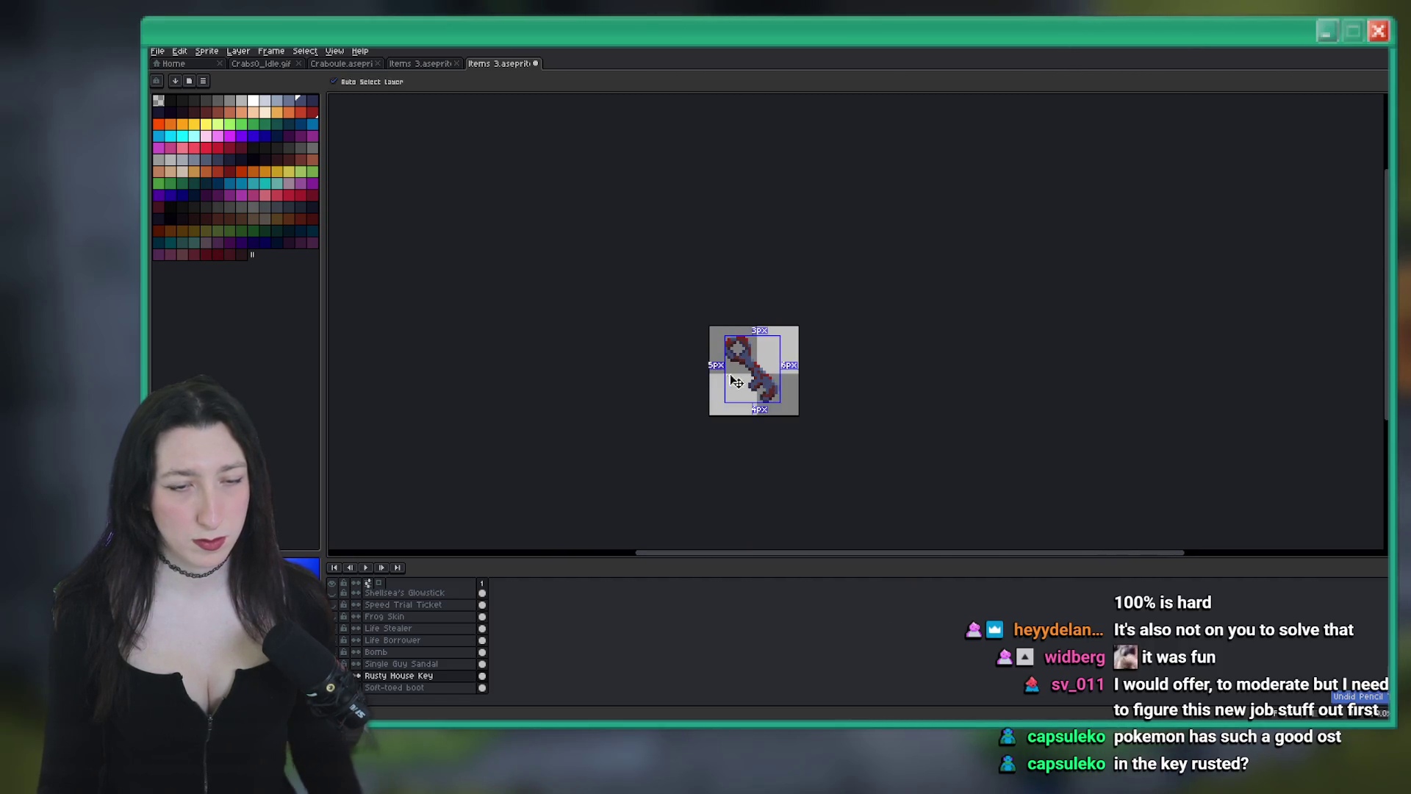
scroll(718, 362, down, 3)
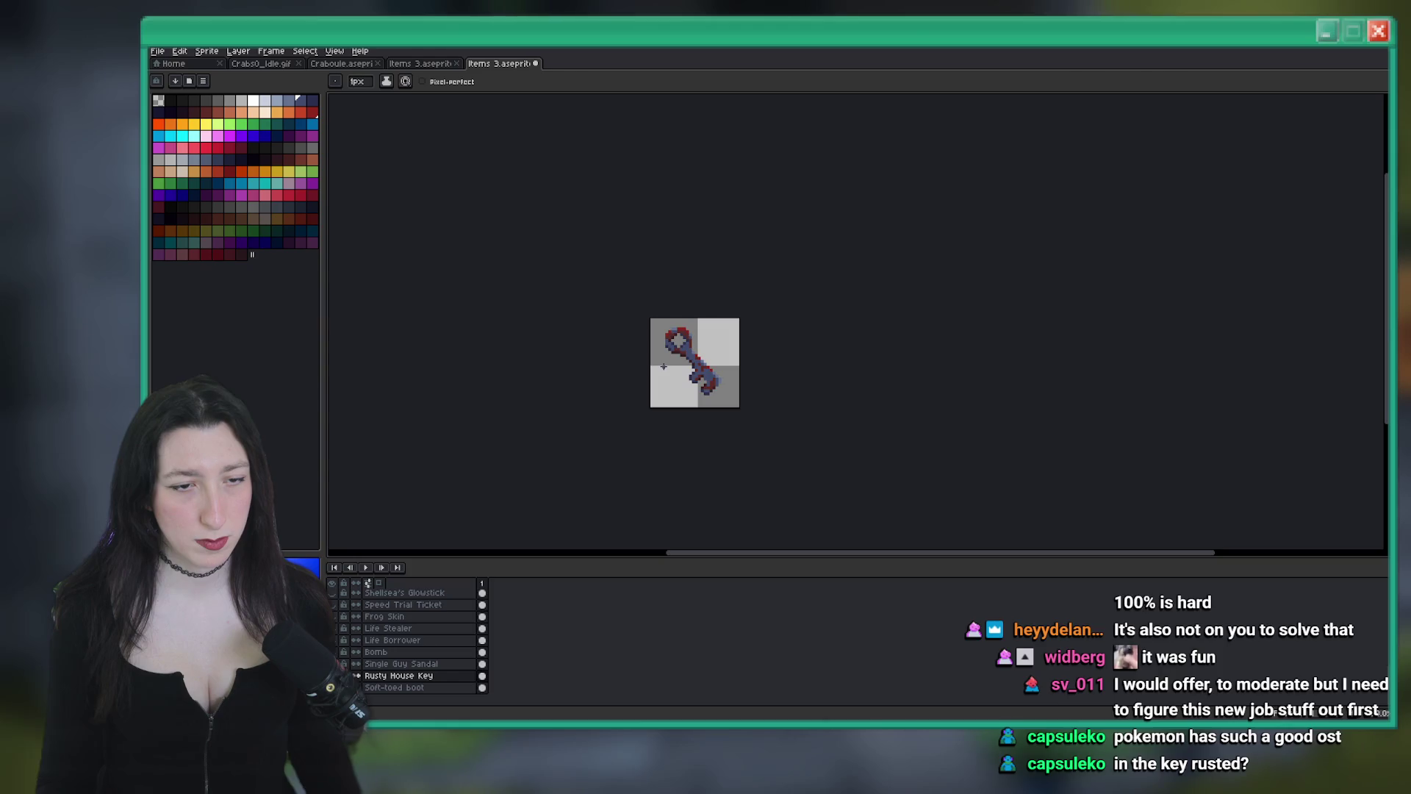
scroll(700, 290, up, 4)
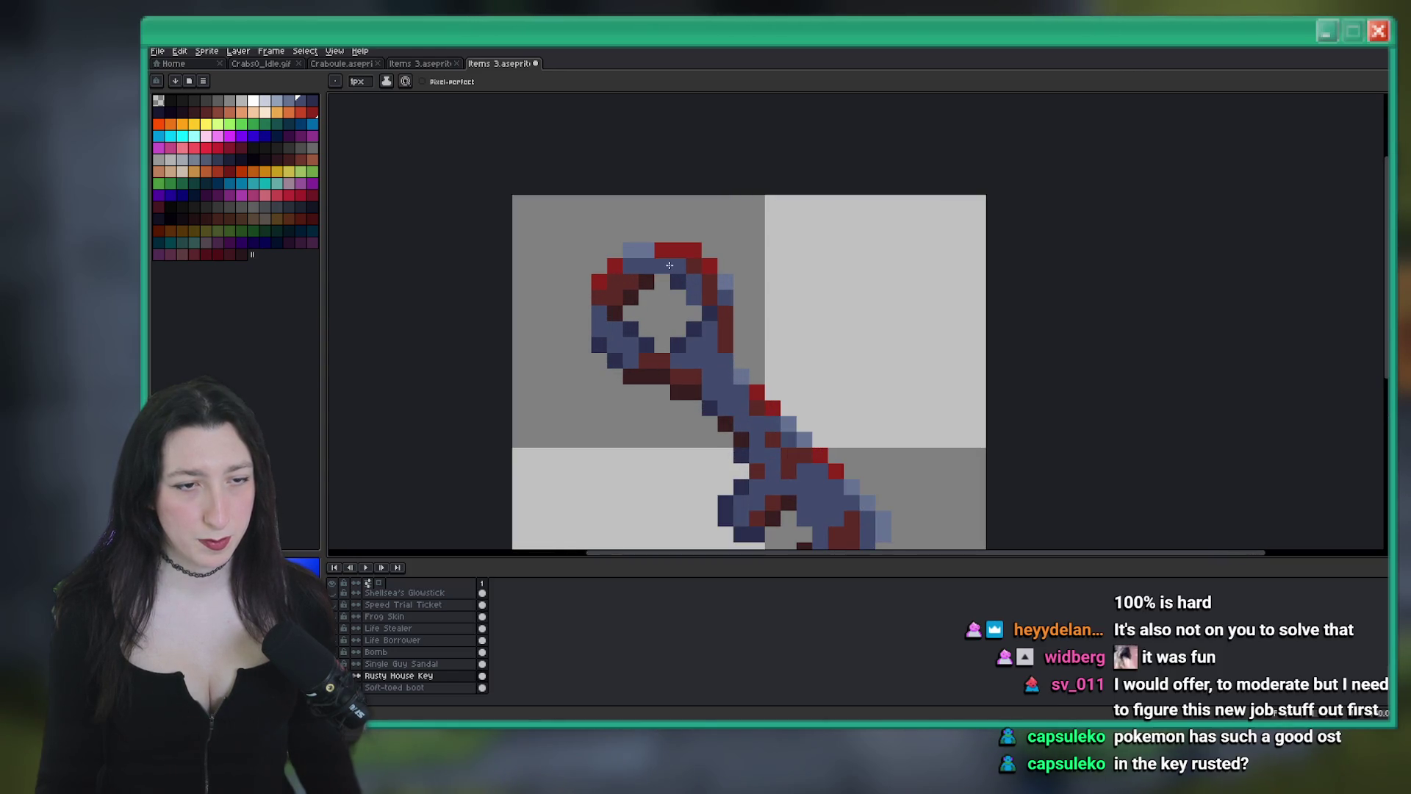
scroll(611, 309, down, 4)
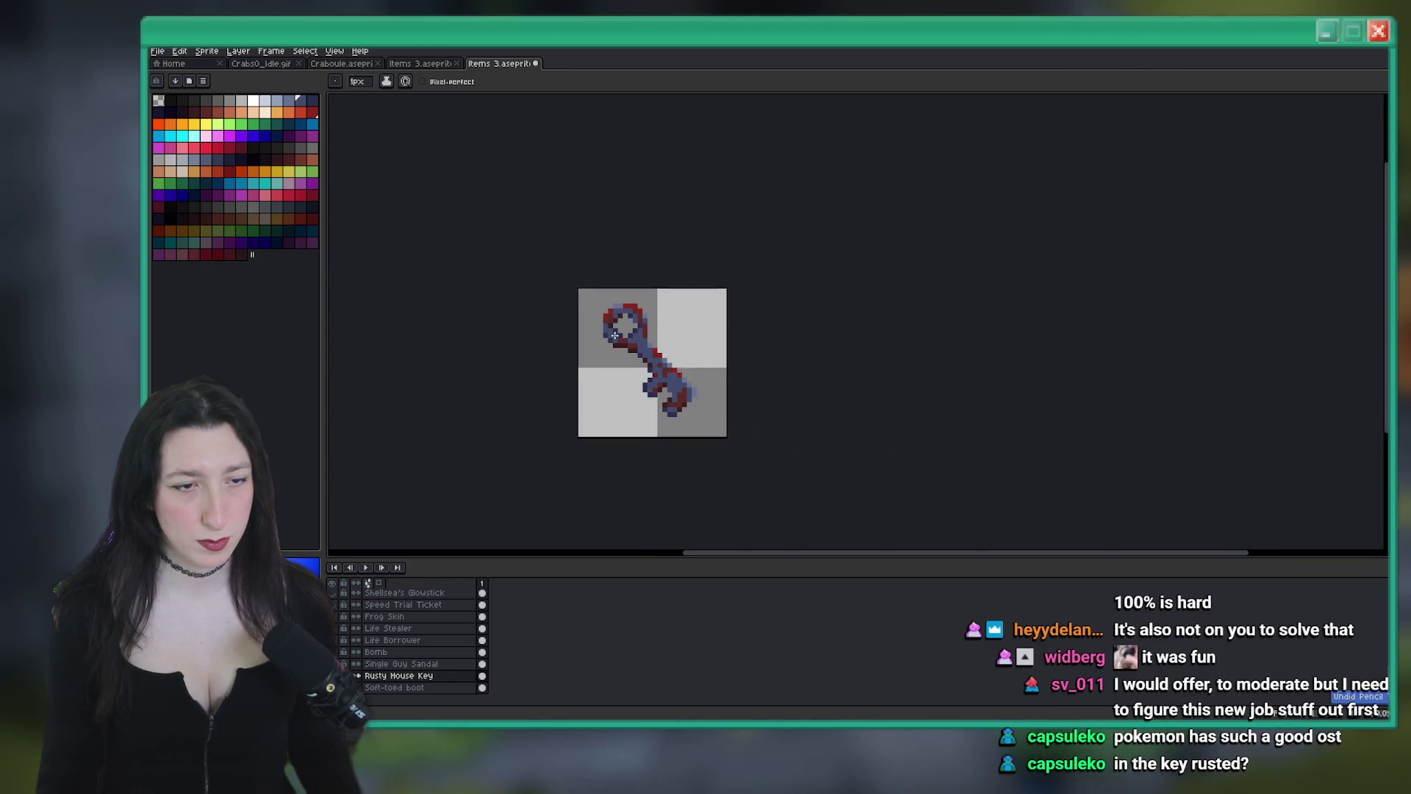
scroll(621, 314, up, 4)
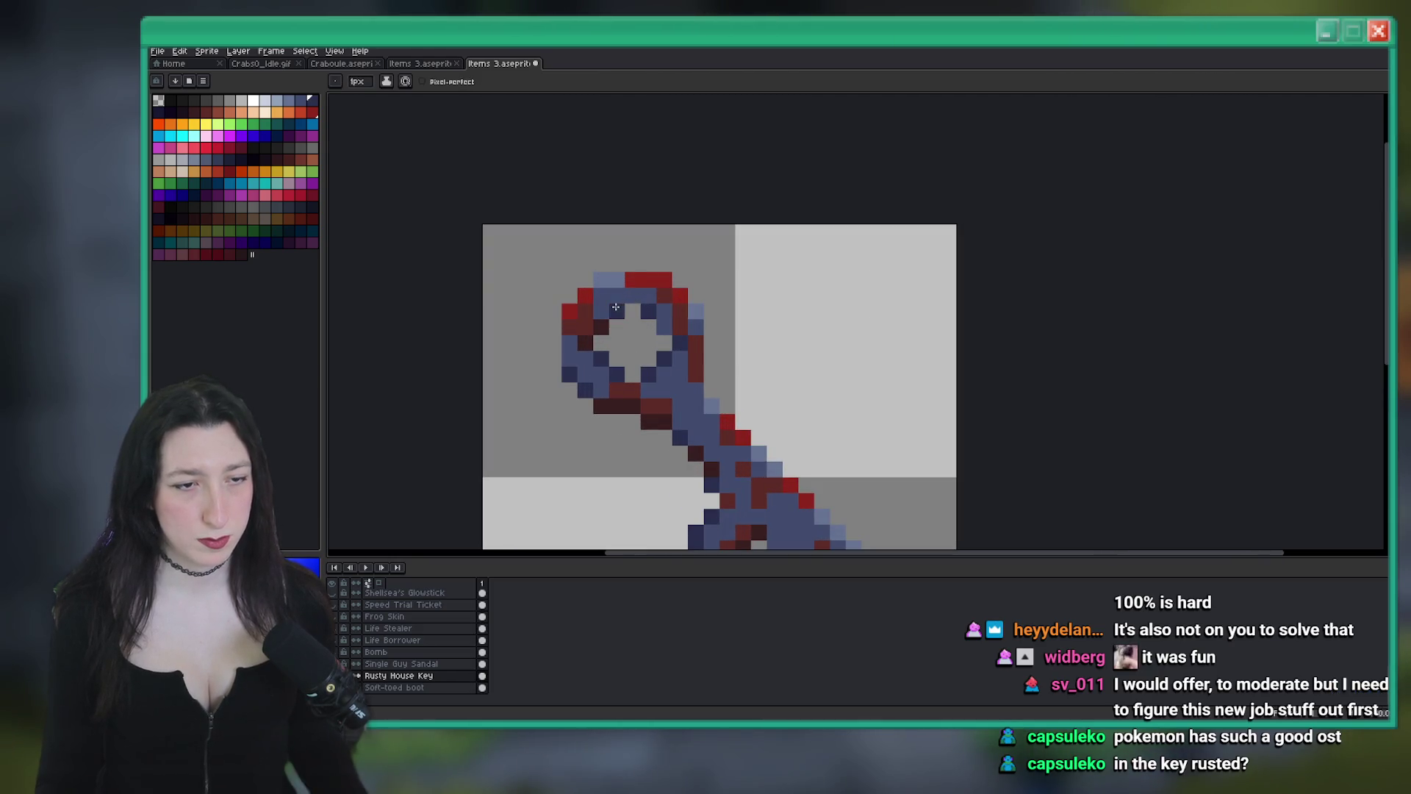
scroll(645, 375, down, 3)
scroll(645, 375, up, 7)
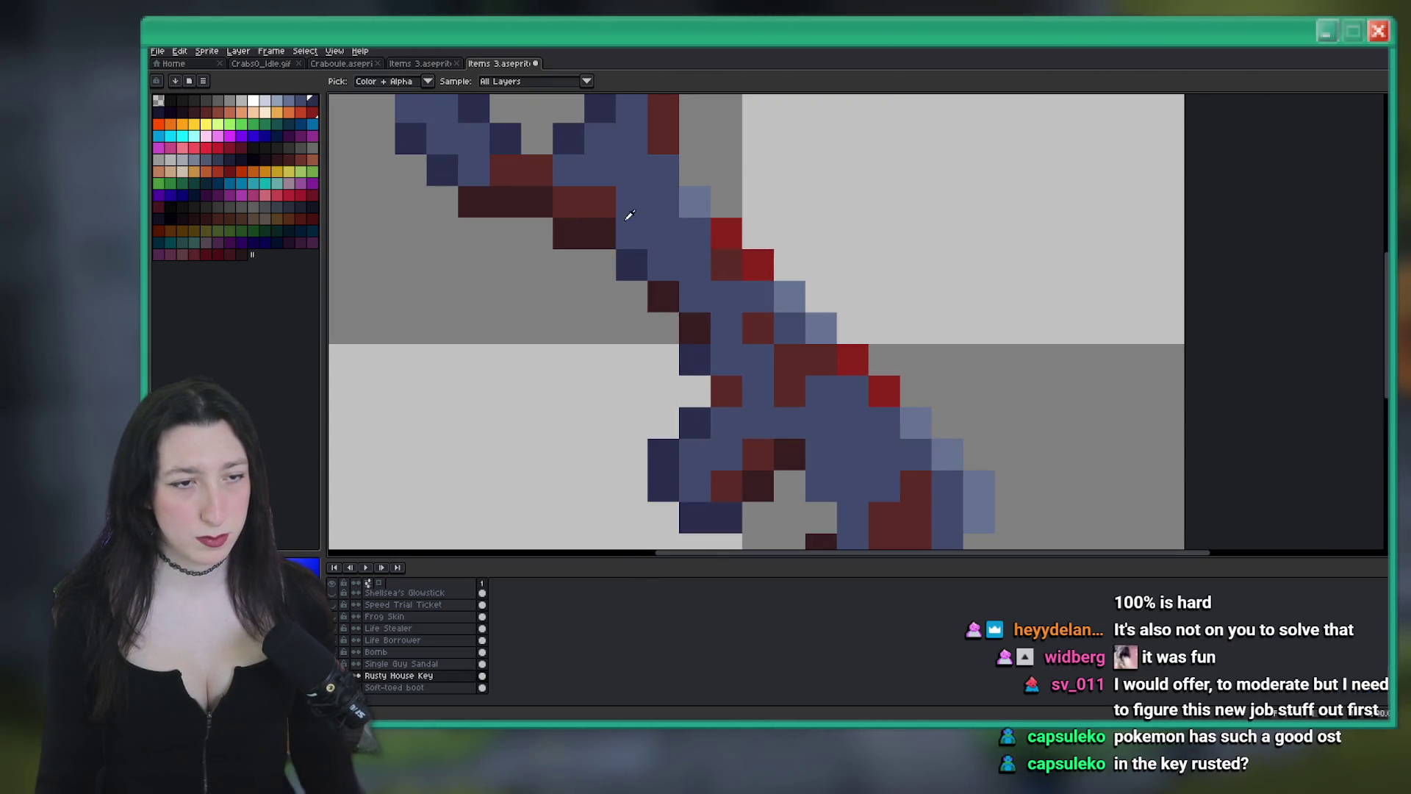
scroll(576, 245, down, 7)
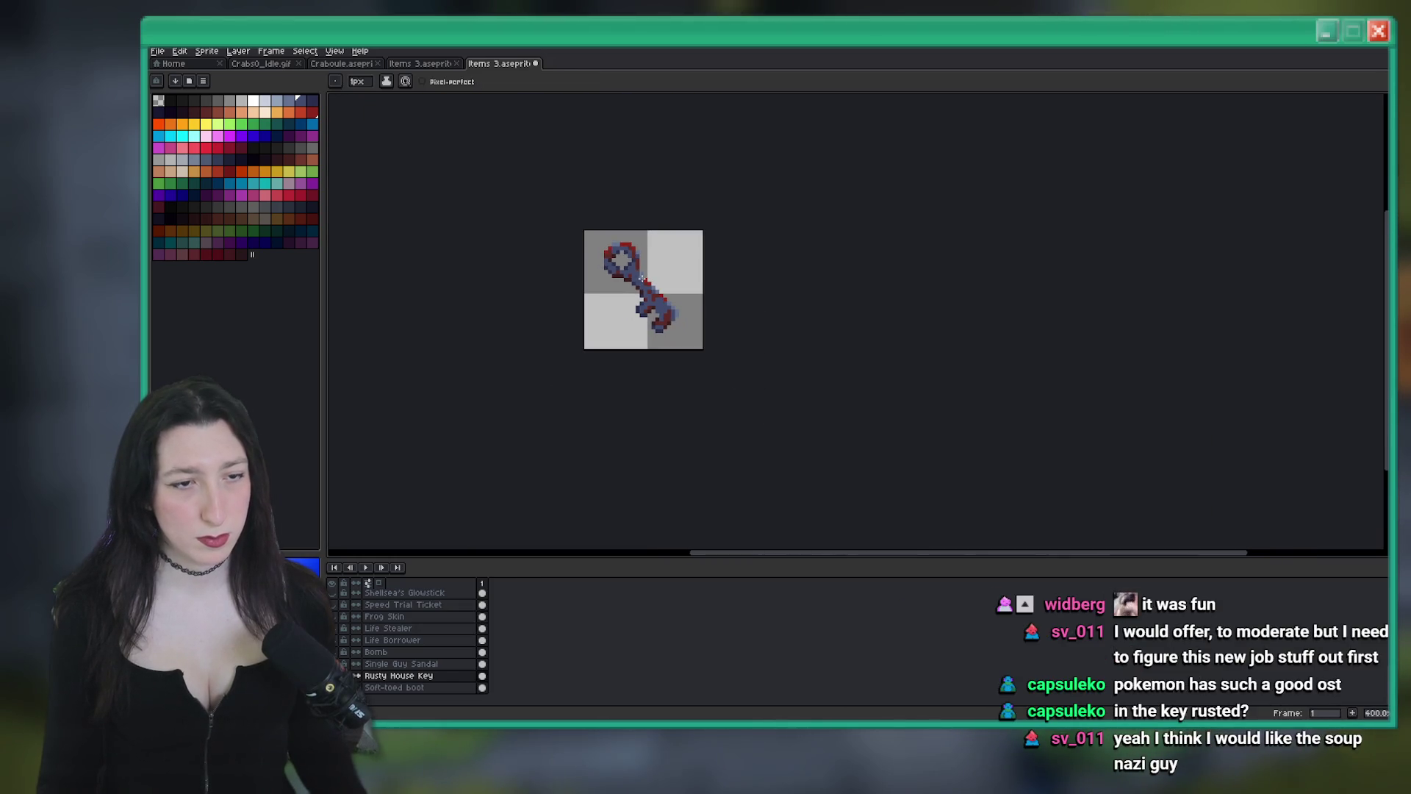
scroll(621, 291, up, 6)
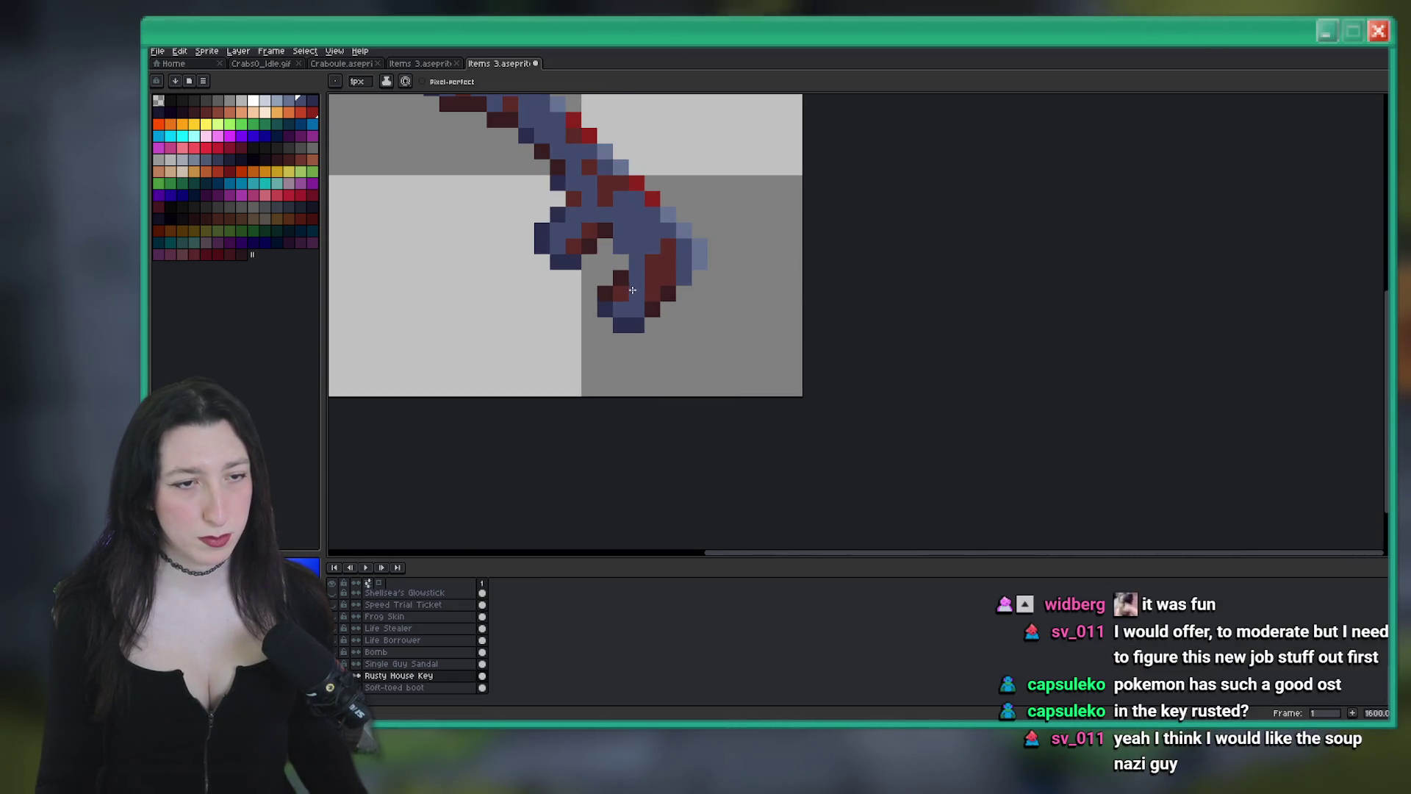
Sample the dark rust colour, try turning it bright red, then undo it
scroll(649, 310, down, 6)
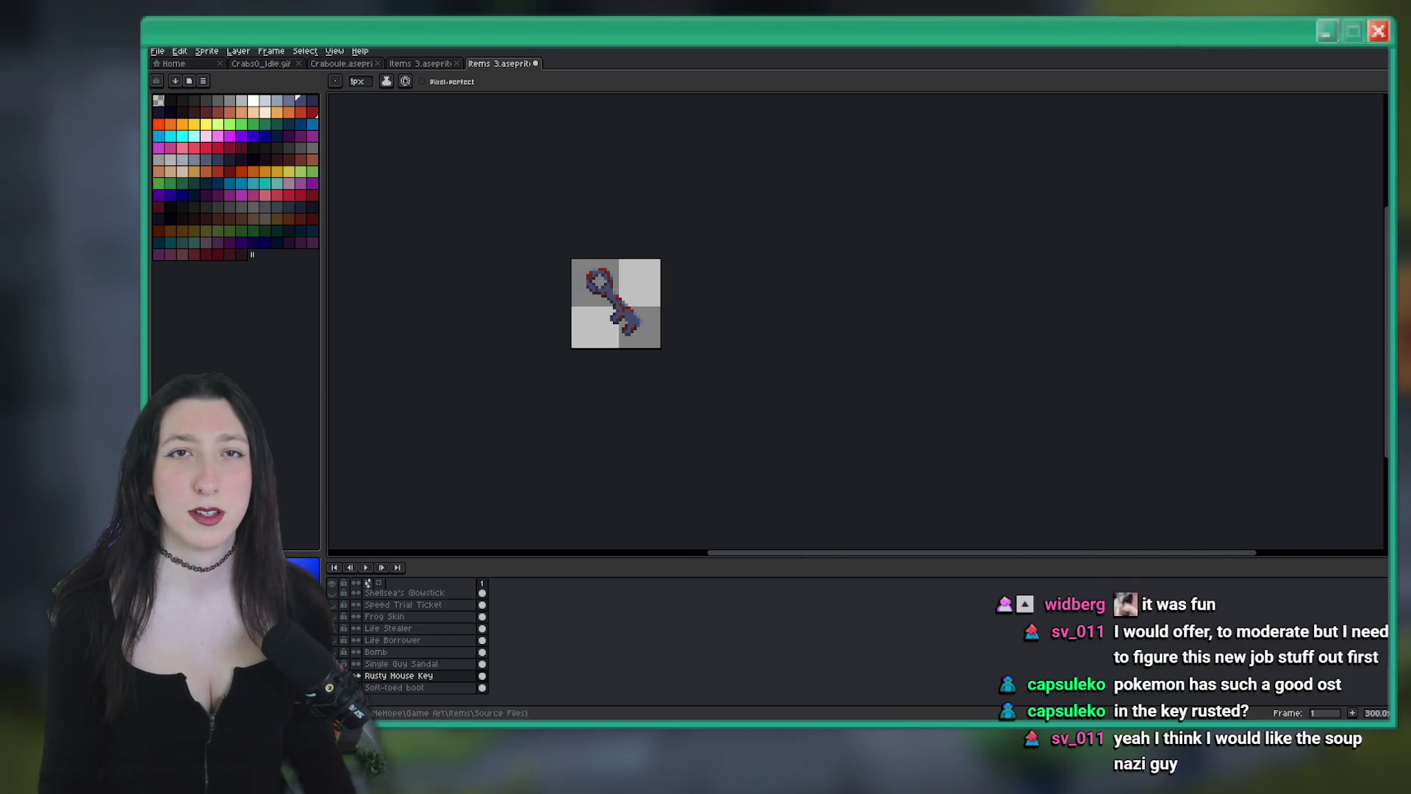
scroll(646, 280, up, 8)
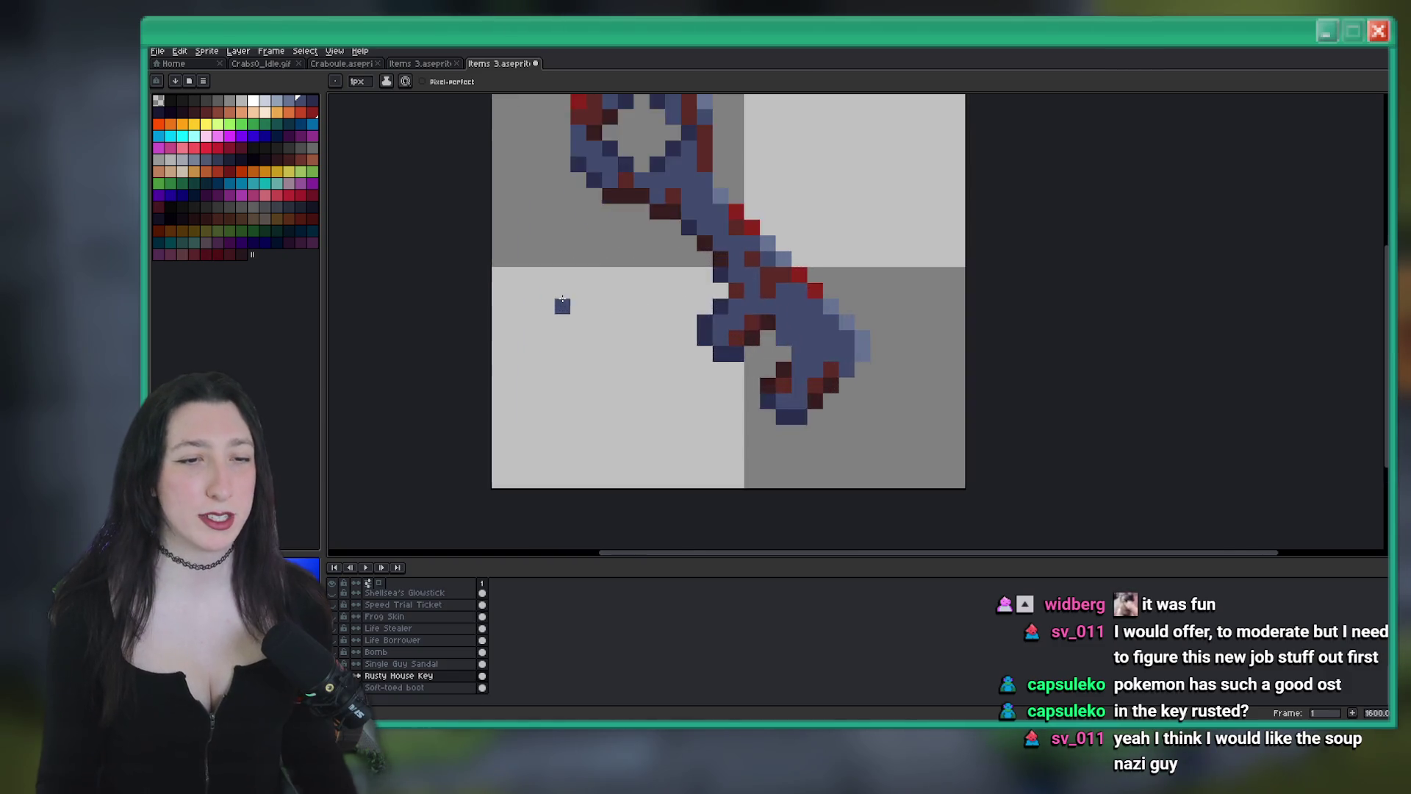
key(i)
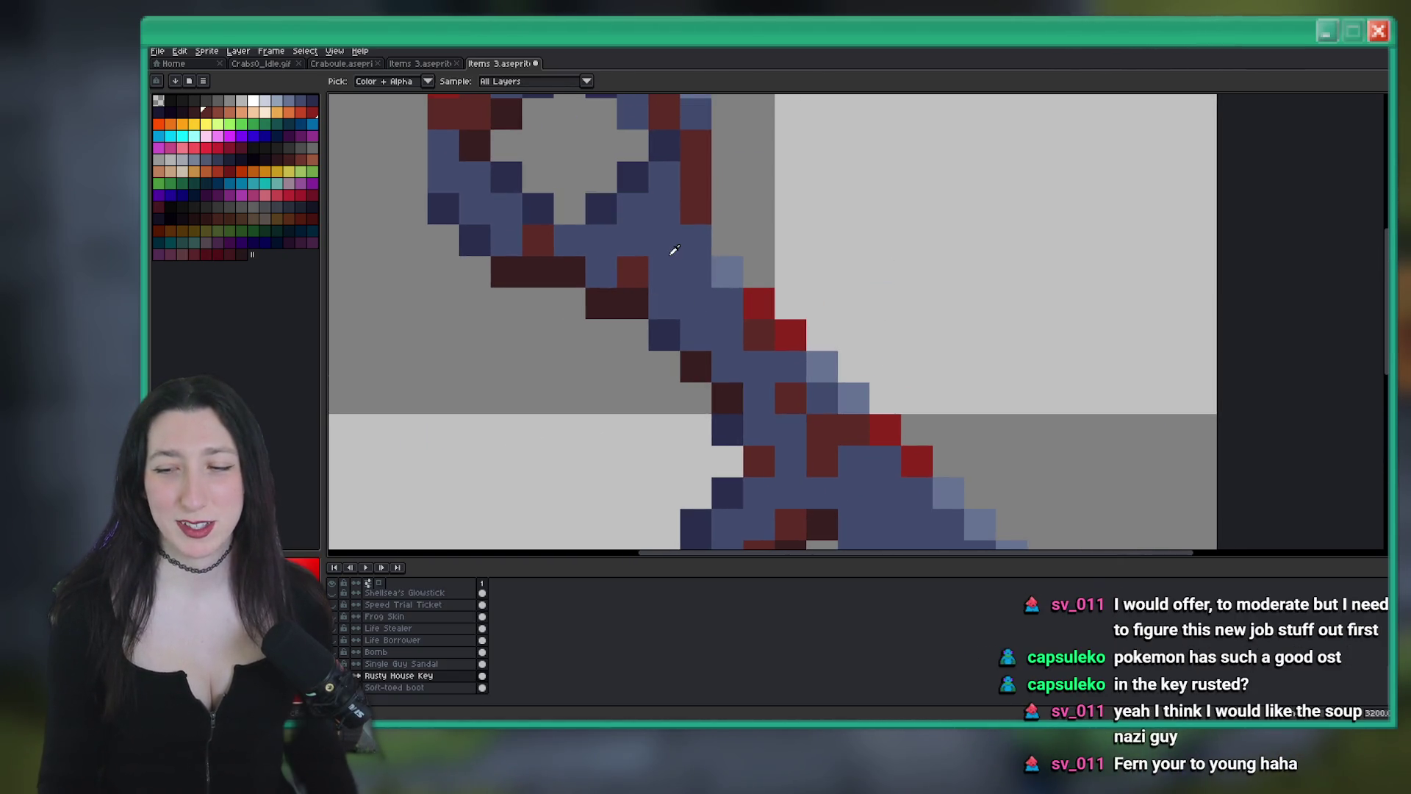
right_click(301, 112)
key(shift+r)
key(Return)
scroll(768, 214, down, 3)
scroll(769, 214, up, 3)
key(ctrl+z)
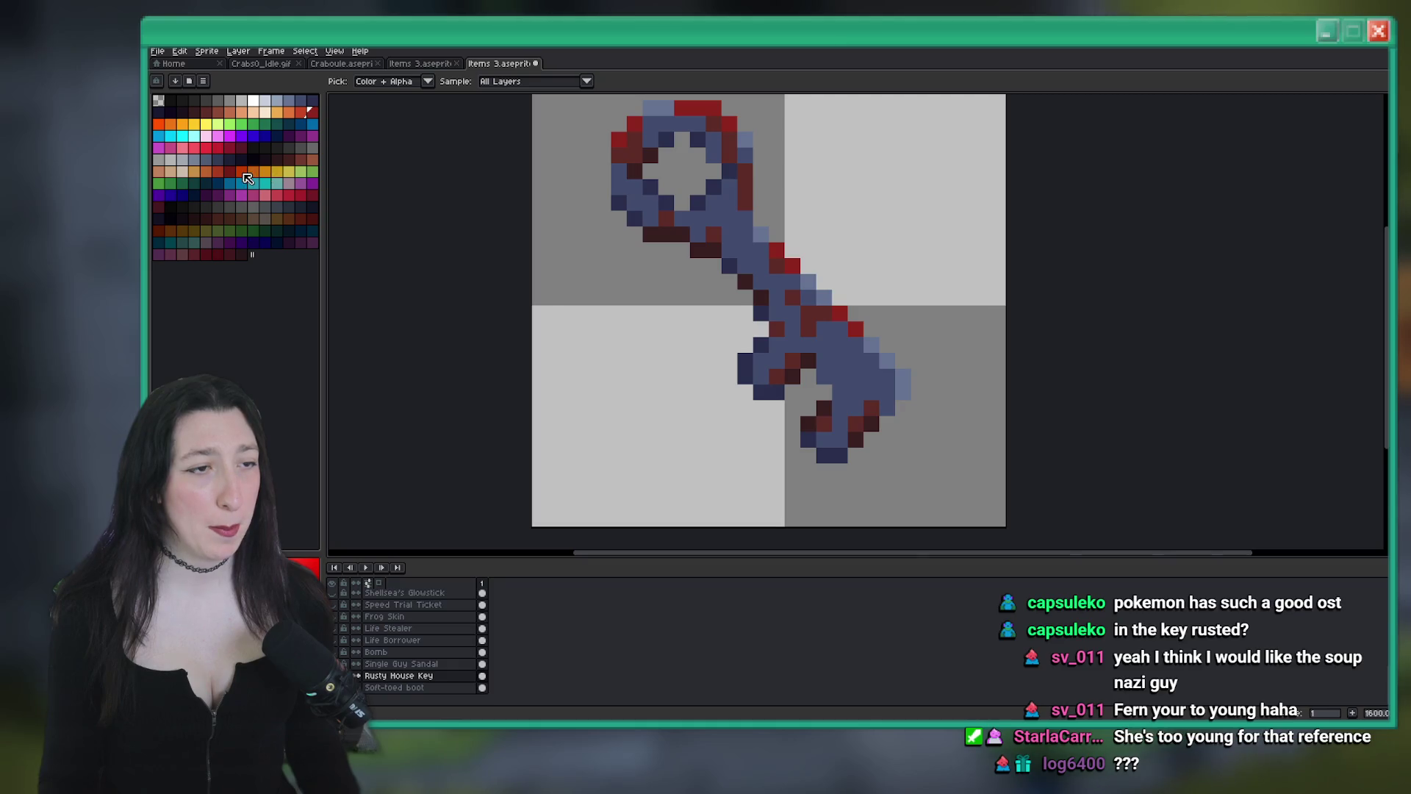
Turn the sampled red rust pixels orange and rework the others into bright red and dark red
right_click(206, 171)
key(shift+r)
key(Return)
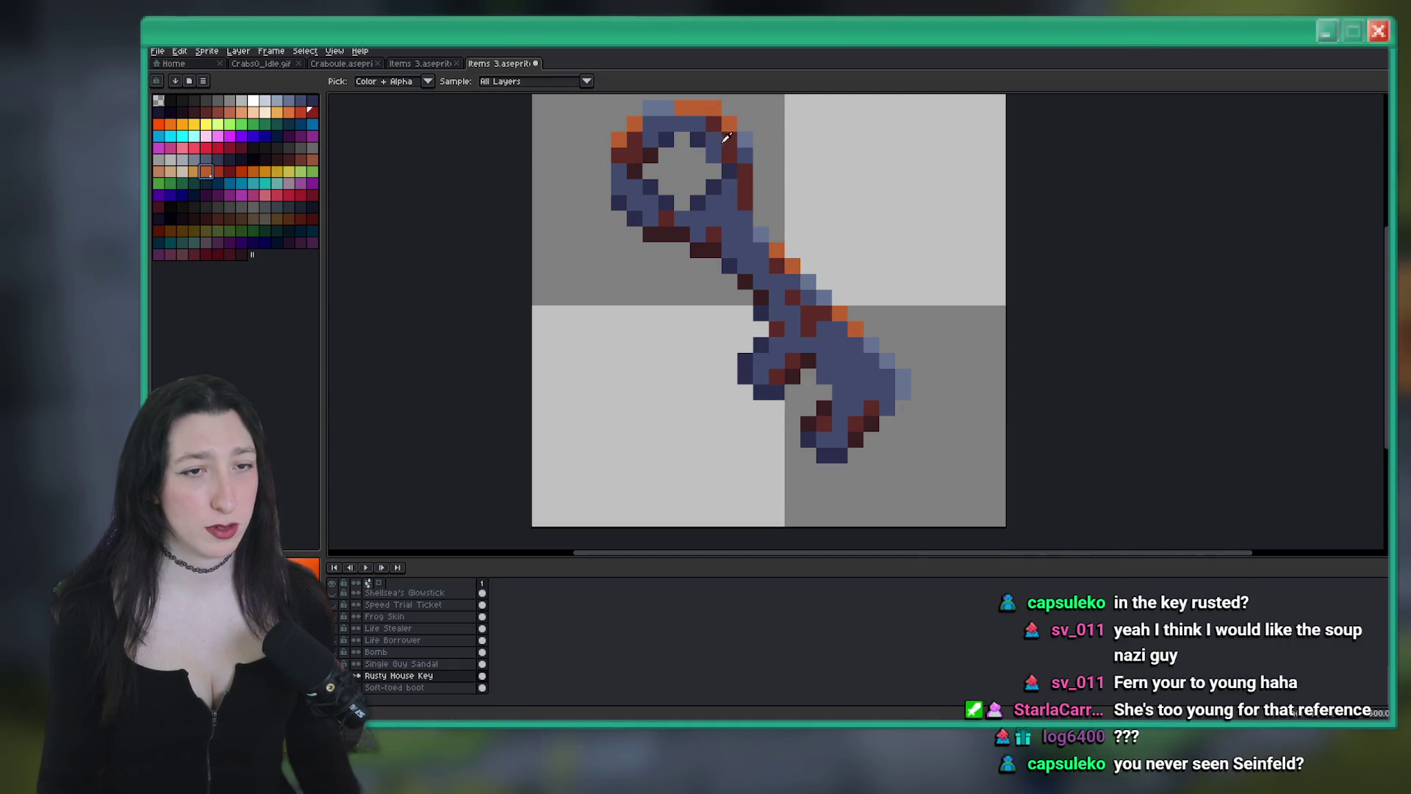
key(shift+r)
key(Return)
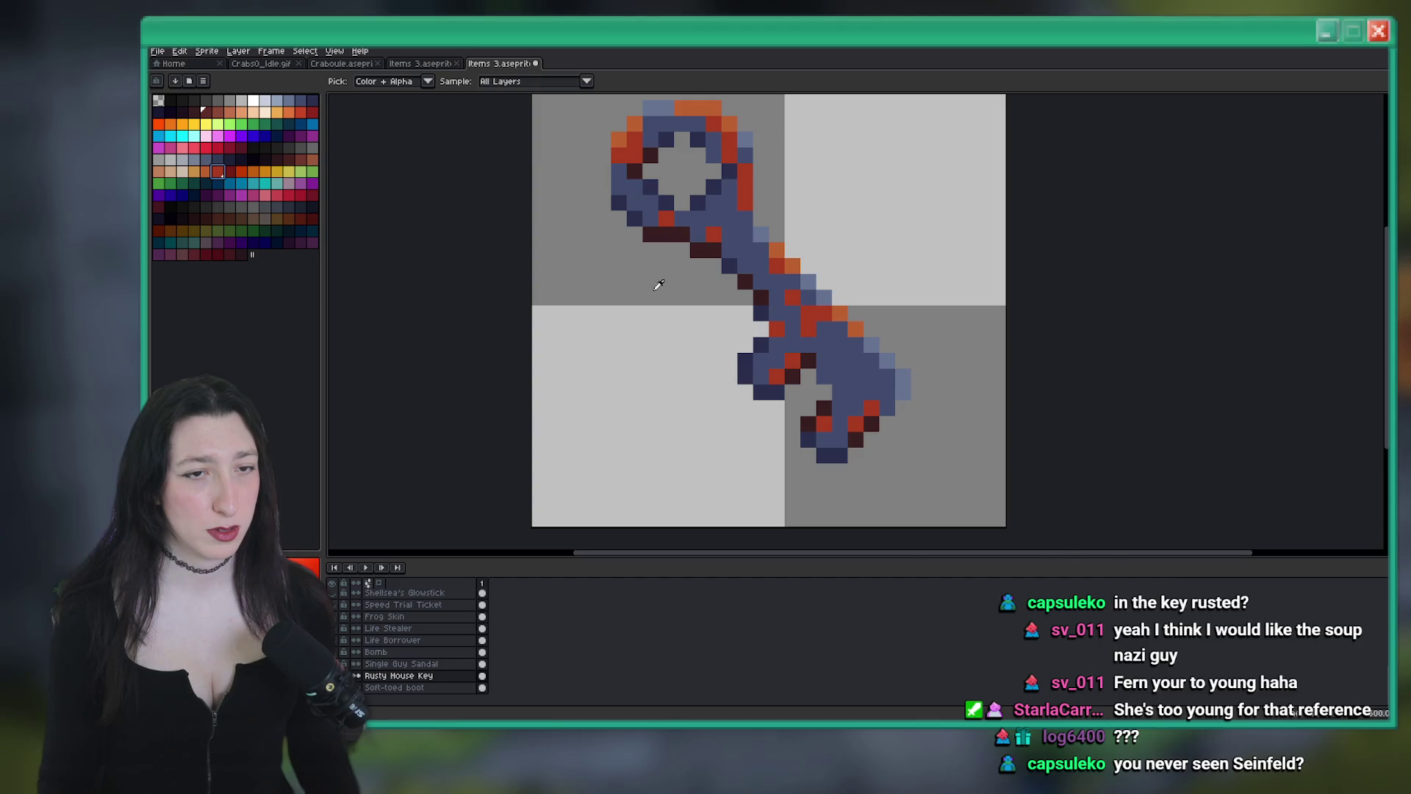
click(228, 172)
key(shift+r)
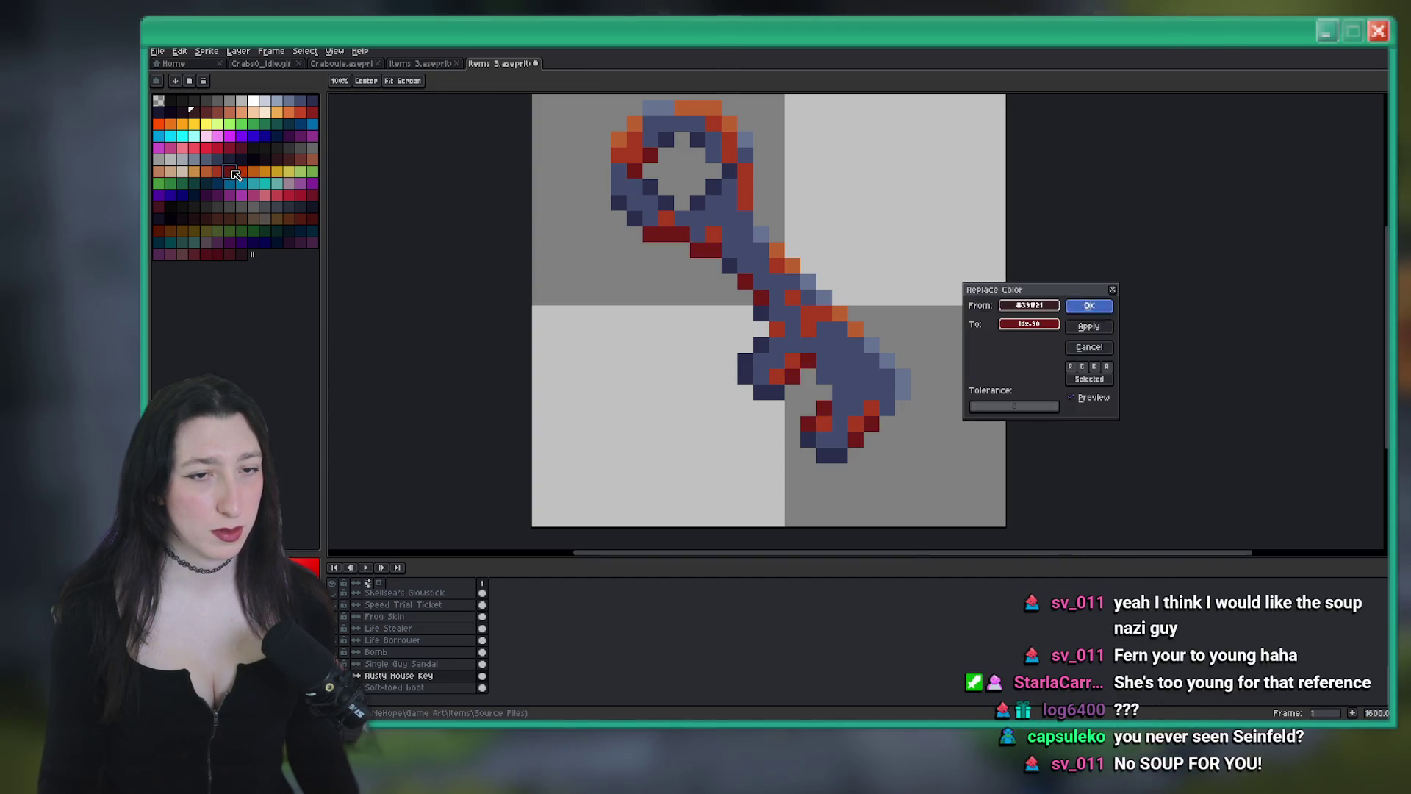
key(Return)
scroll(619, 237, down, 6)
scroll(618, 237, down, 1)
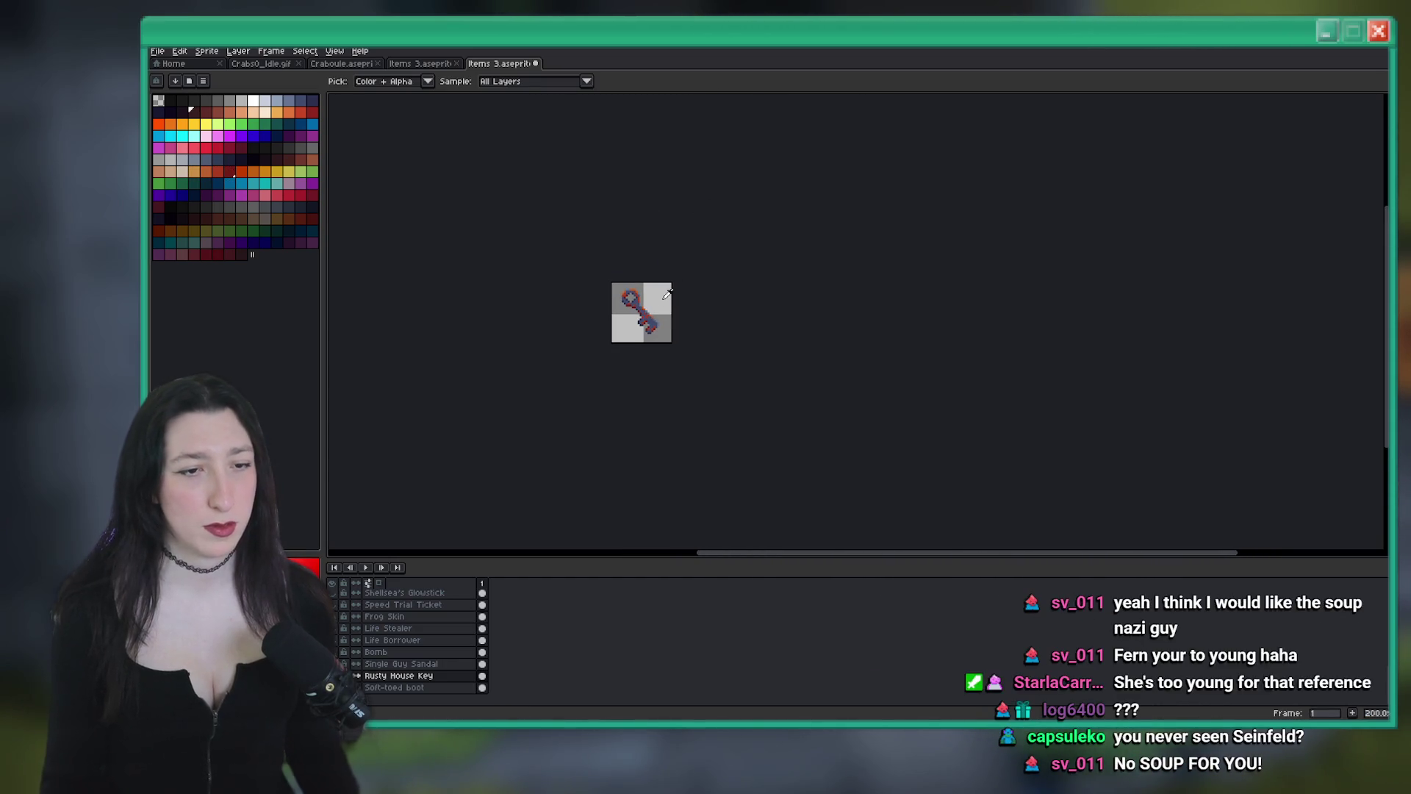
scroll(651, 288, up, 3)
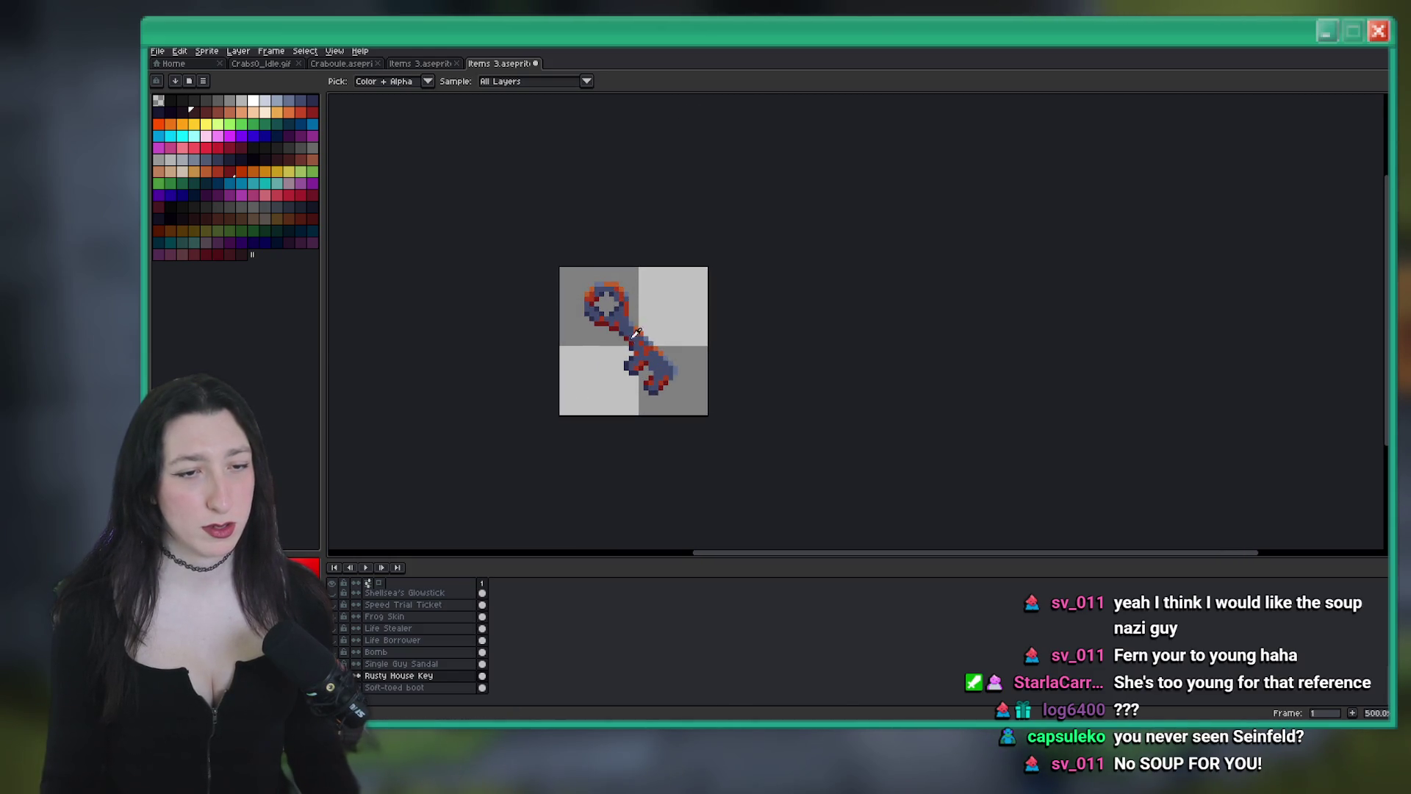
scroll(632, 328, up, 7)
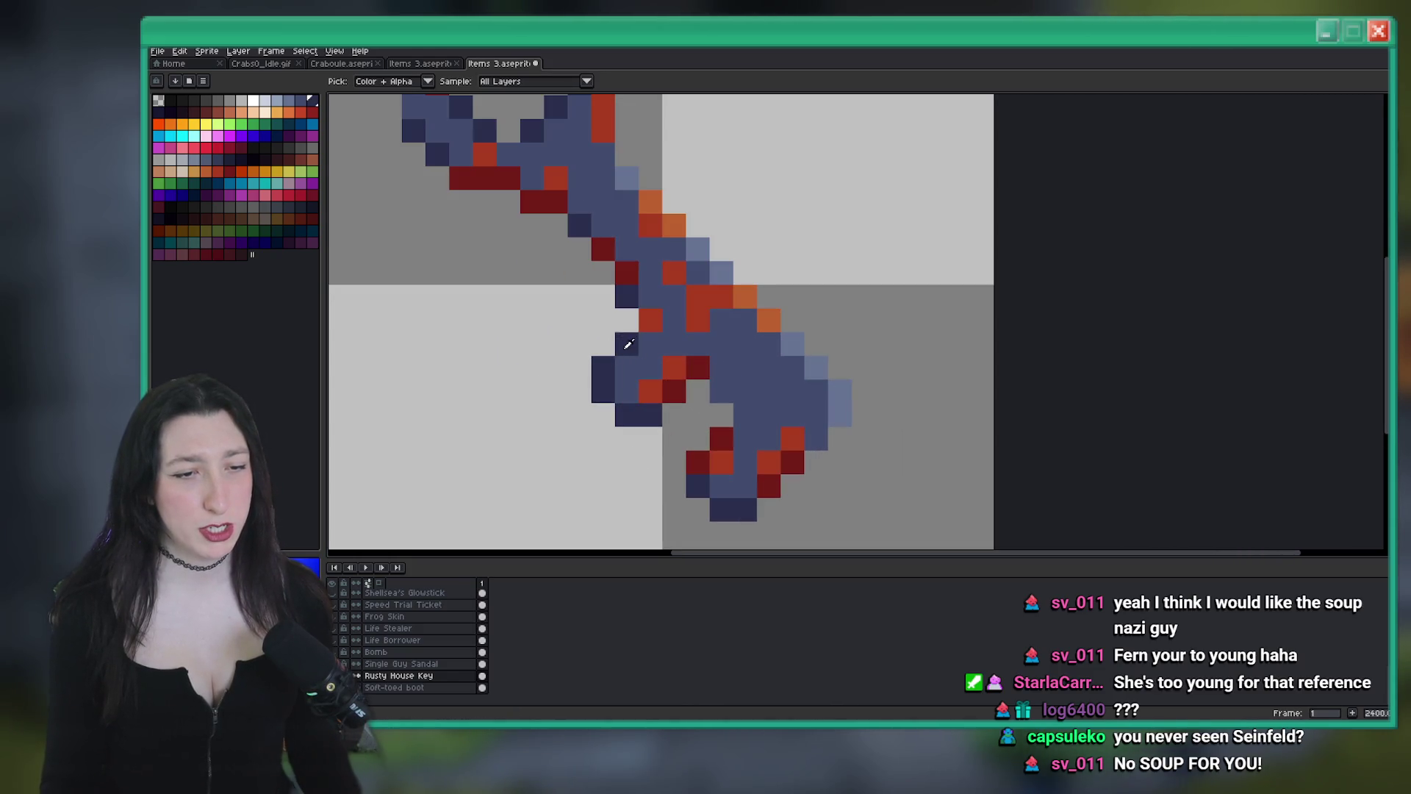
scroll(628, 344, up, 5)
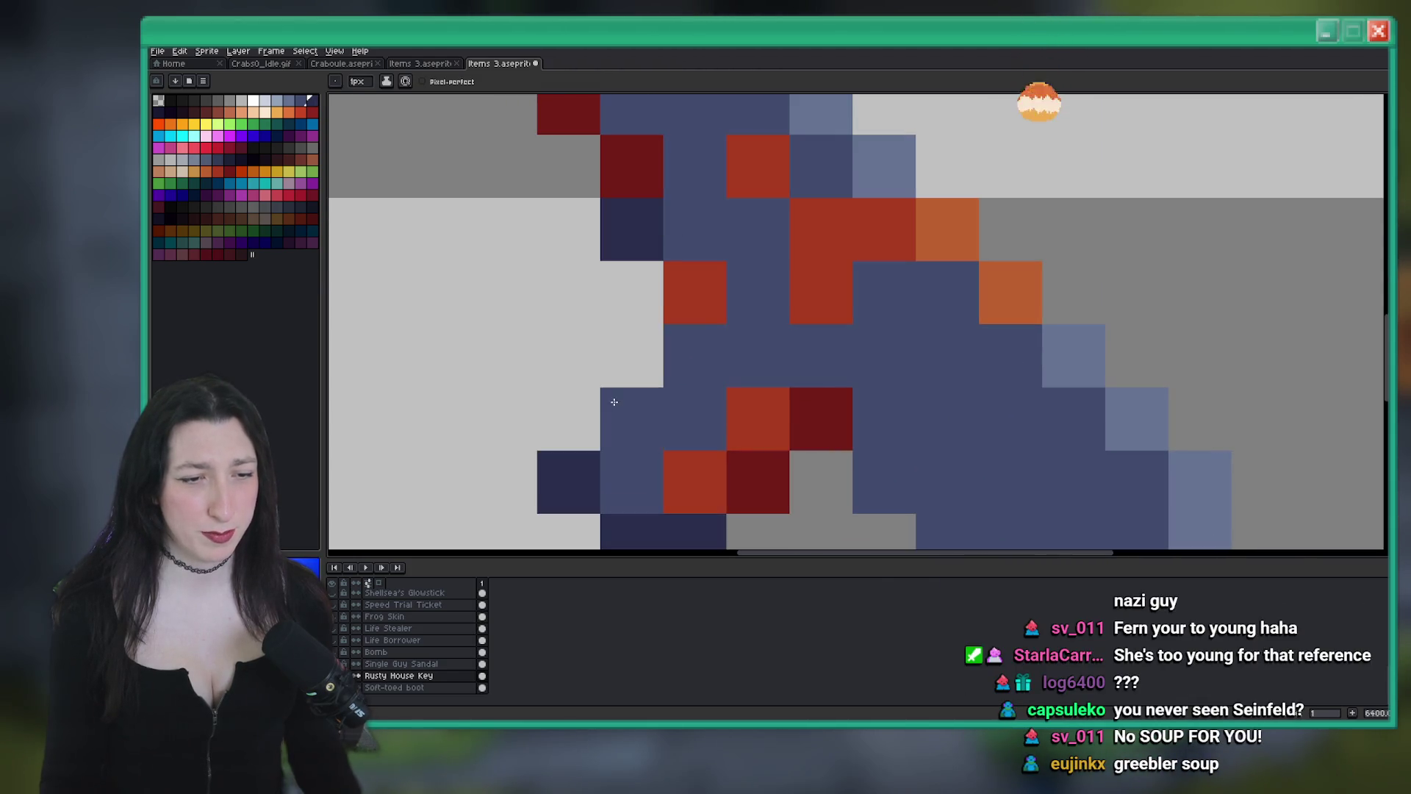
scroll(615, 402, down, 6)
scroll(662, 425, up, 5)
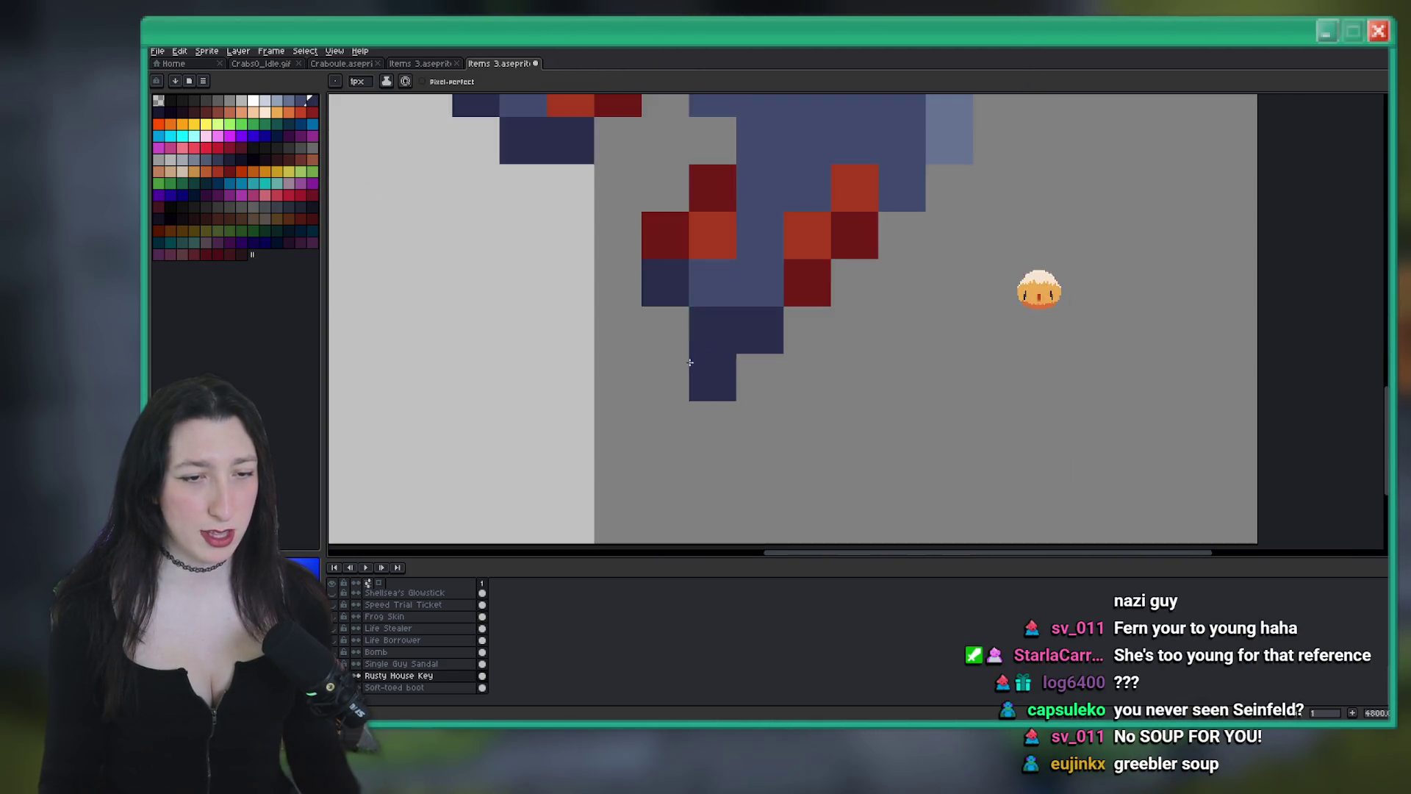
Shift the small pixel cluster beside the key's bit one pixel right and one down
key(m)
mouse_move(585, 305)
mouse_down()
mouse_move(632, 305)
mouse_move(630, 400)
mouse_move(677, 400)
mouse_up()
scroll(644, 437, down, 4)
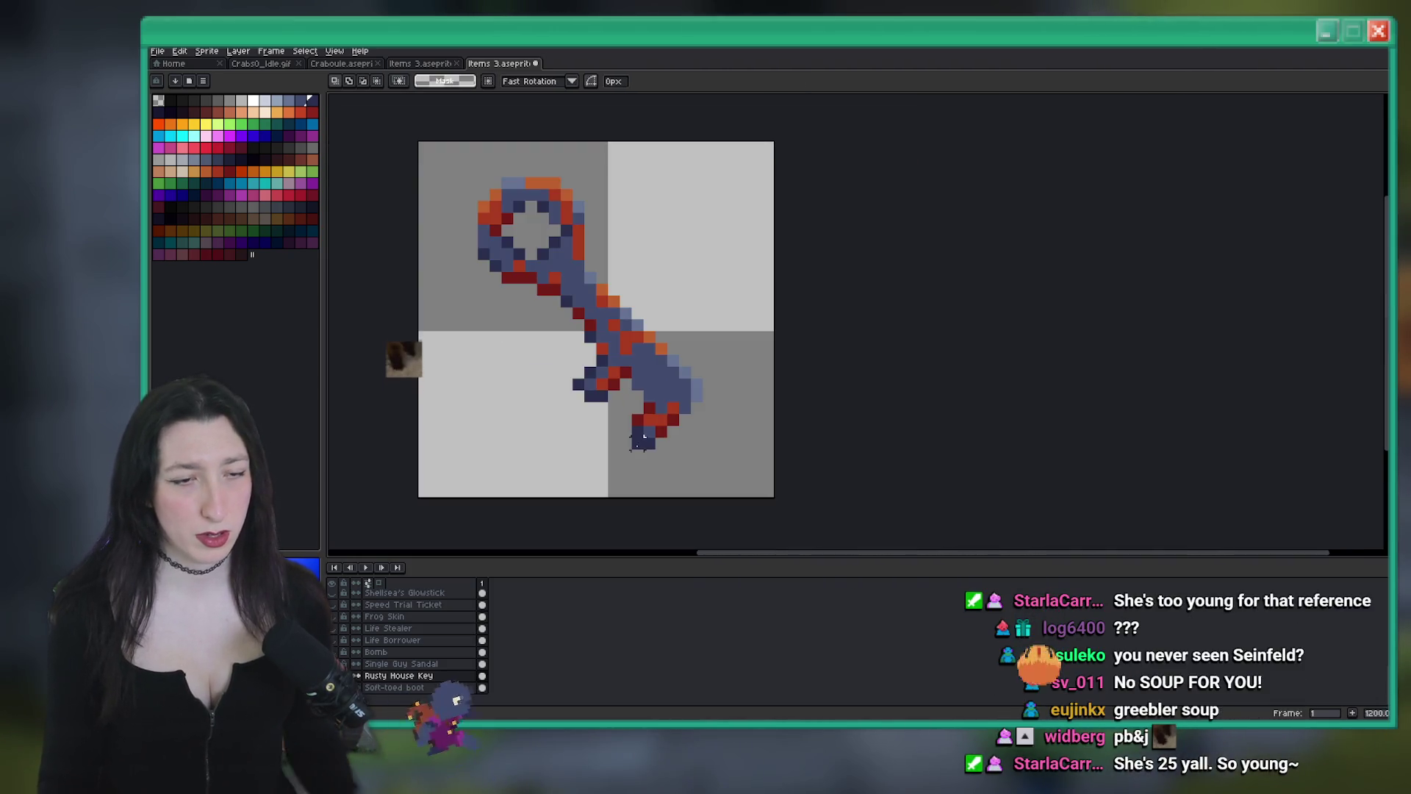
scroll(647, 433, down, 6)
key(b)
scroll(656, 428, up, 3)
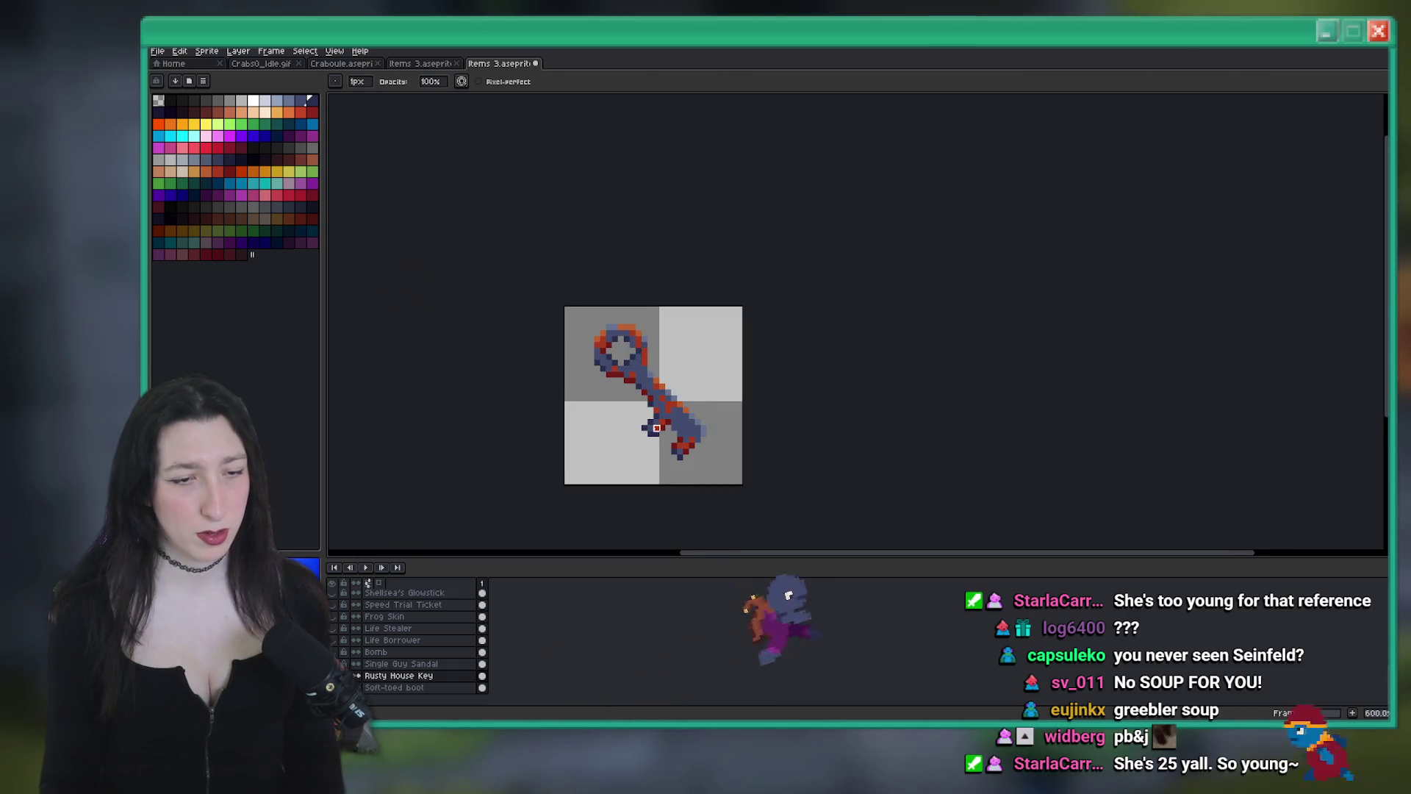
scroll(656, 428, up, 4)
key(m)
drag(544, 339, 666, 462)
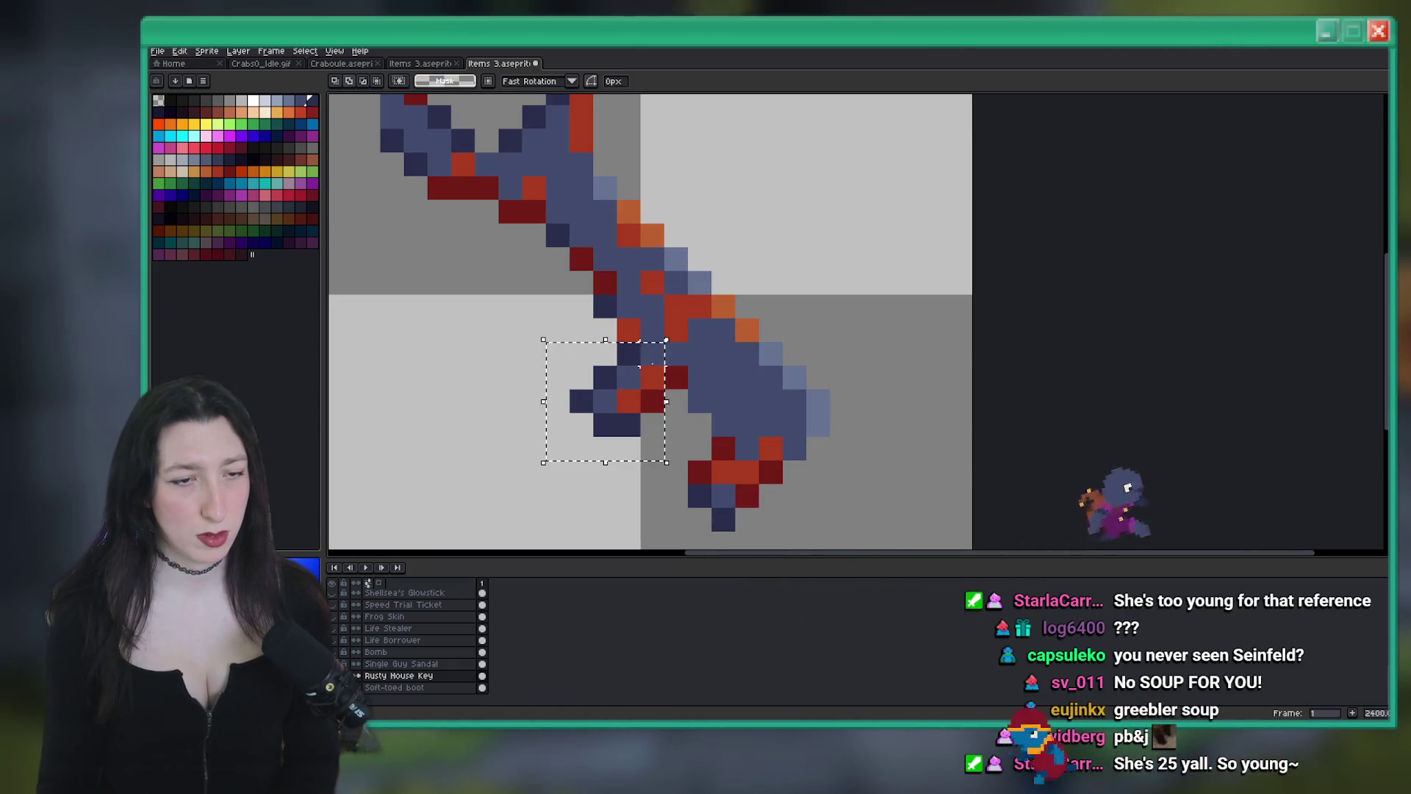
key(Right)
key(Down)
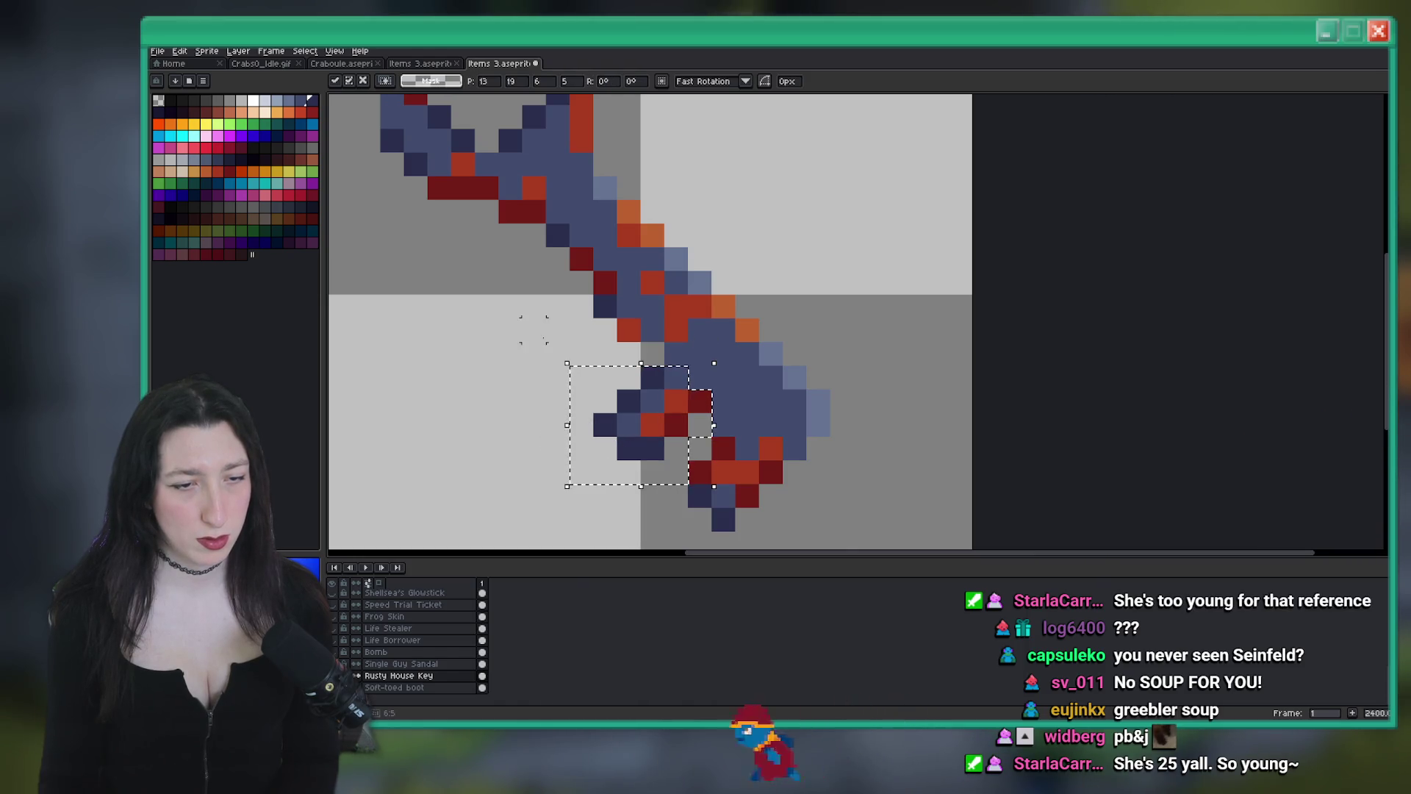
key(b)
Pick the dark navy colour, recentre on the key, and open the Export File dialog
scroll(534, 329, down, 4)
scroll(636, 360, up, 4)
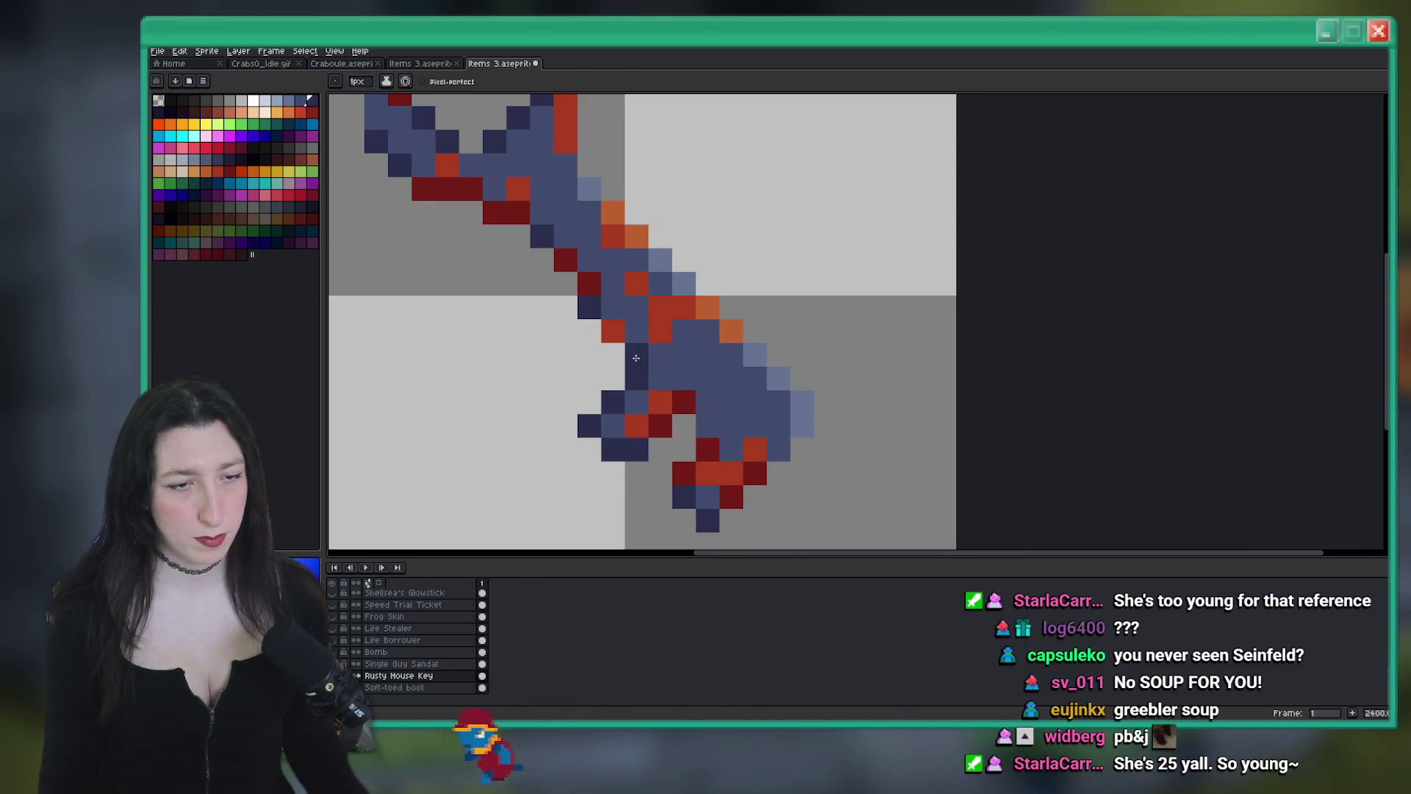
key(i)
key(b)
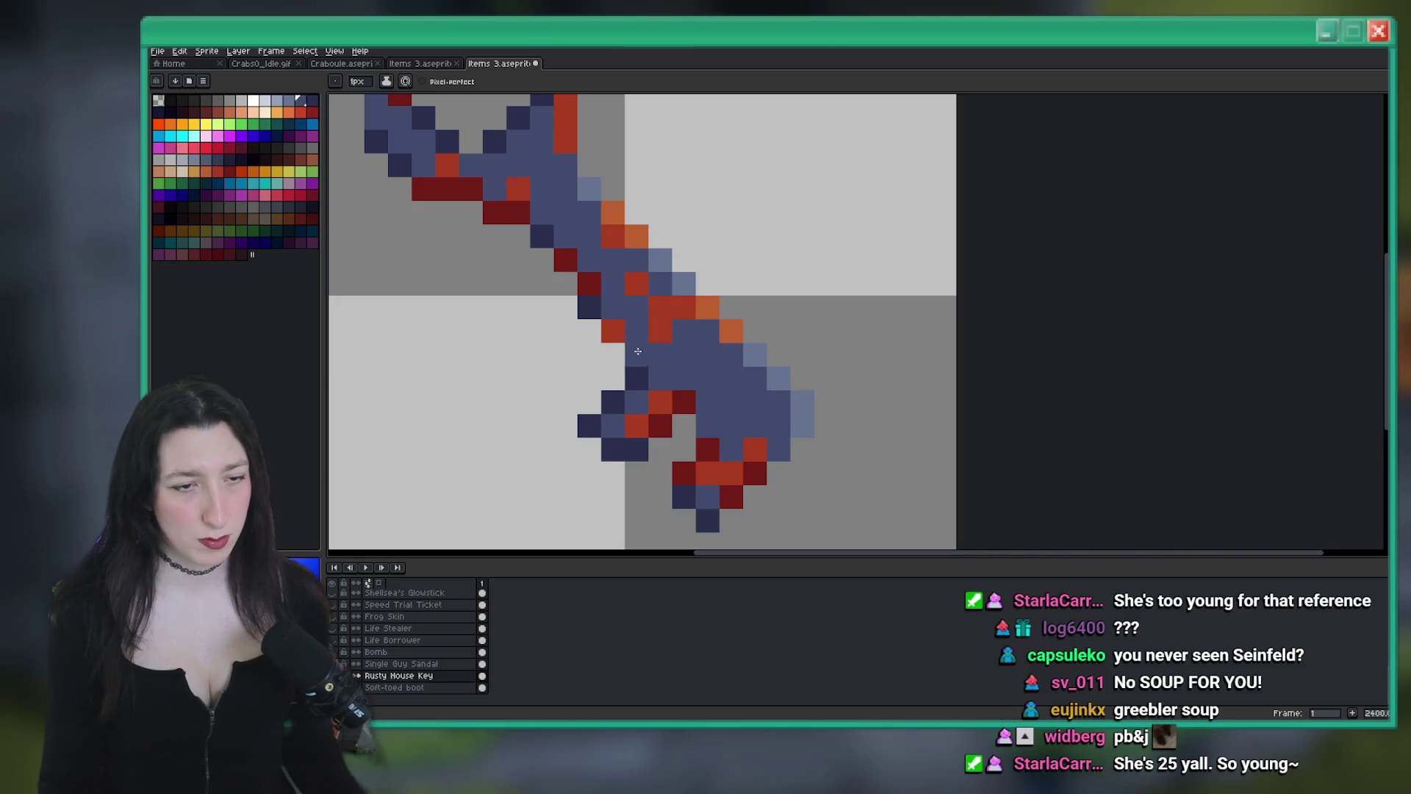
scroll(672, 371, down, 6)
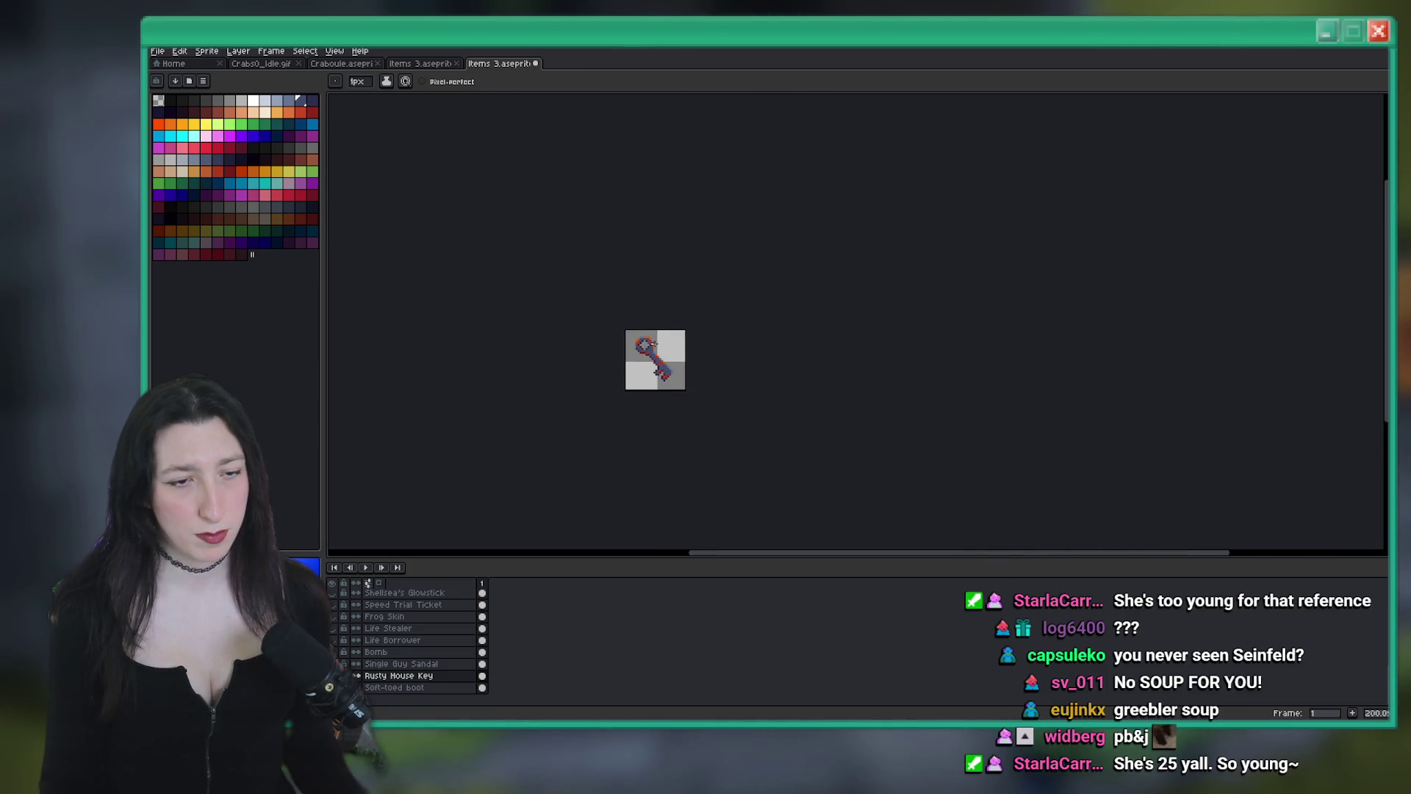
scroll(673, 369, up, 6)
scroll(648, 376, up, 1)
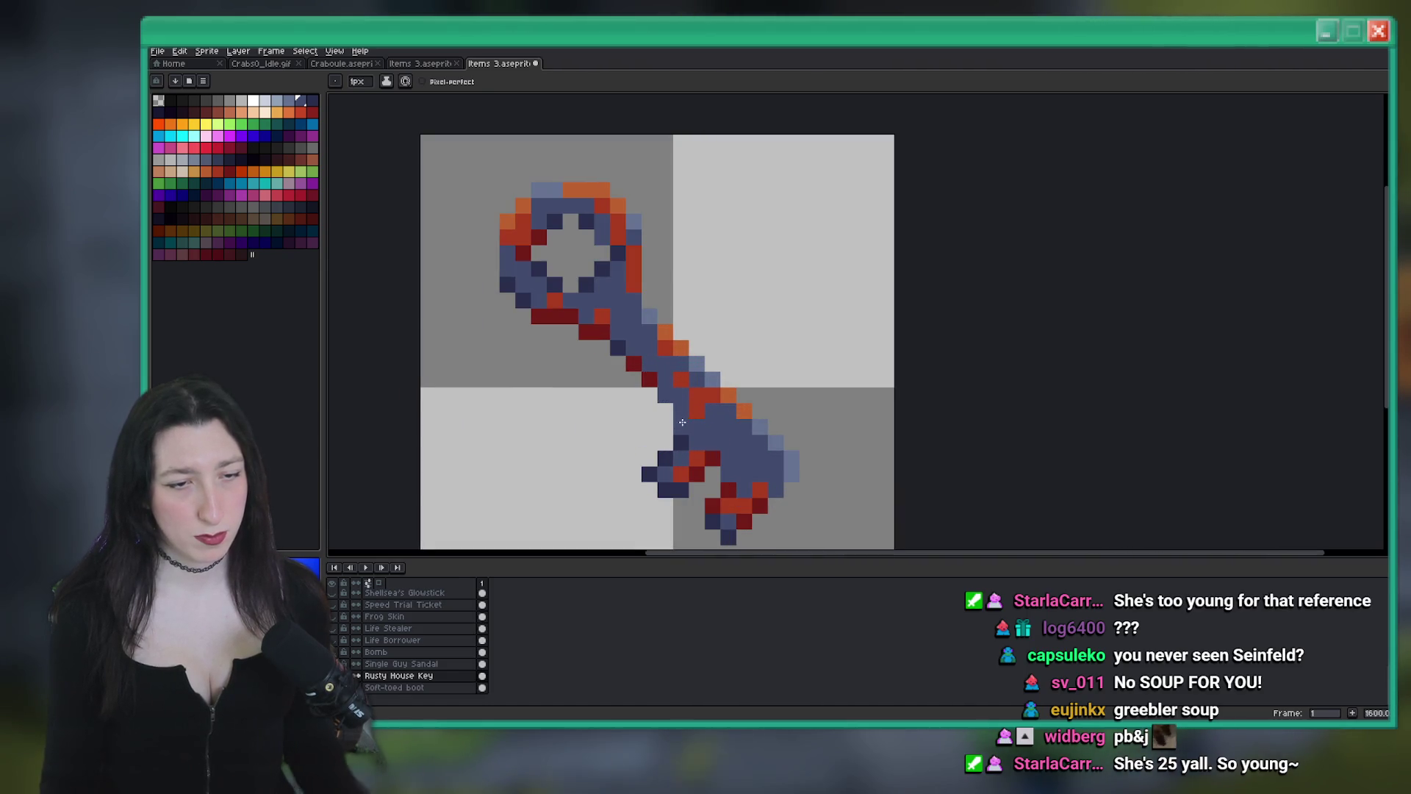
alt+click(667, 401)
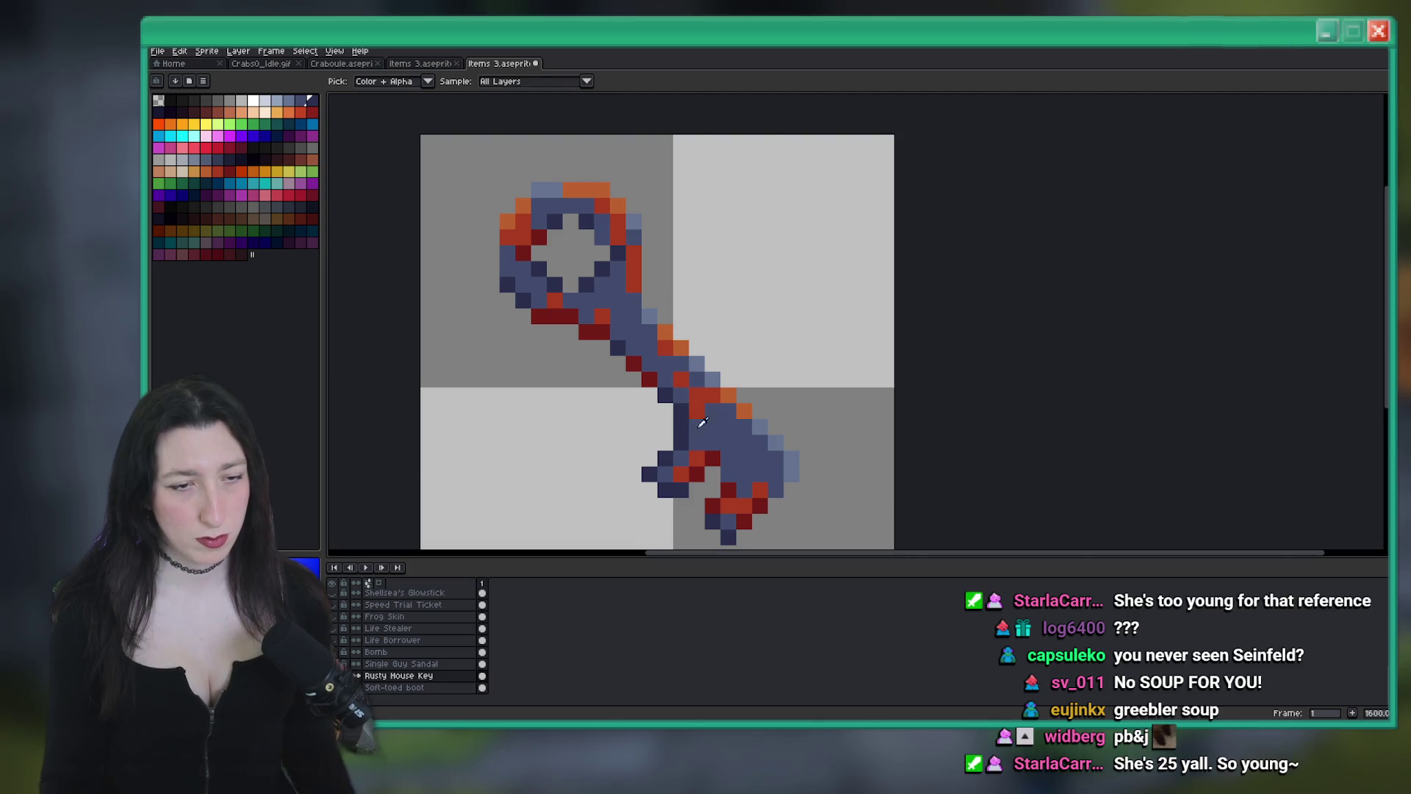
scroll(706, 466, down, 6)
scroll(662, 331, down, 1)
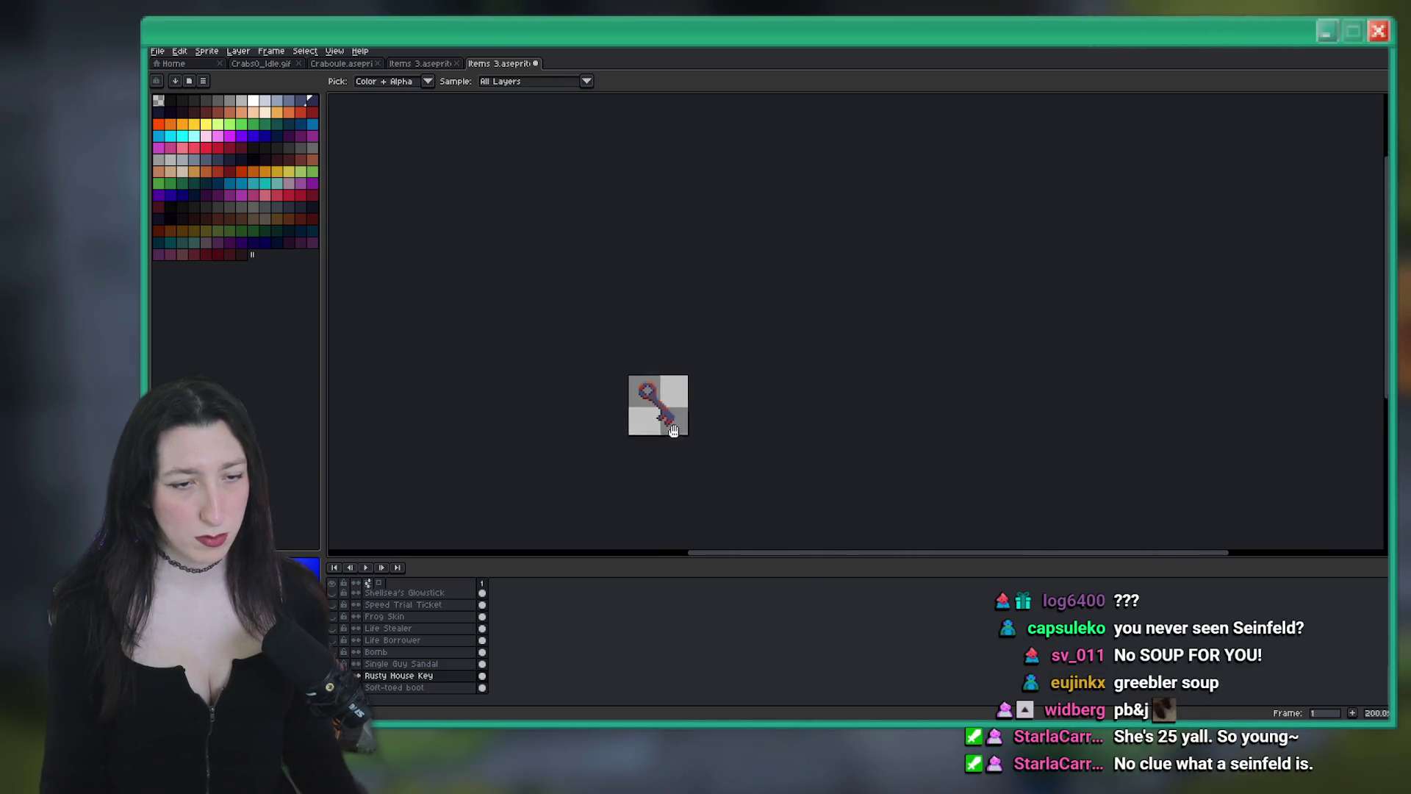
drag(625, 206, 646, 132)
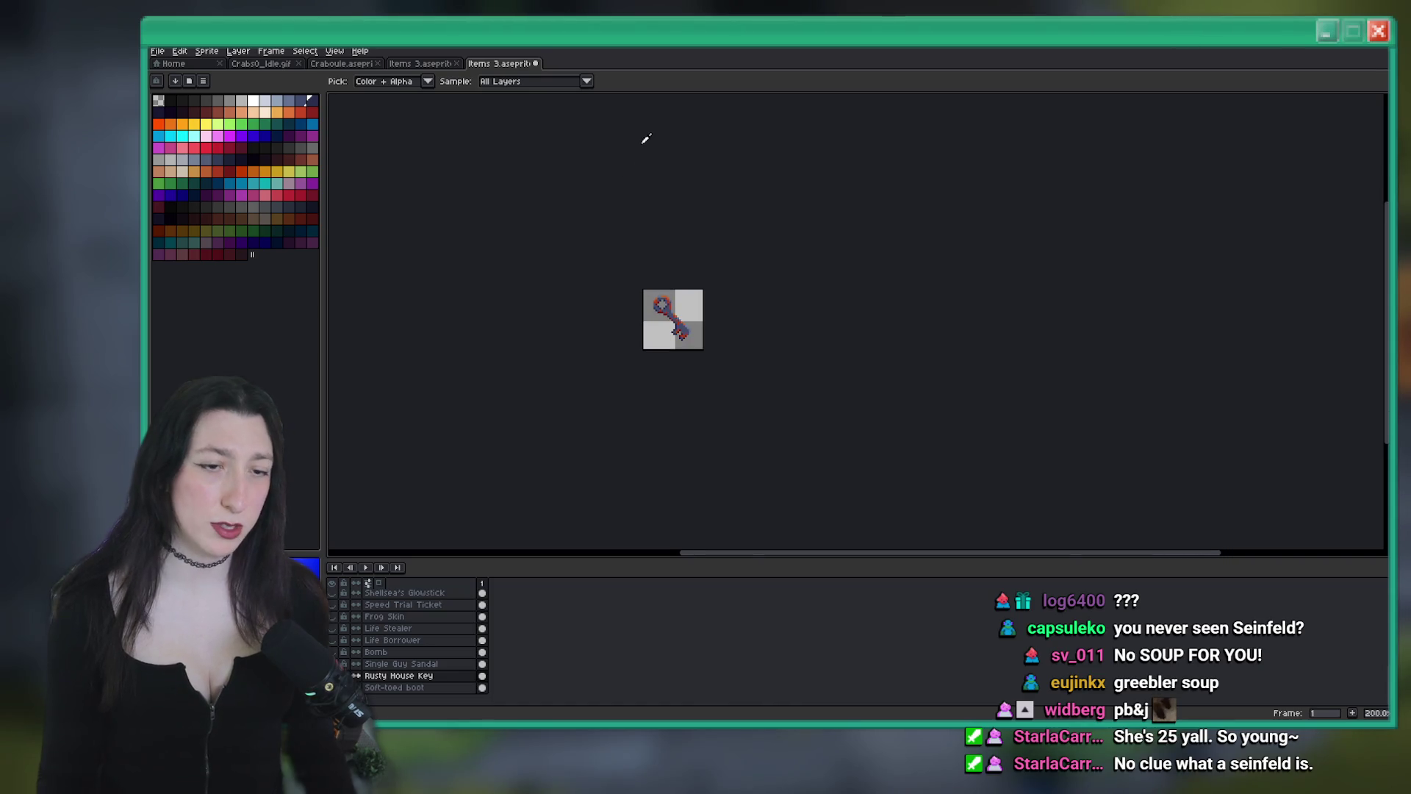
scroll(643, 330, up, 3)
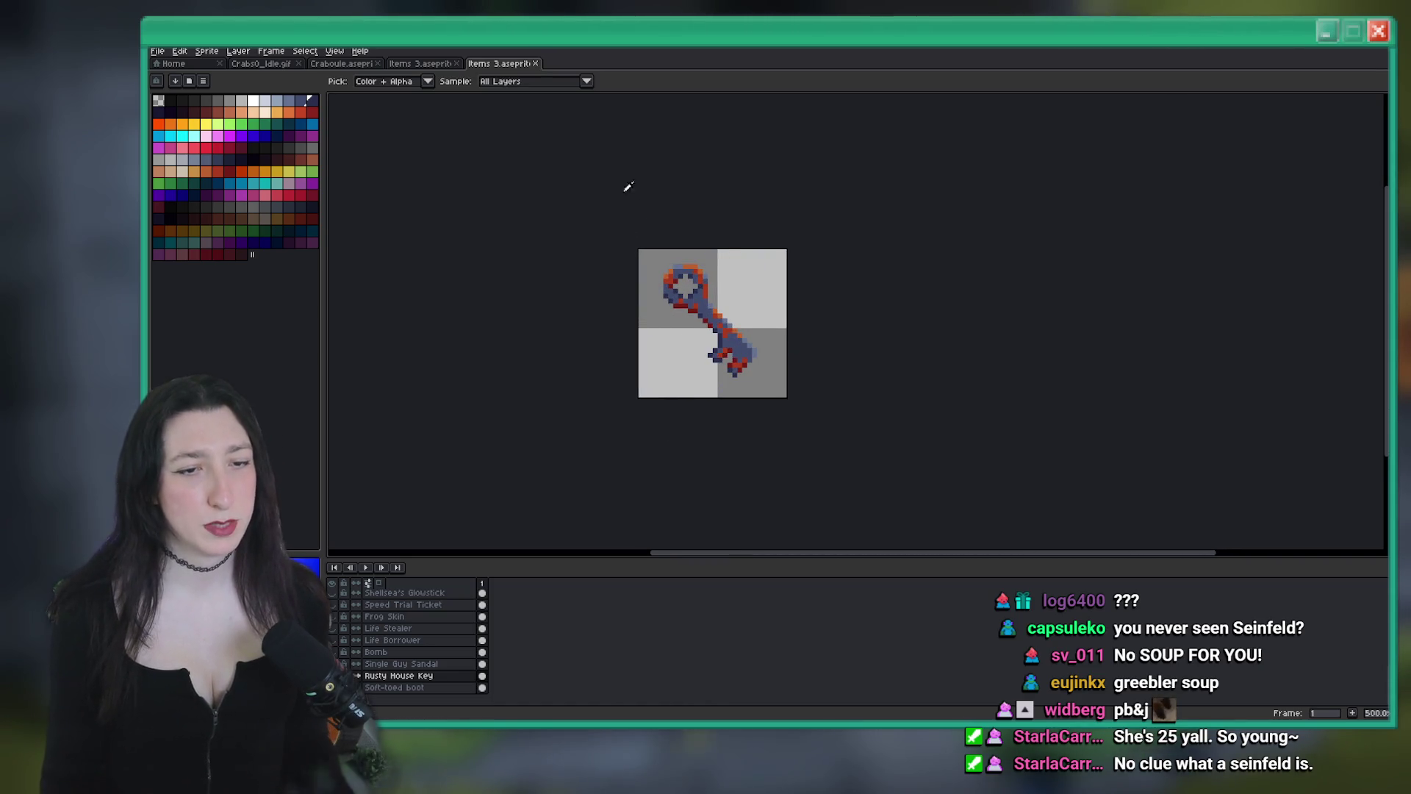
key(ctrl+e)
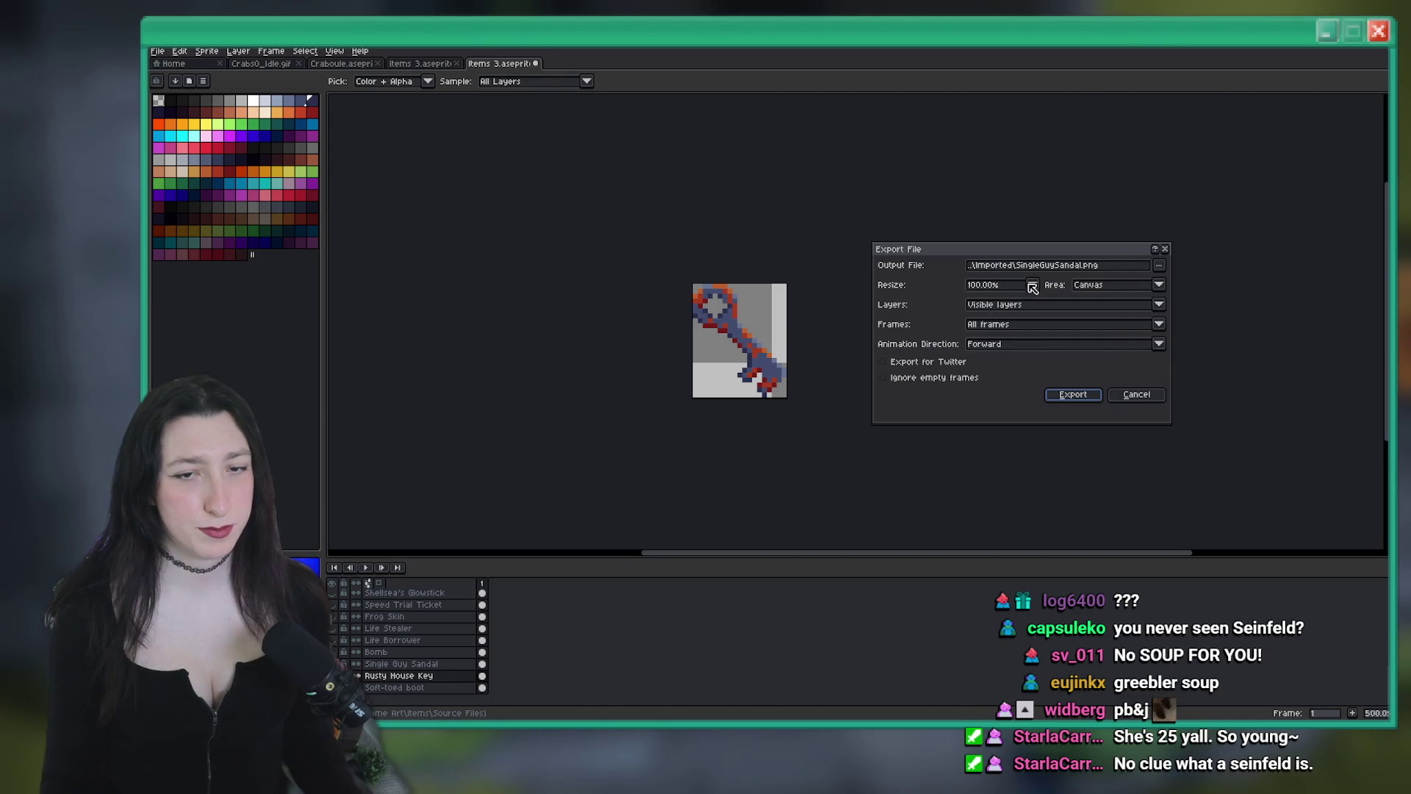
Export the key sprite as RustyHouseKey.png in place of the old output name
click(1026, 266)
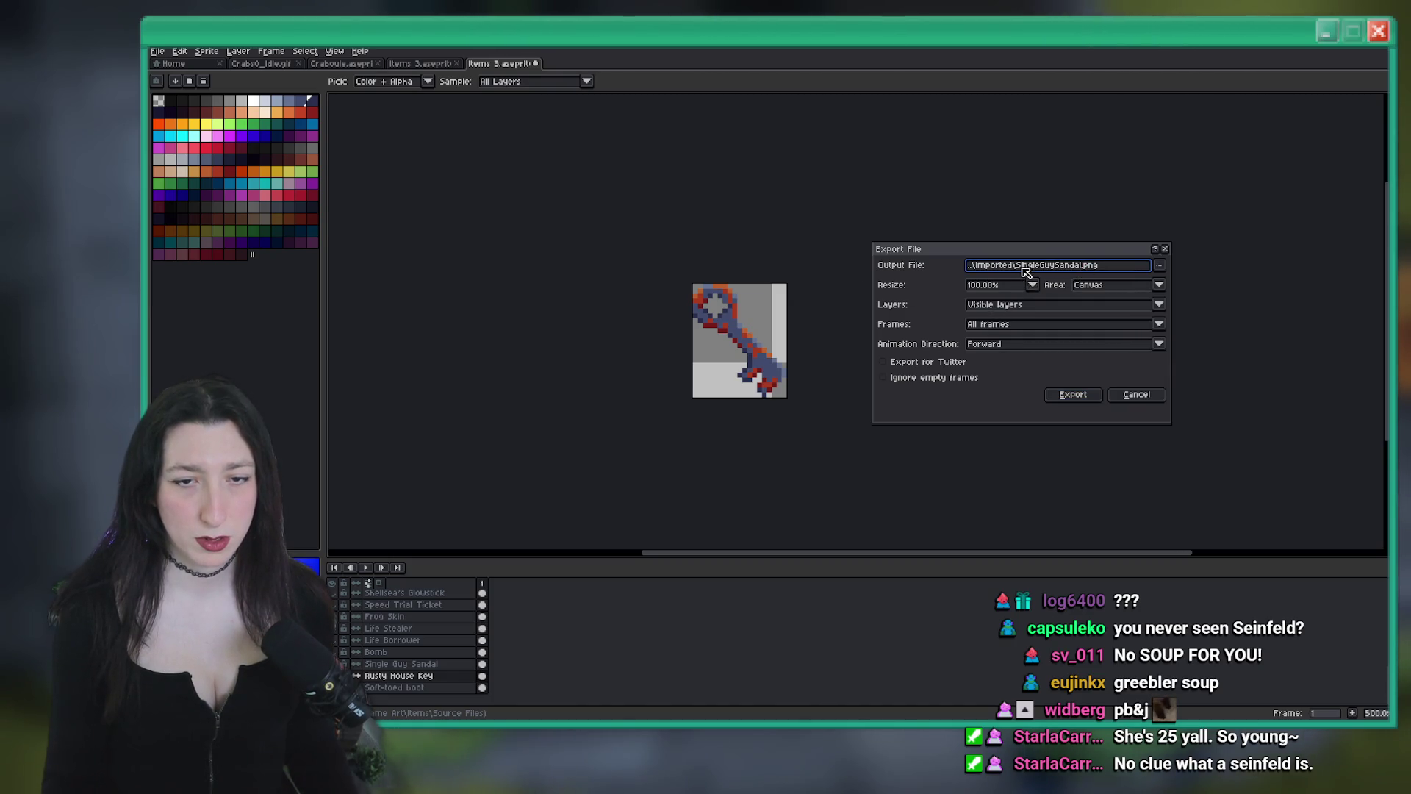
drag(1069, 273, 1089, 279)
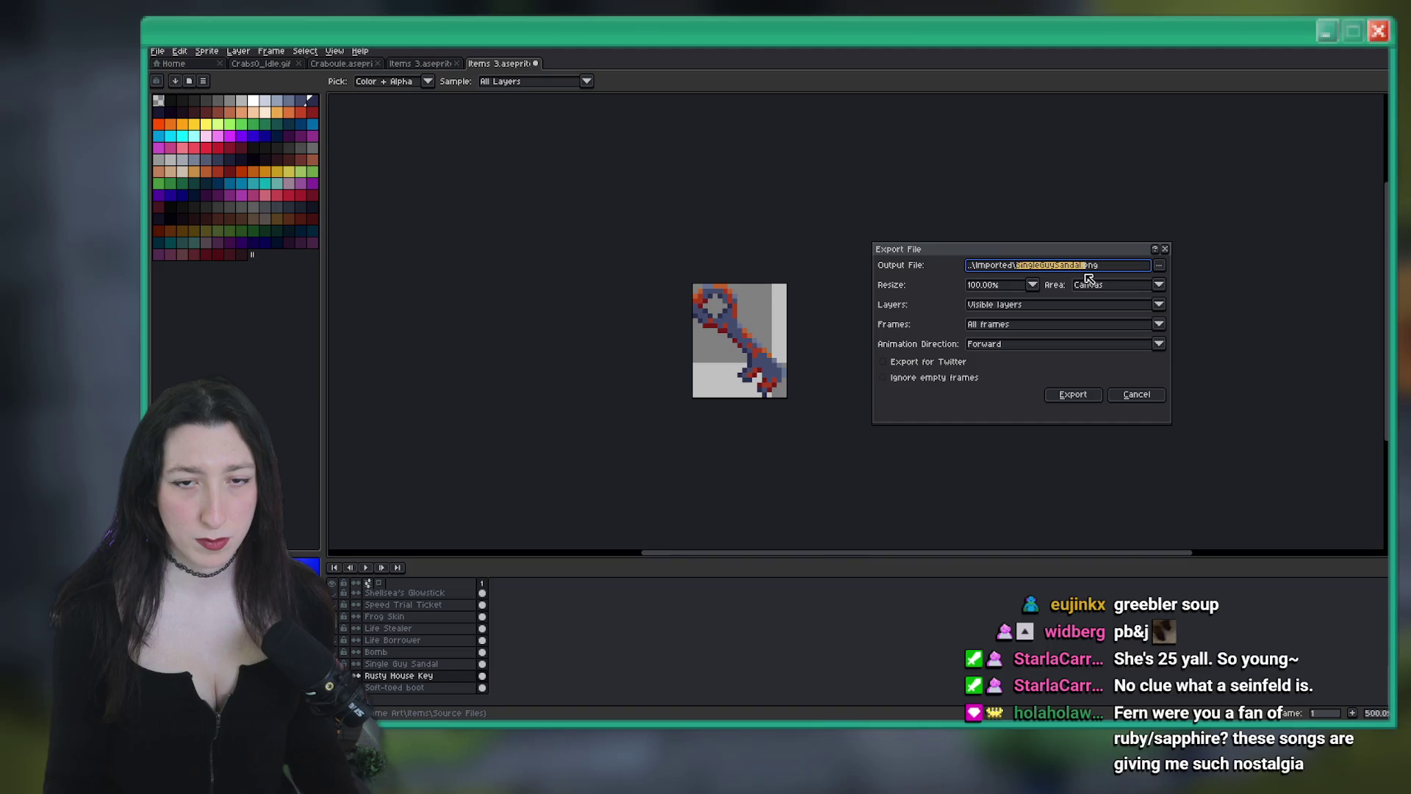
text(RustyHouseK)
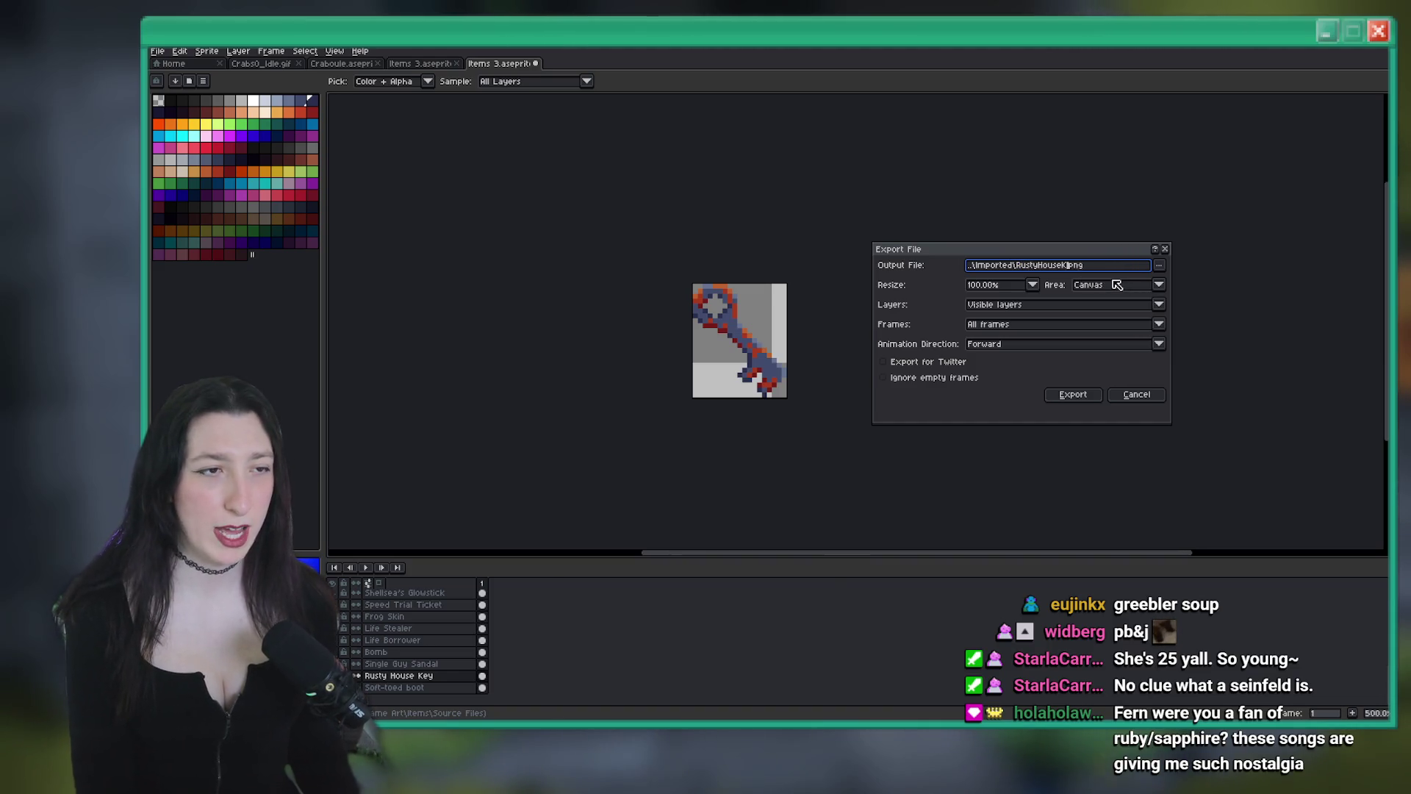
key(Return)
key(alt+Tab)
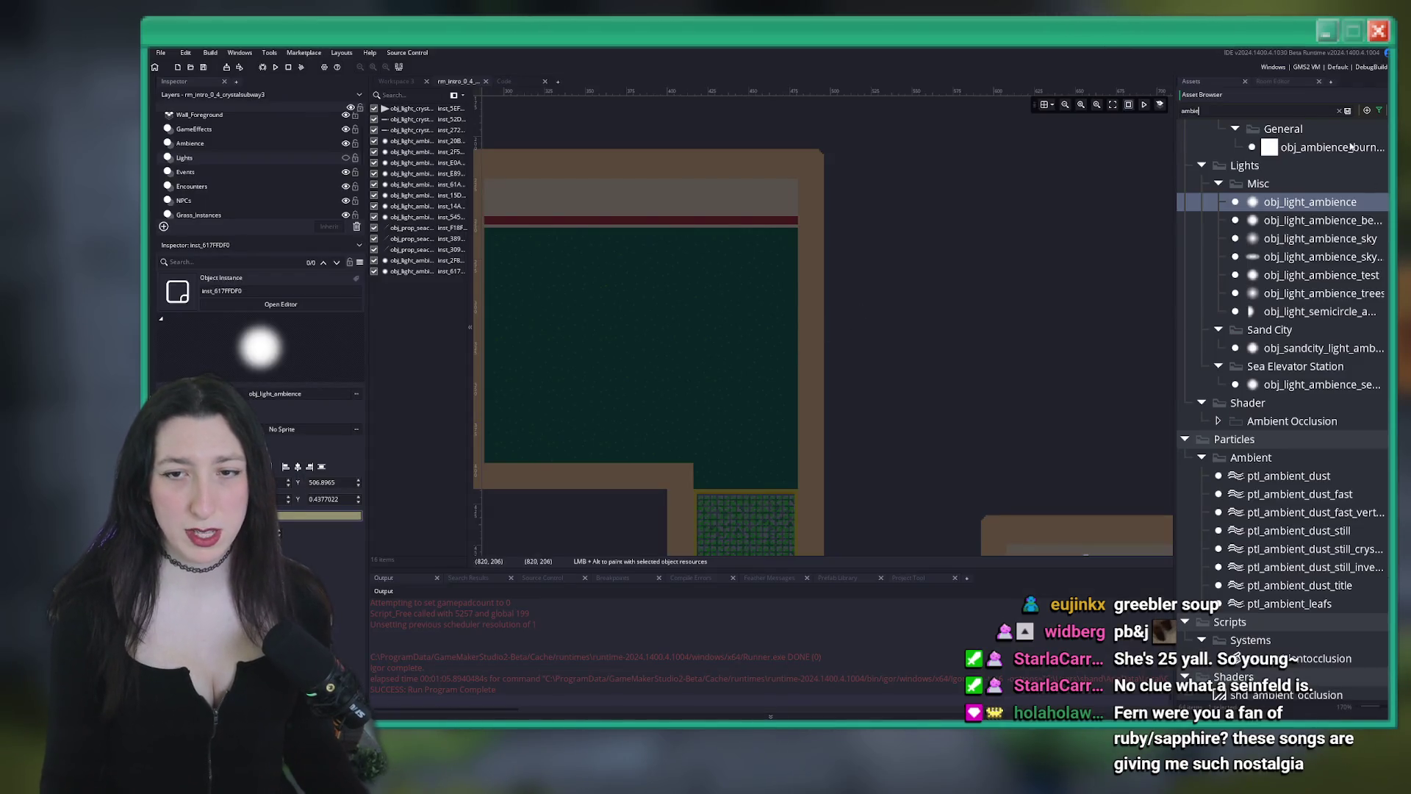
Search the Asset Browser for 'key' to list the key sprites, scripts and menu objects
key(ctrl+a)
text(je)
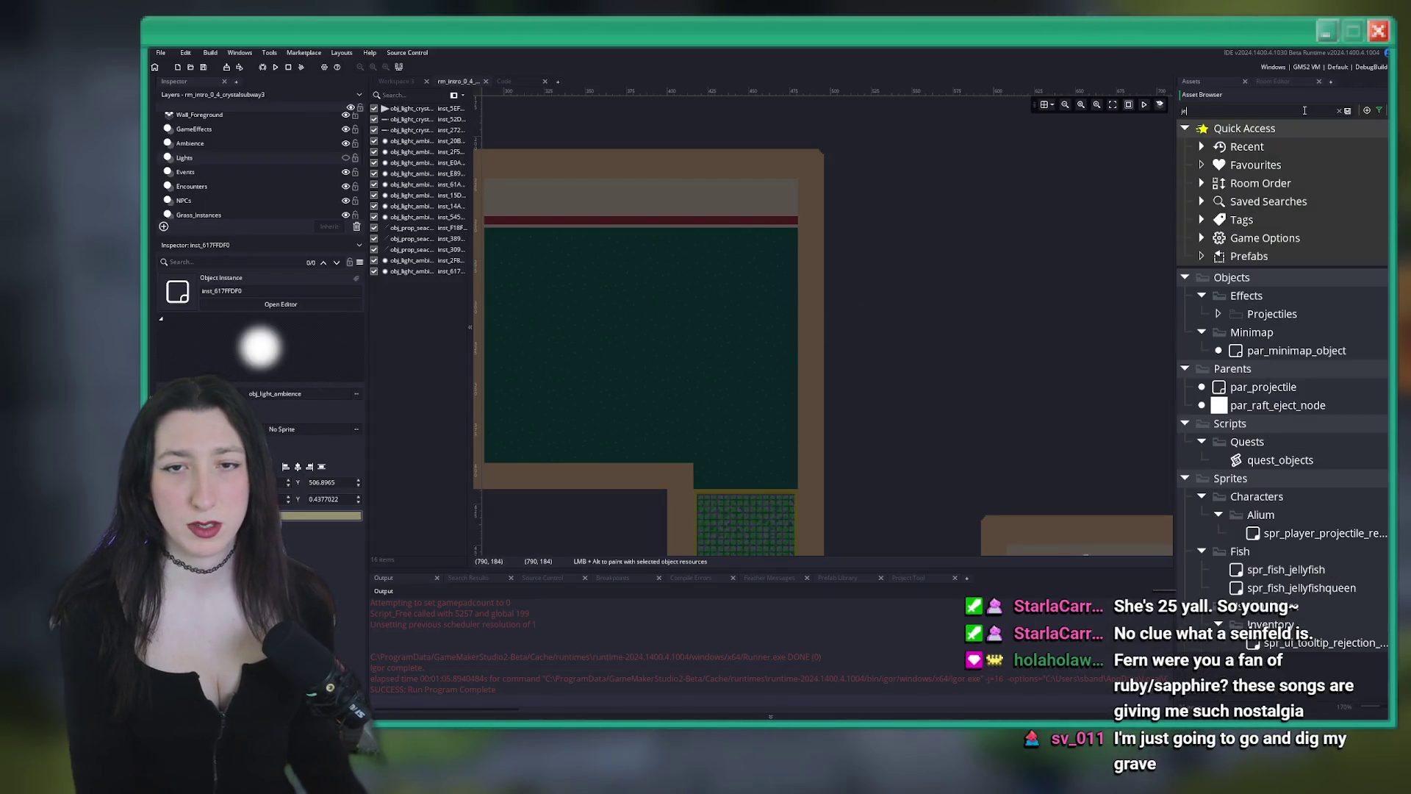
key(BackSpace)
key(BackSpace)
text(key)
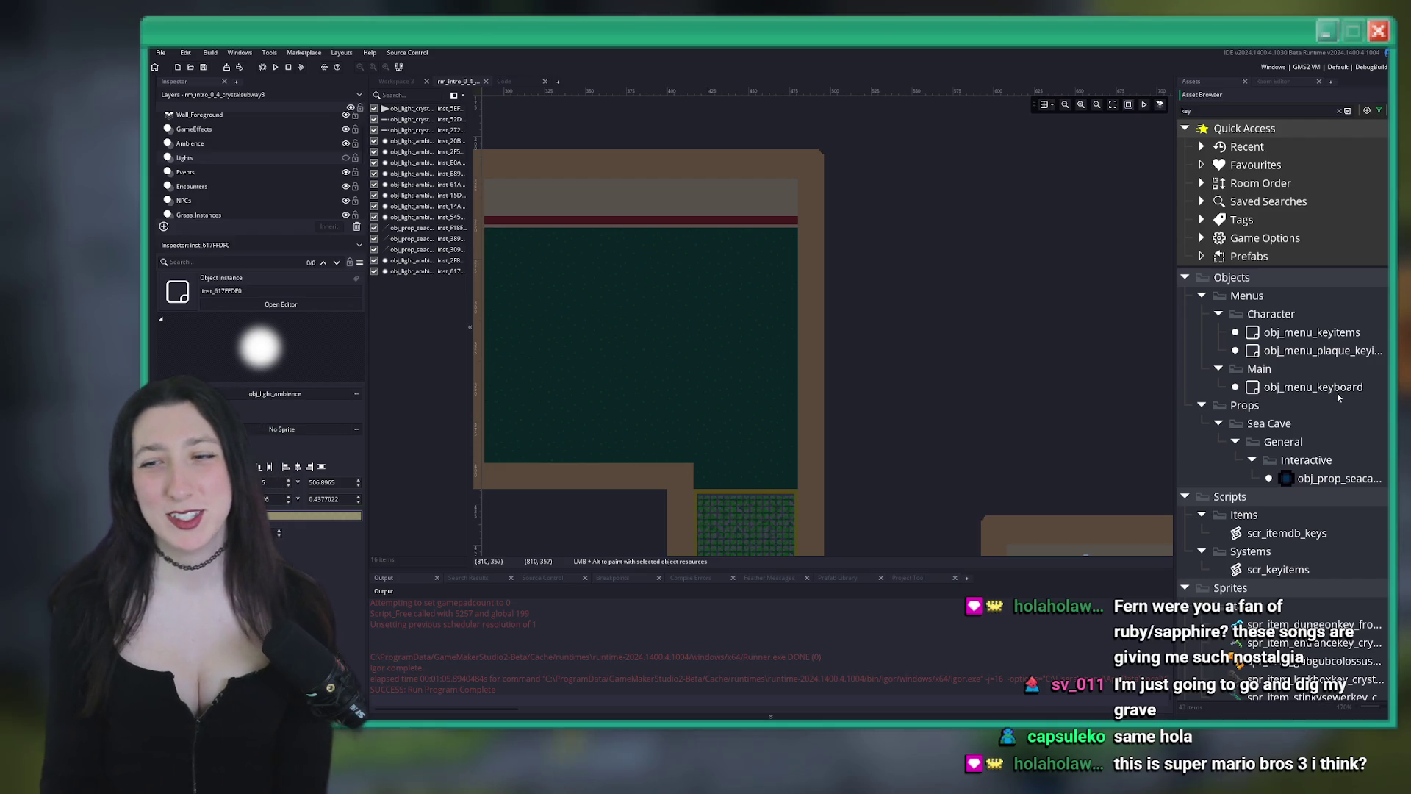
scroll(1038, 381, down, 2)
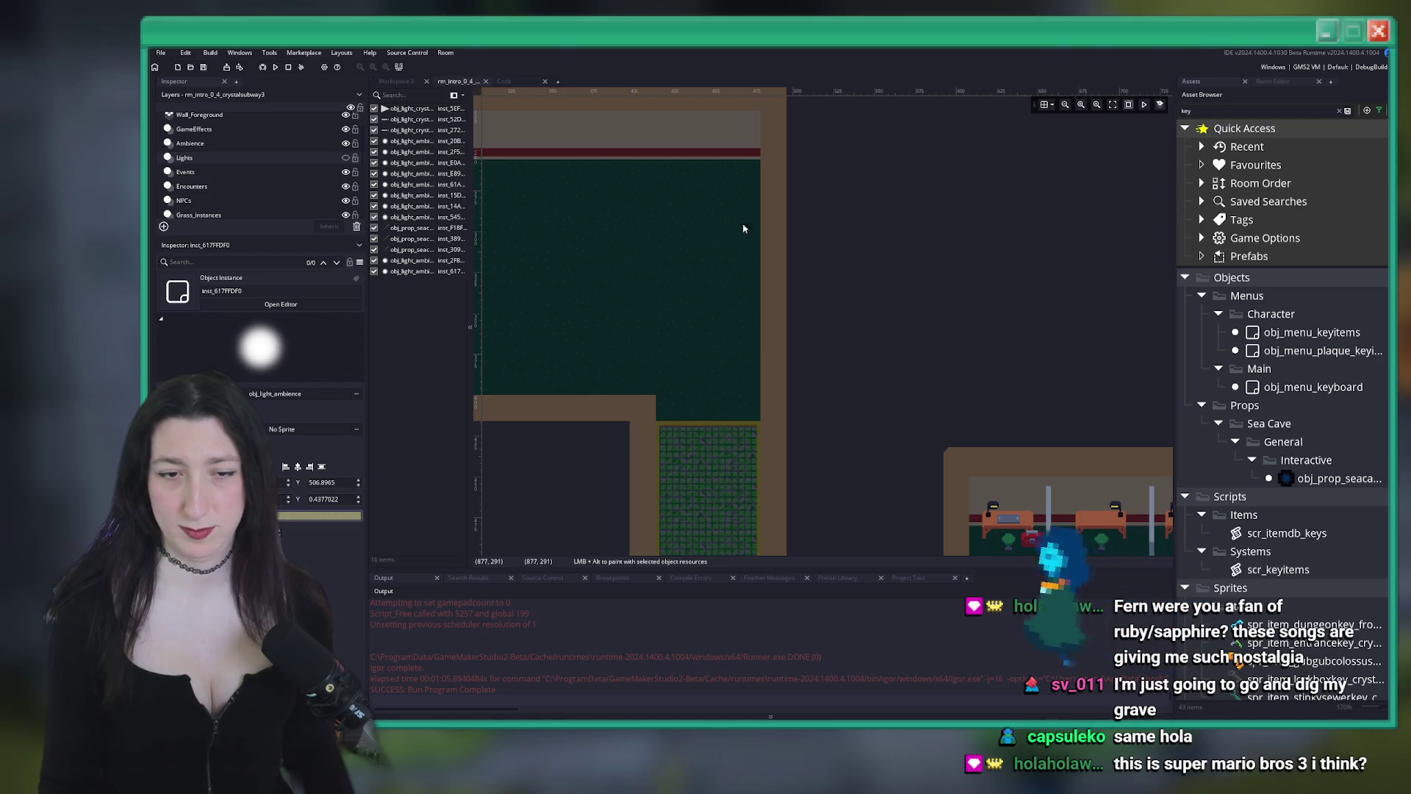
Duplicate spr_item_stinkysewerkey_crystalsubway as spr_item_rustedhousekey and open it in the sprite editor
scroll(770, 288, down, 1)
scroll(771, 288, down, 2)
scroll(1174, 480, down, 3)
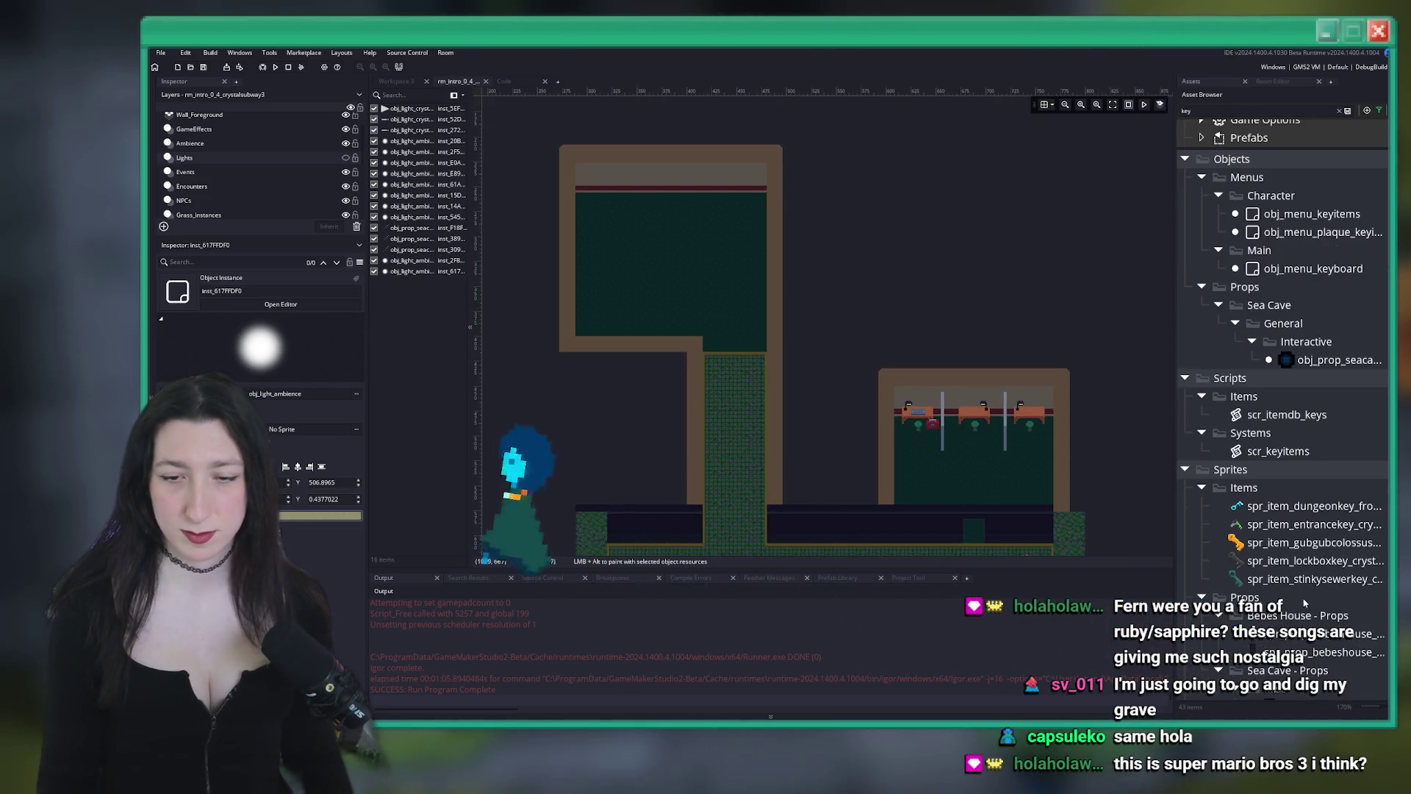
drag(1174, 480, 988, 480)
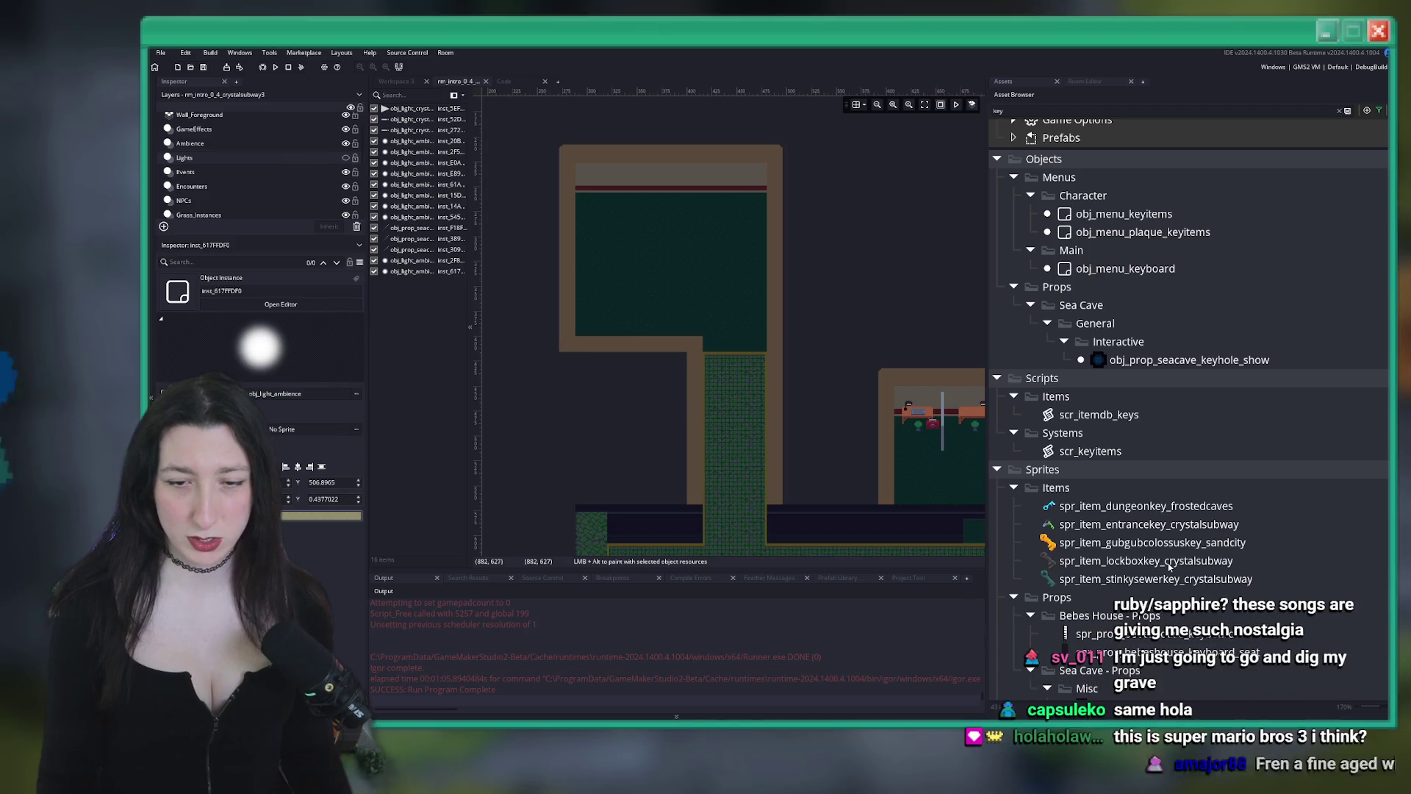
click(1167, 579)
key(ctrl+d)
text(spr_item_rusted)
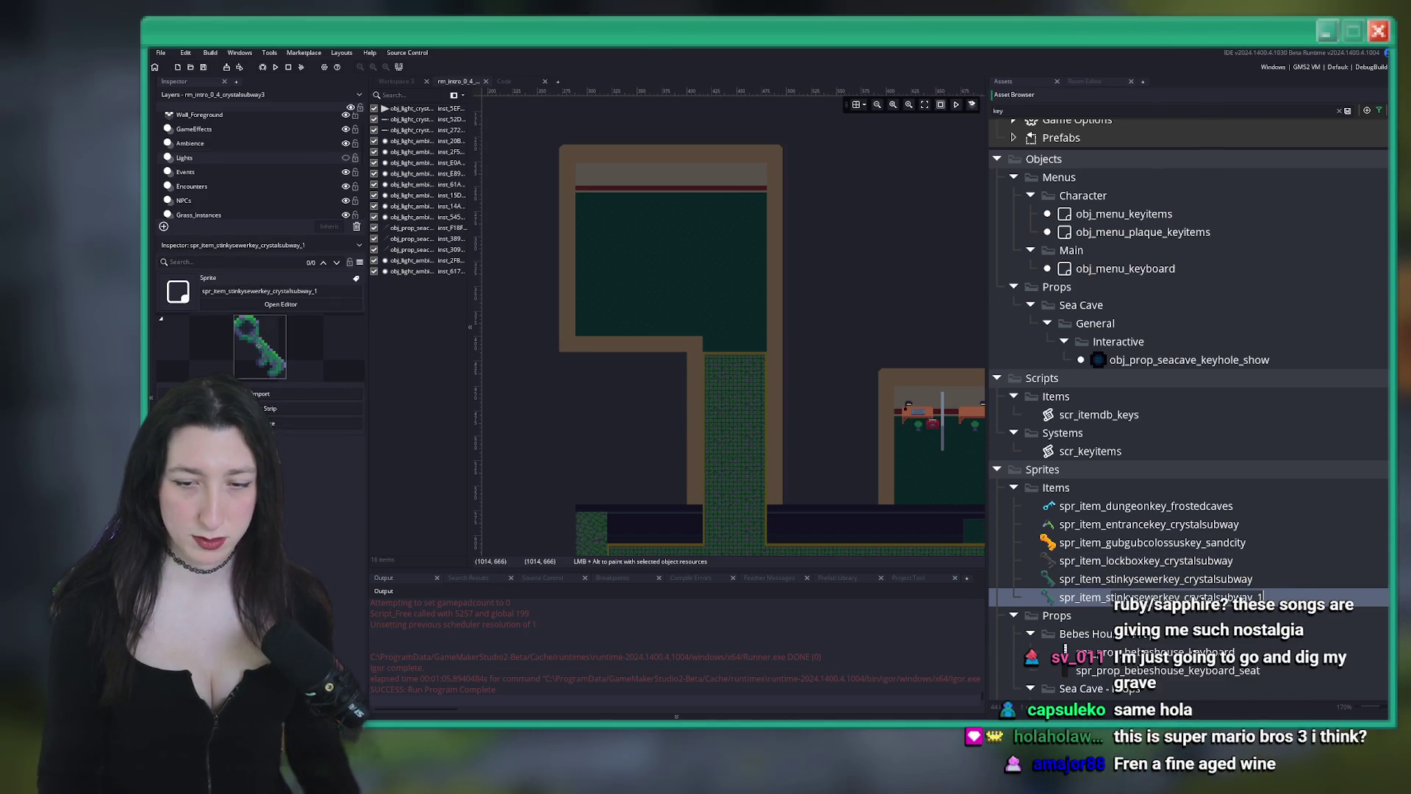
text(housekey)
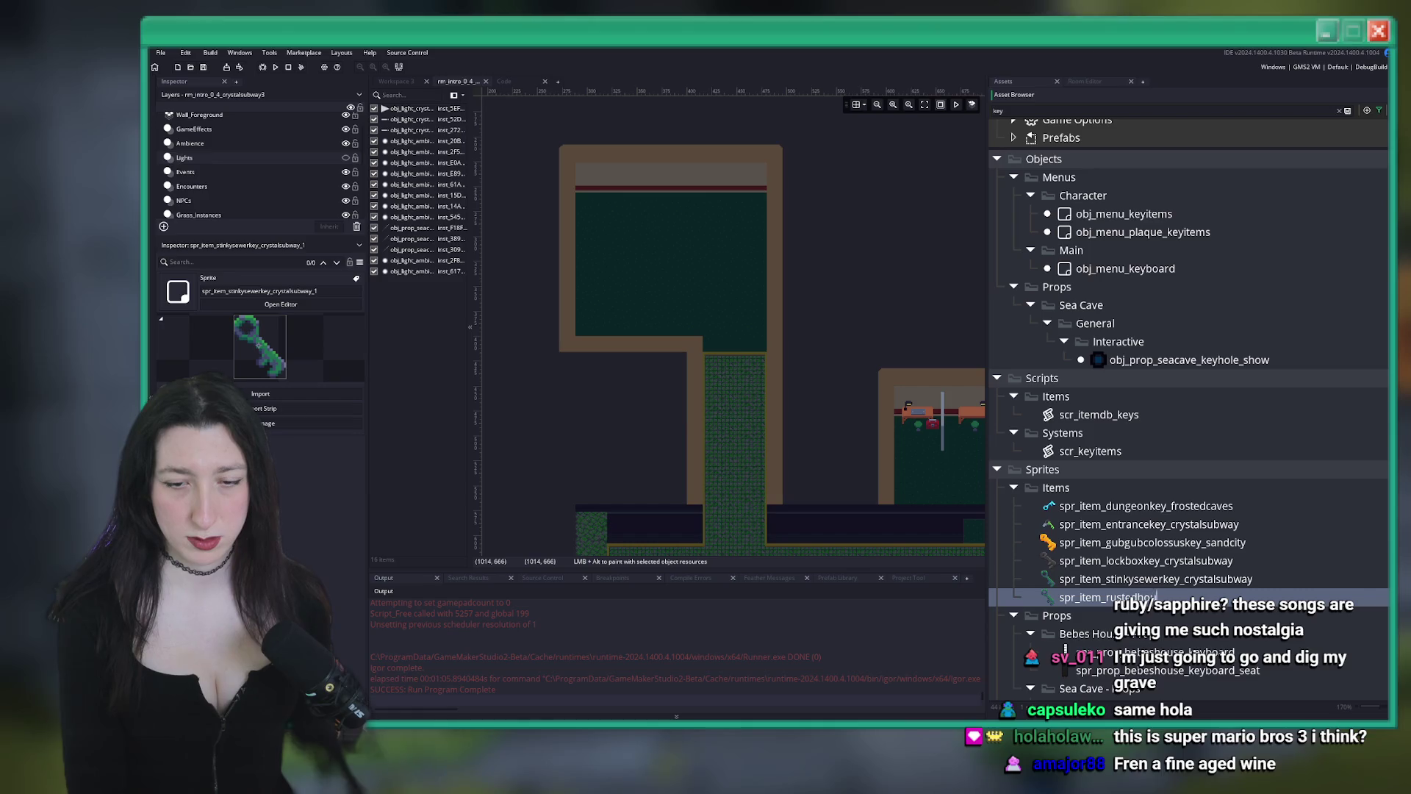
key(Return)
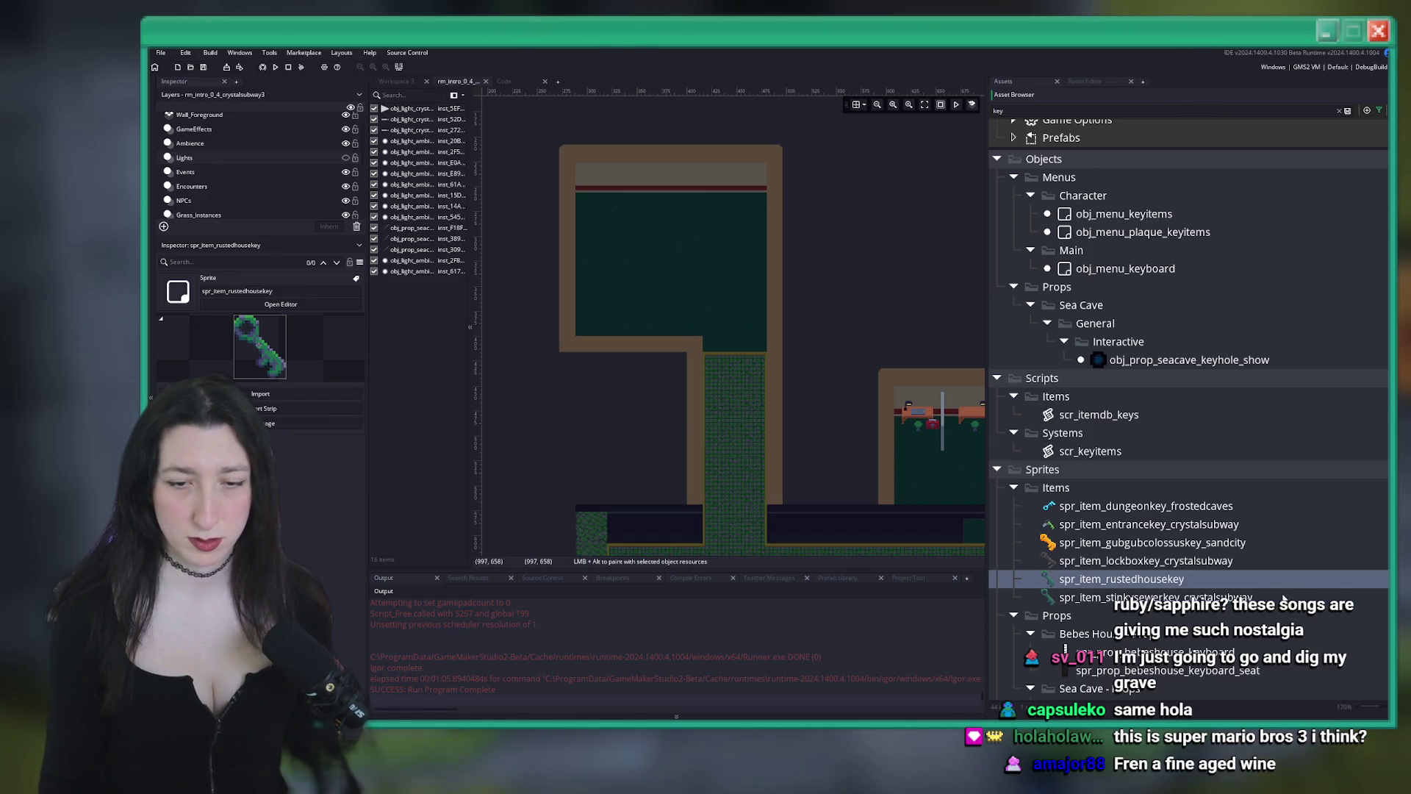
double_click(1273, 586)
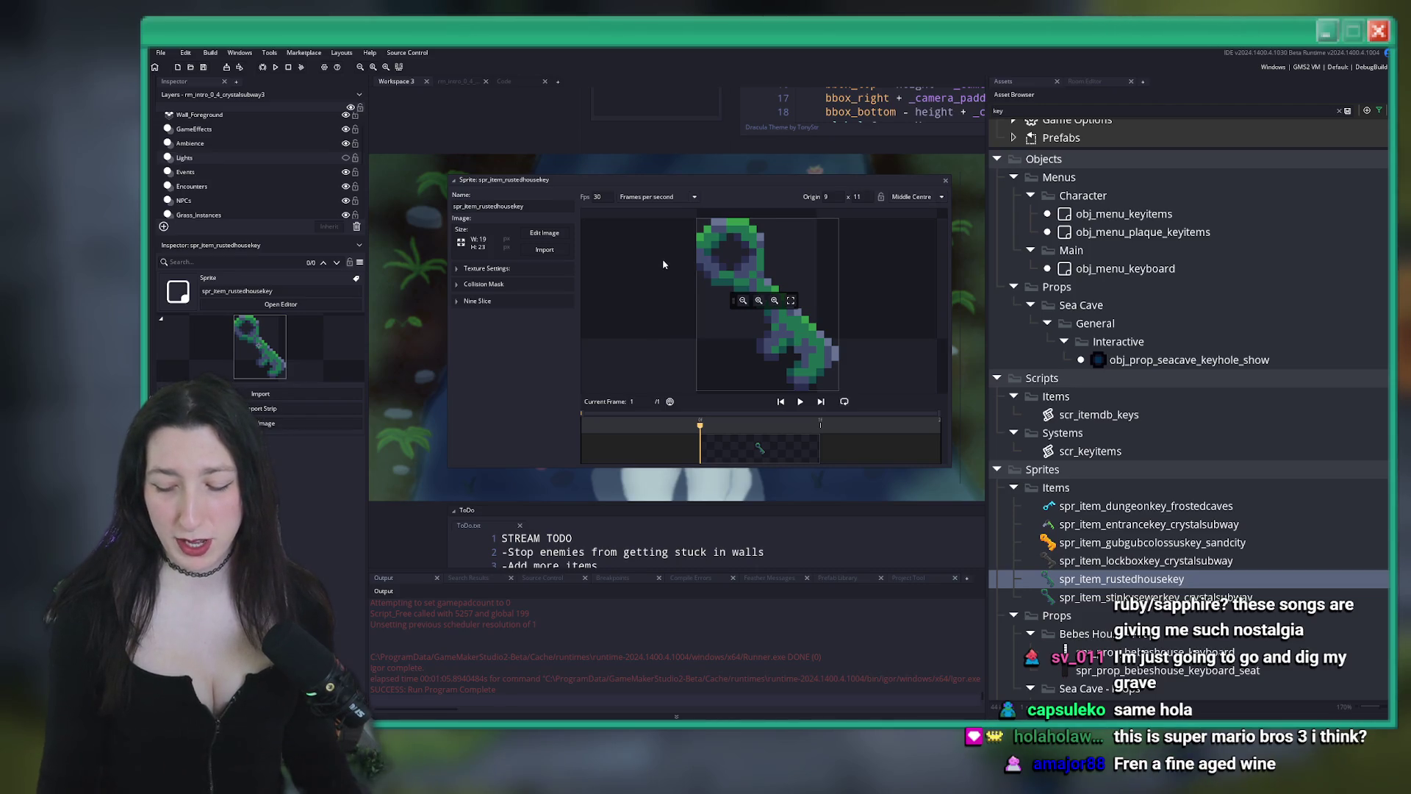
Import RustyHouseKey.png from Game Art > Items > Imported into the sprite, then close the editor
click(545, 250)
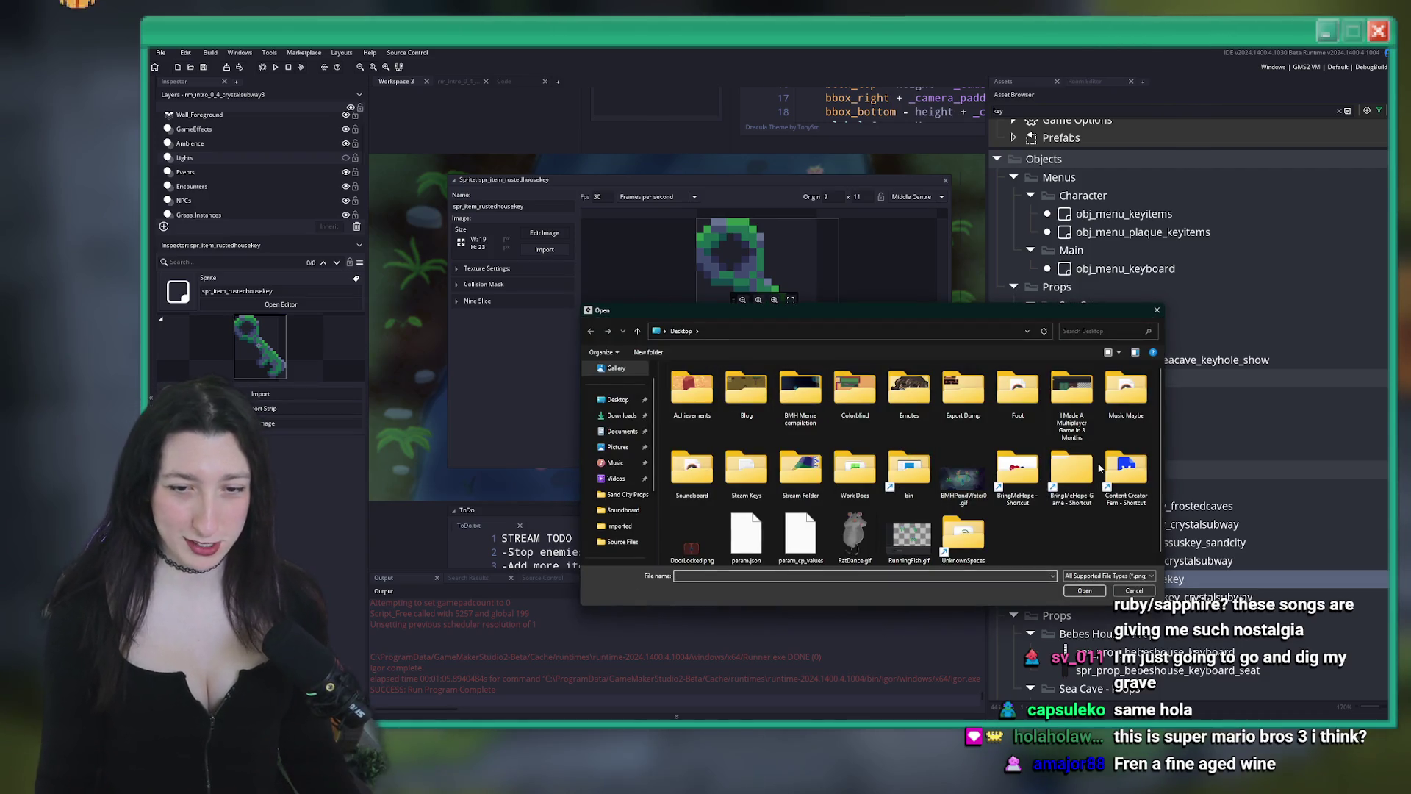
double_click(1018, 470)
double_click(695, 424)
double_click(716, 448)
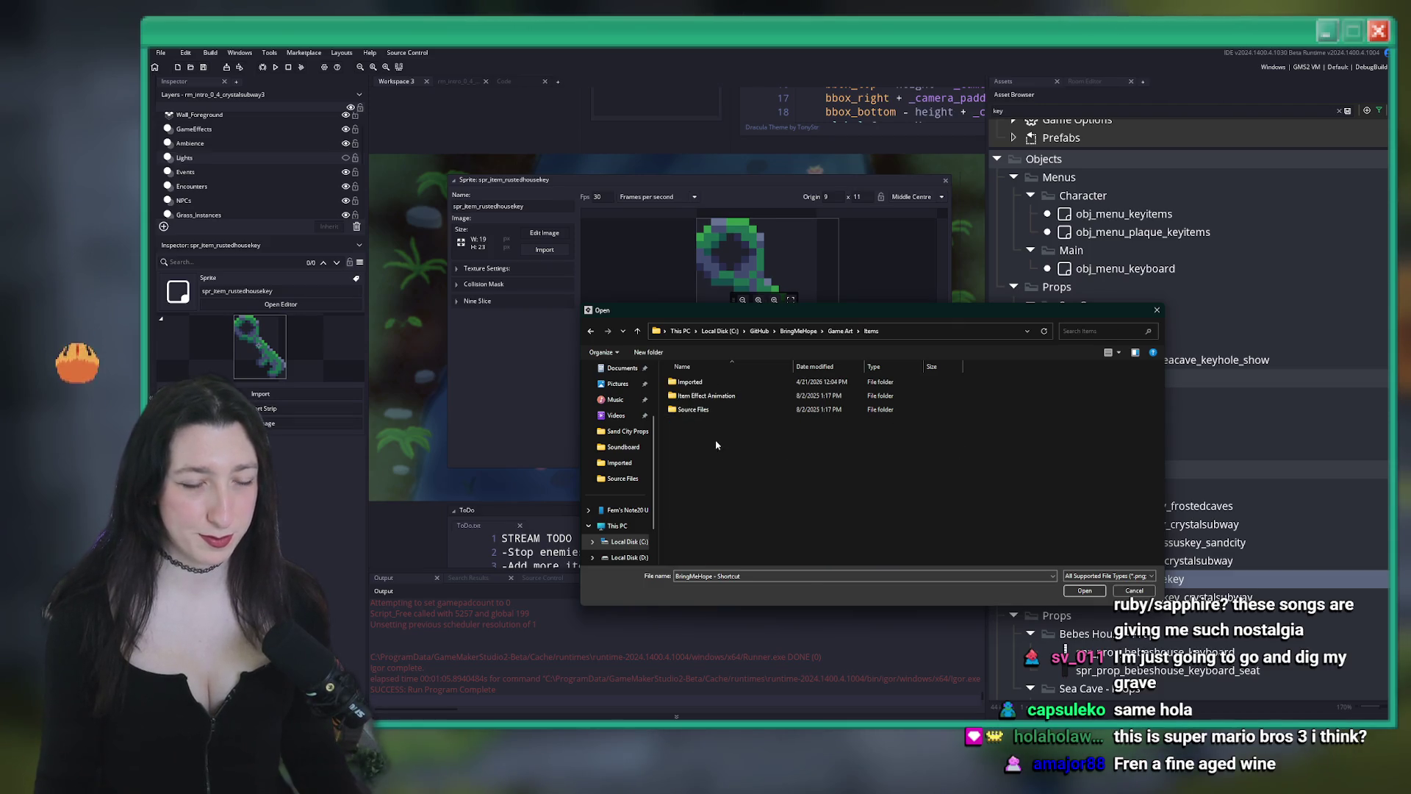
double_click(691, 381)
click(909, 397)
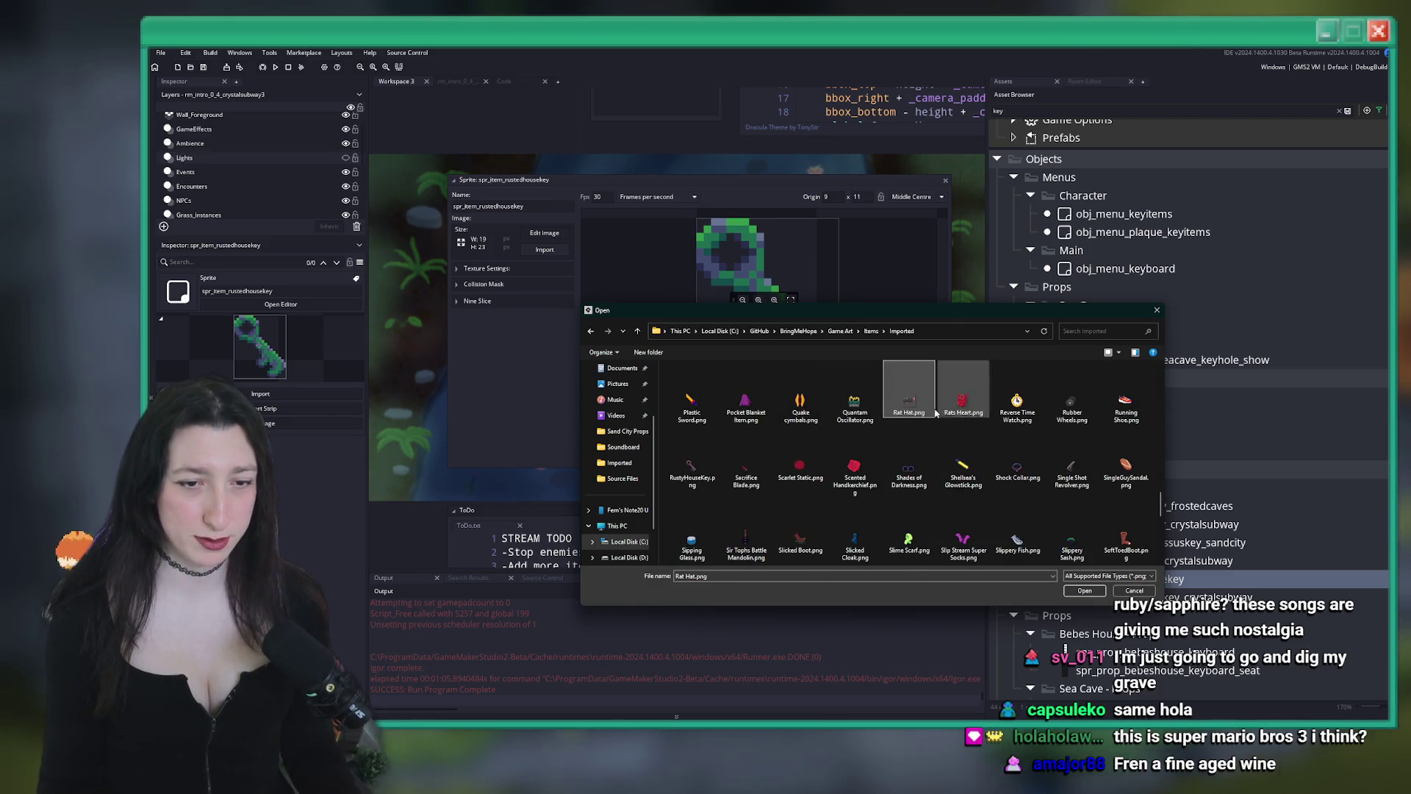
double_click(714, 451)
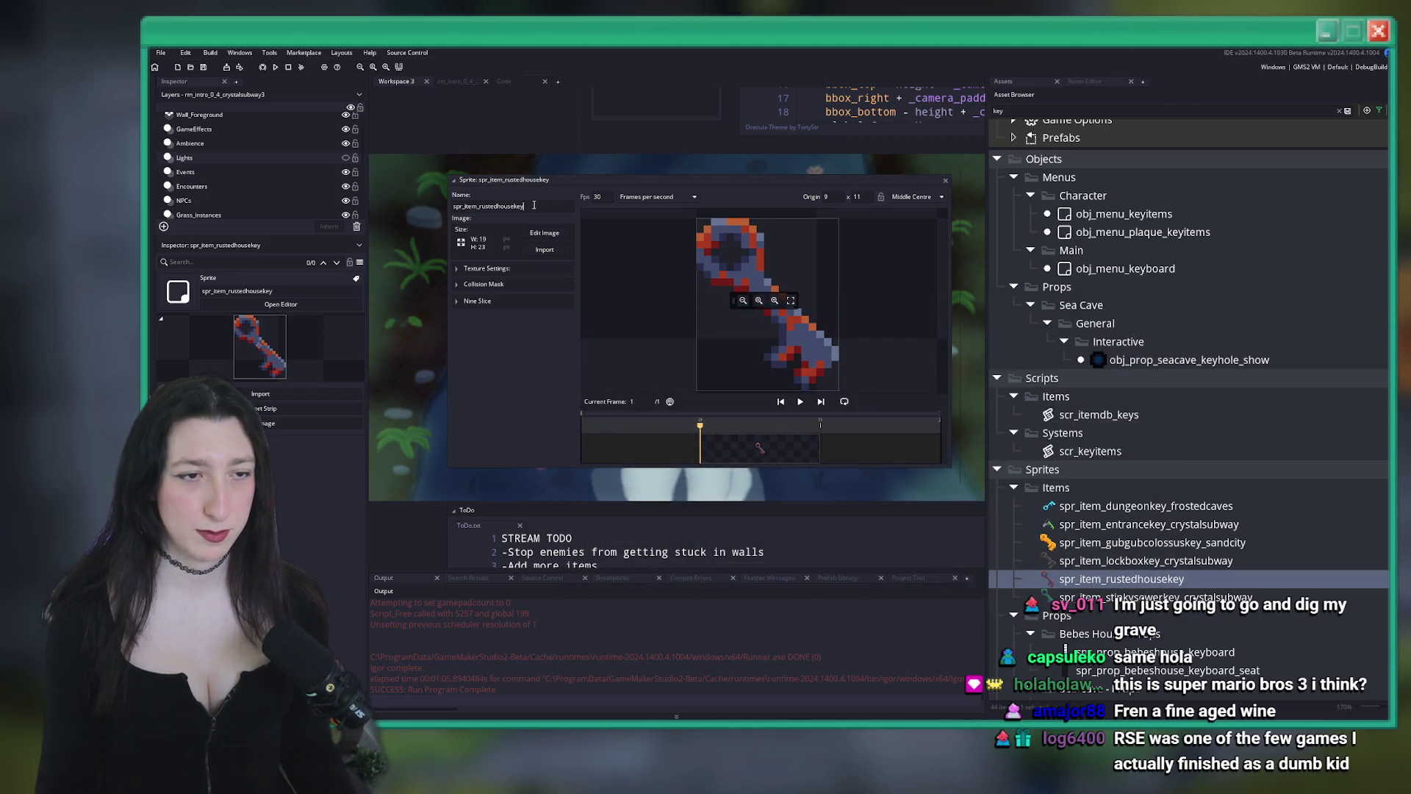
click(946, 181)
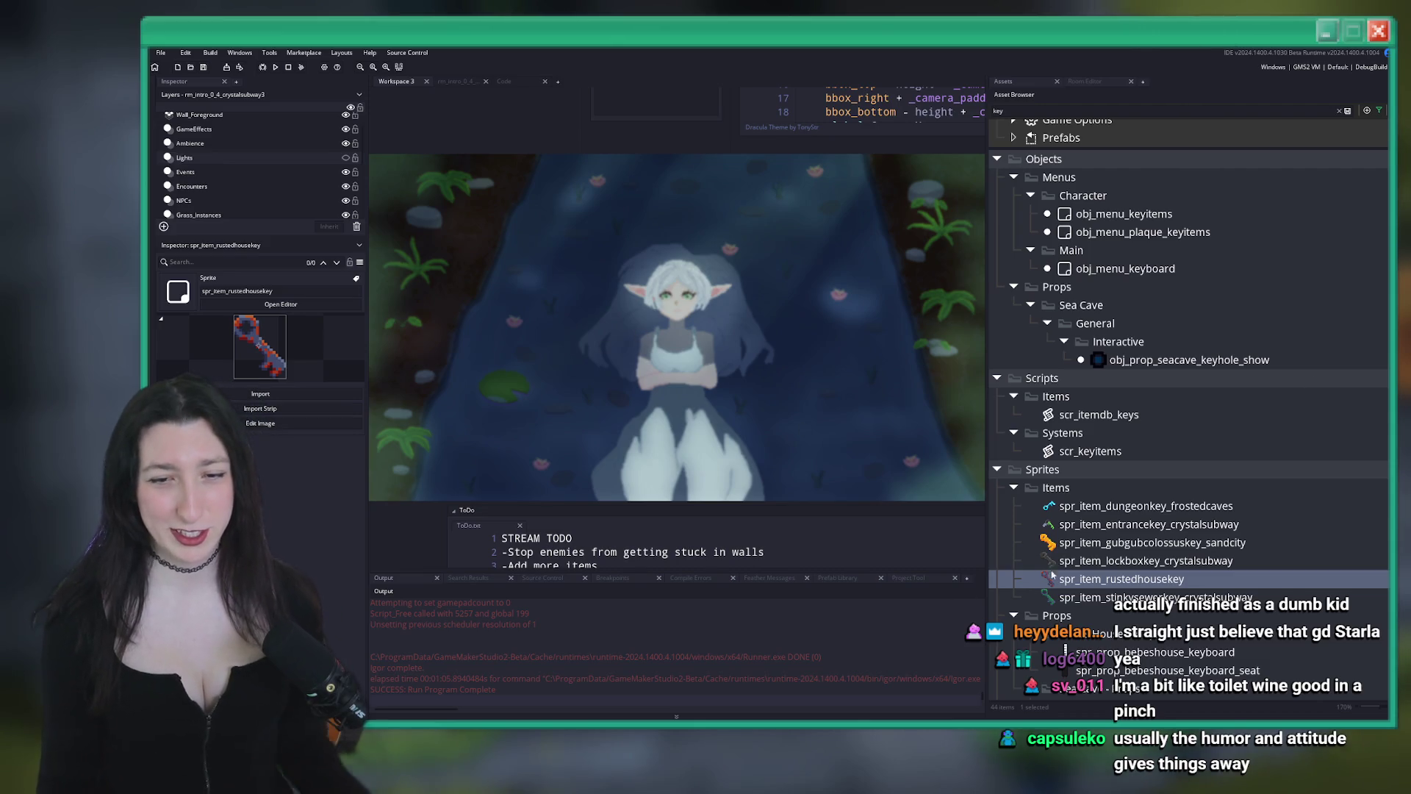
Select scr_keyitems in the Scripts > Systems folder to preview its code
click(1099, 415)
click(1102, 451)
key(Left)
key(Left)
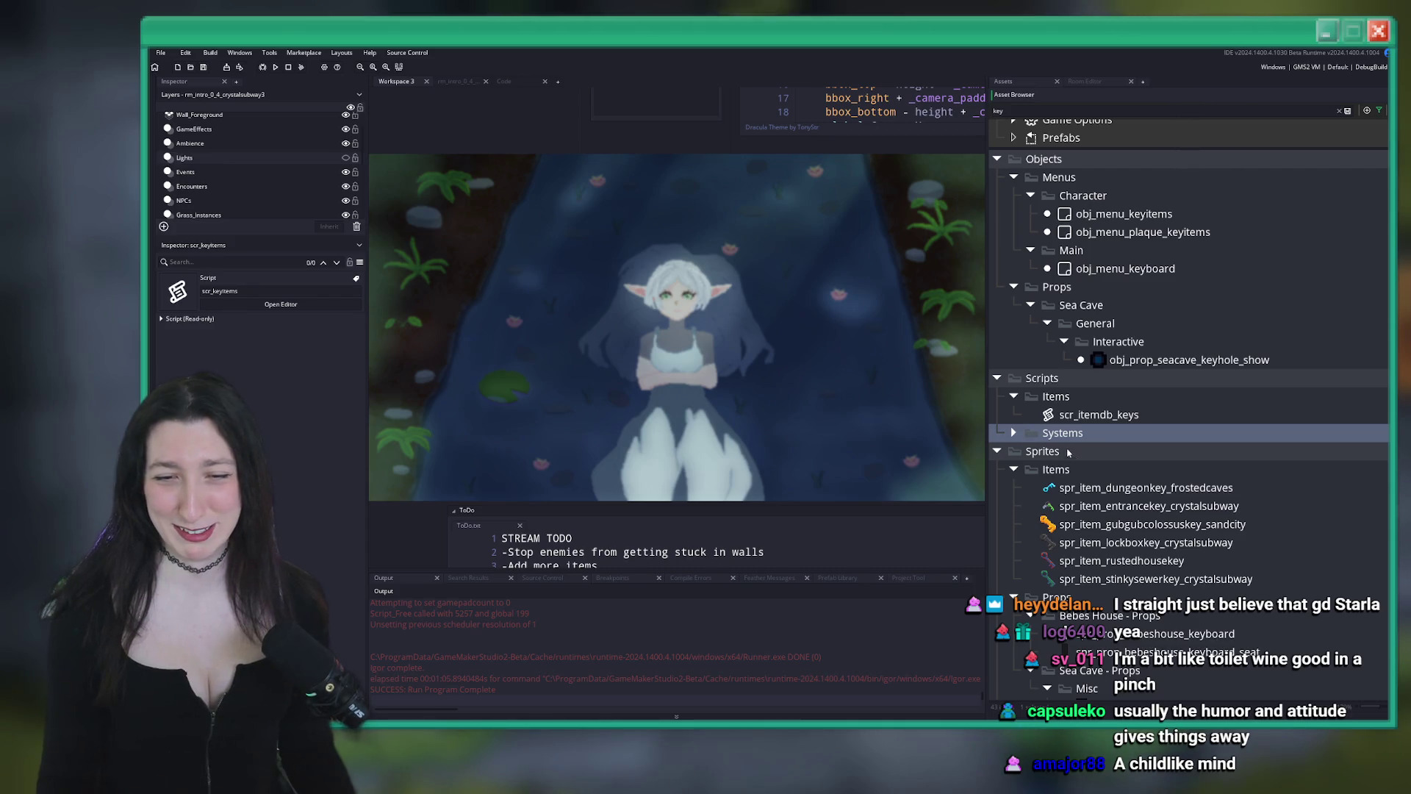
key(Right)
click(1112, 451)
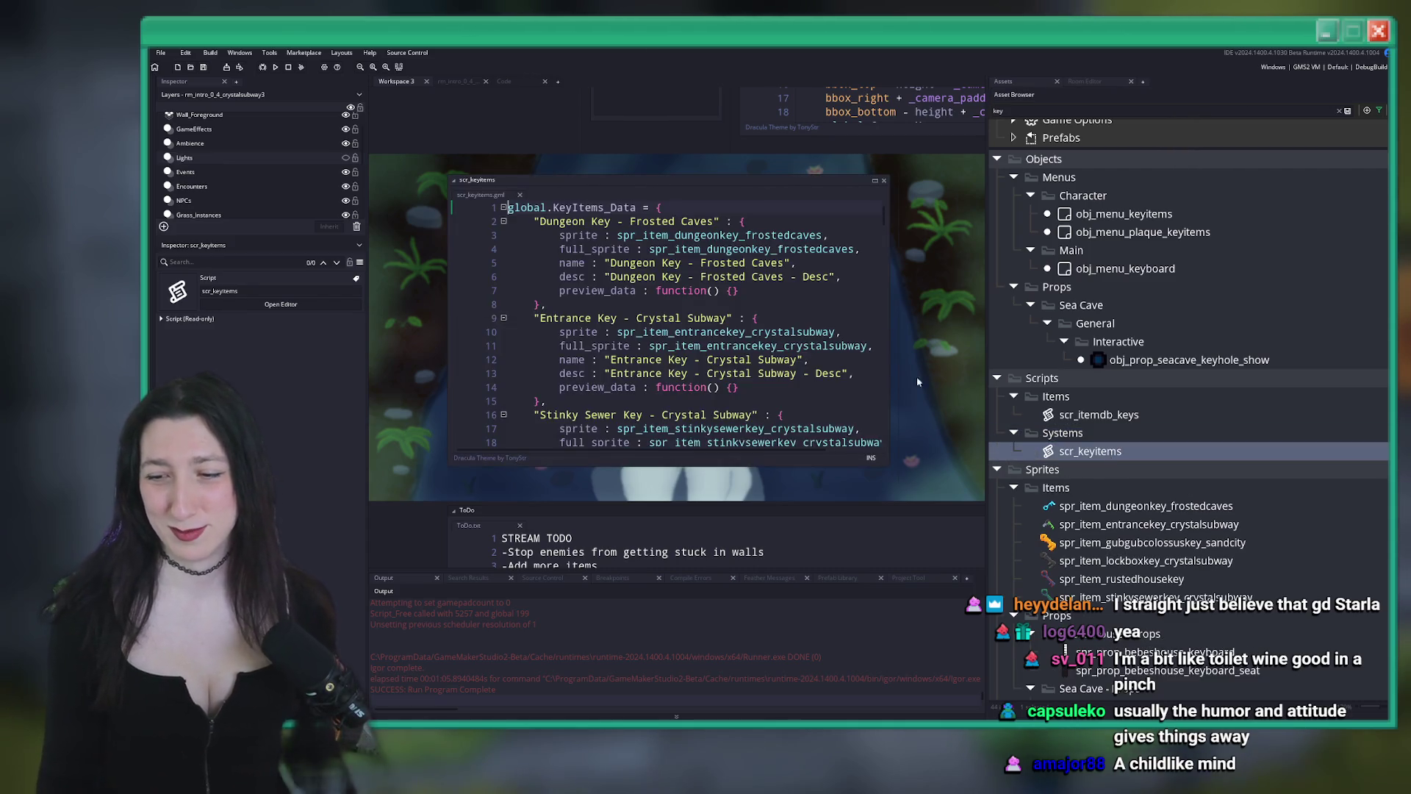
Open scr_keyitems in the code editor and duplicate the Bomb entry below itself
double_click(1113, 451)
scroll(683, 180, down, 20)
scroll(609, 416, up, 10)
scroll(610, 416, up, 5)
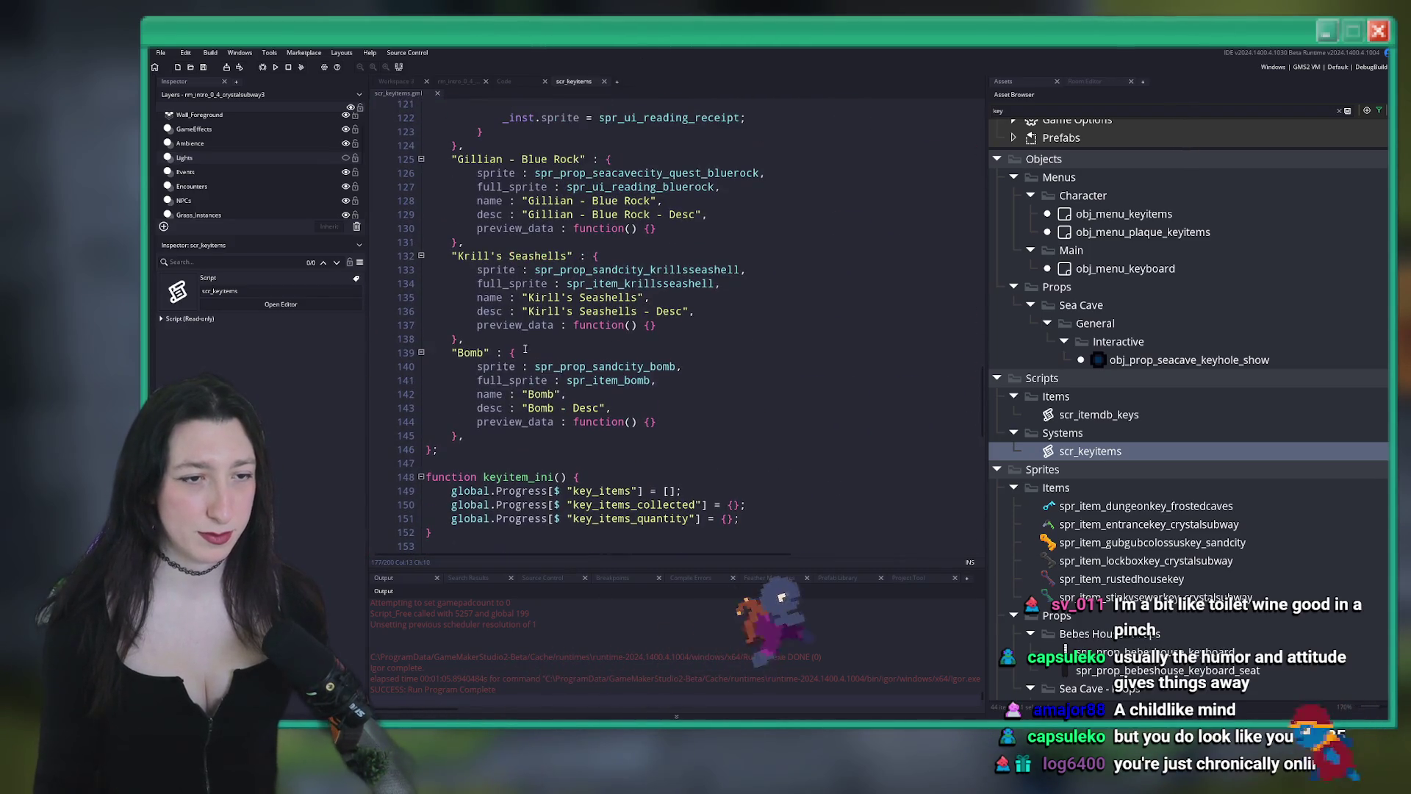
drag(465, 436, 460, 354)
key(ctrl+d)
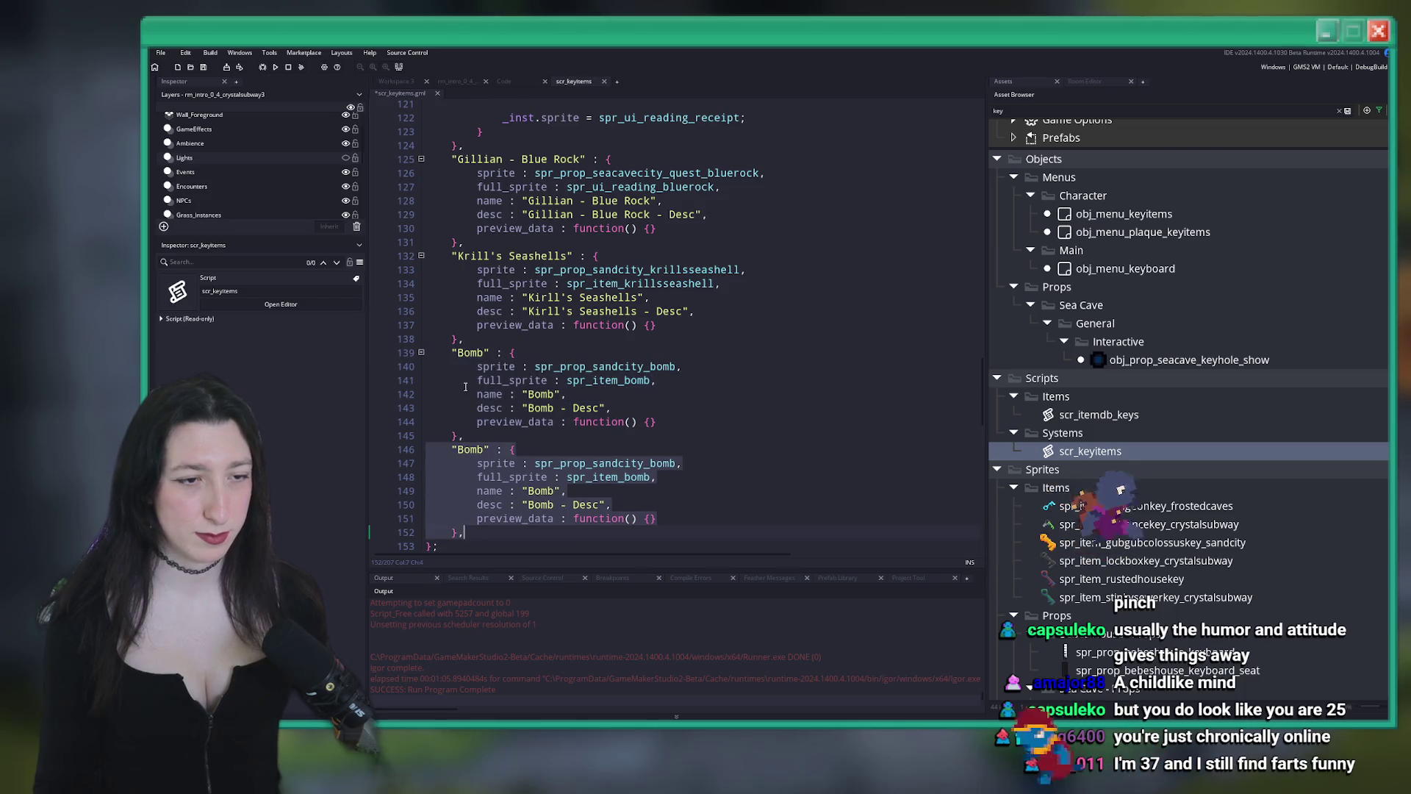
Rename the copied entry's key to 'Rusted House Key'
double_click(470, 449)
text(spr_item_rustedhousekey)
double_click(552, 449)
text(Rustedk)
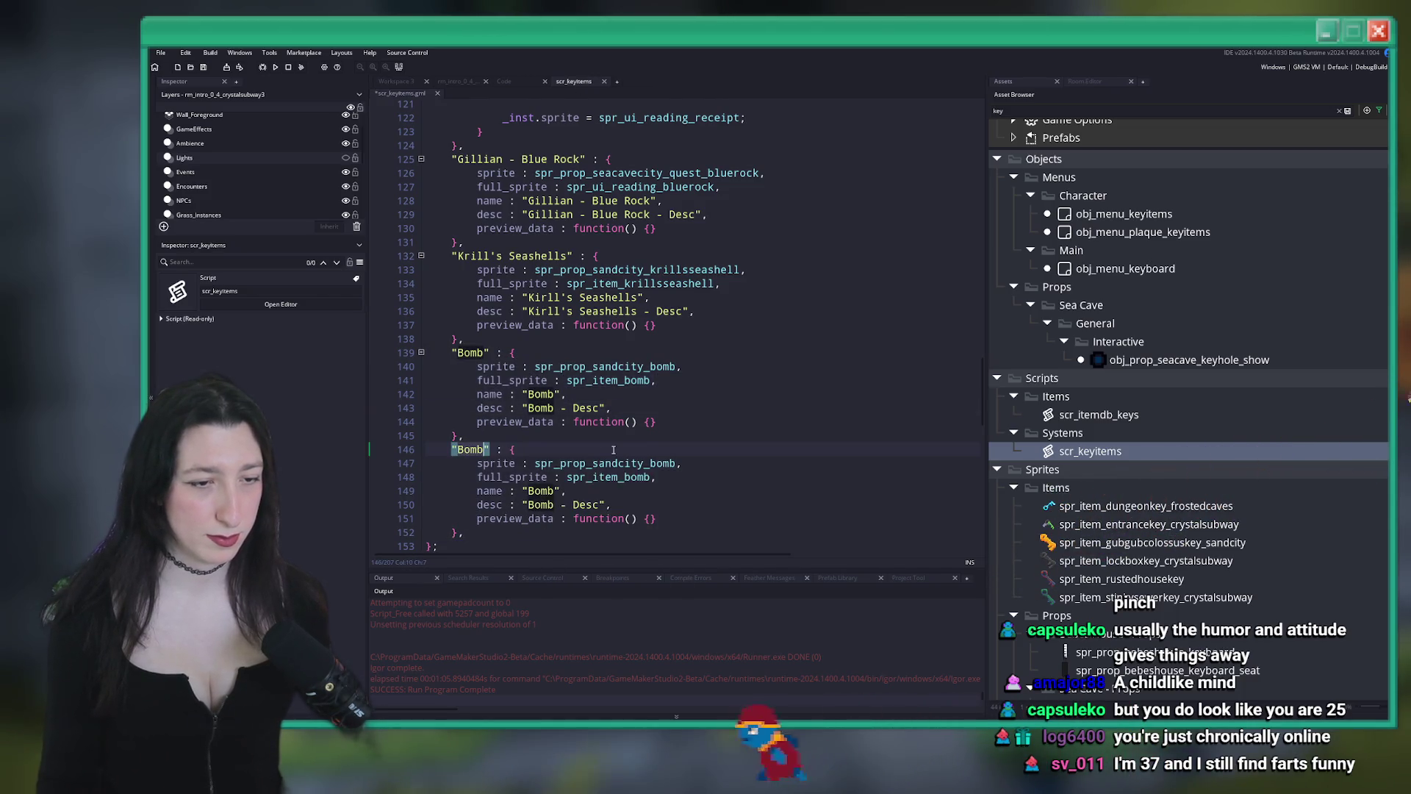
key(BackSpace)
text(House Key)
Set the copy's full_sprite to spr_item_rustedhousekey, then return to Aseprite
double_click(617, 478)
text(spr_item_rustedhousekey)
double_click(669, 463)
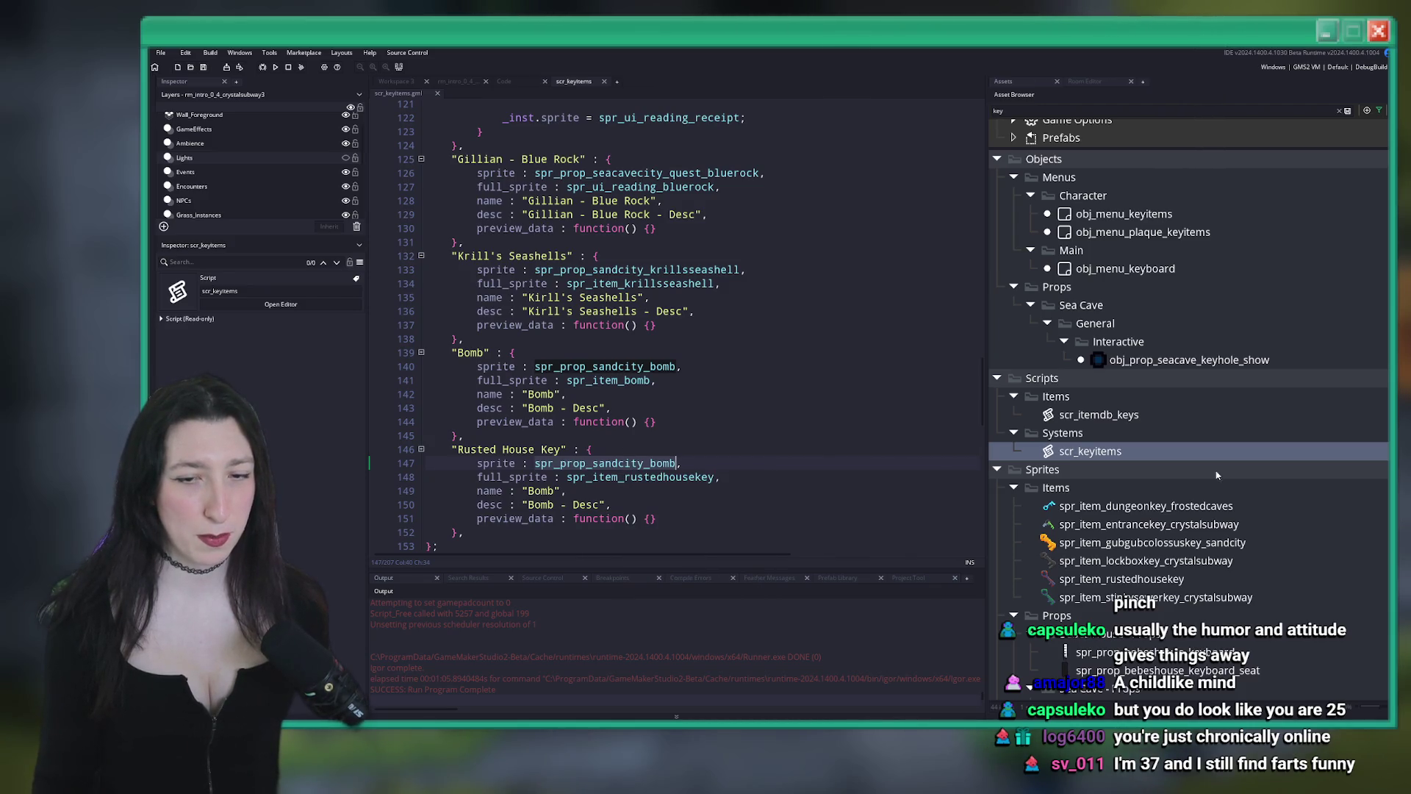
key(alt+Tab)
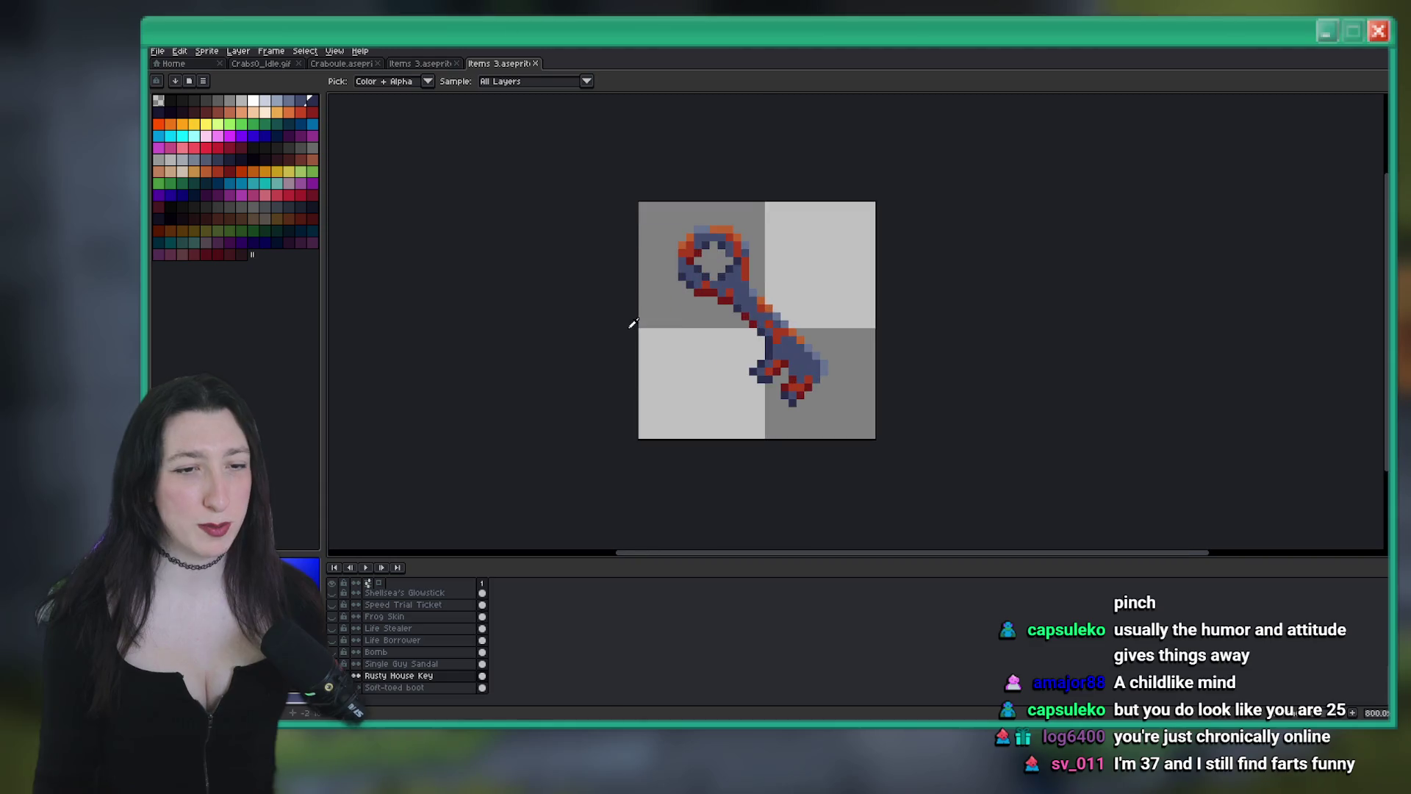
Trim the rusty key sprite to its contents and scale it to 50% width
click(206, 50)
click(212, 152)
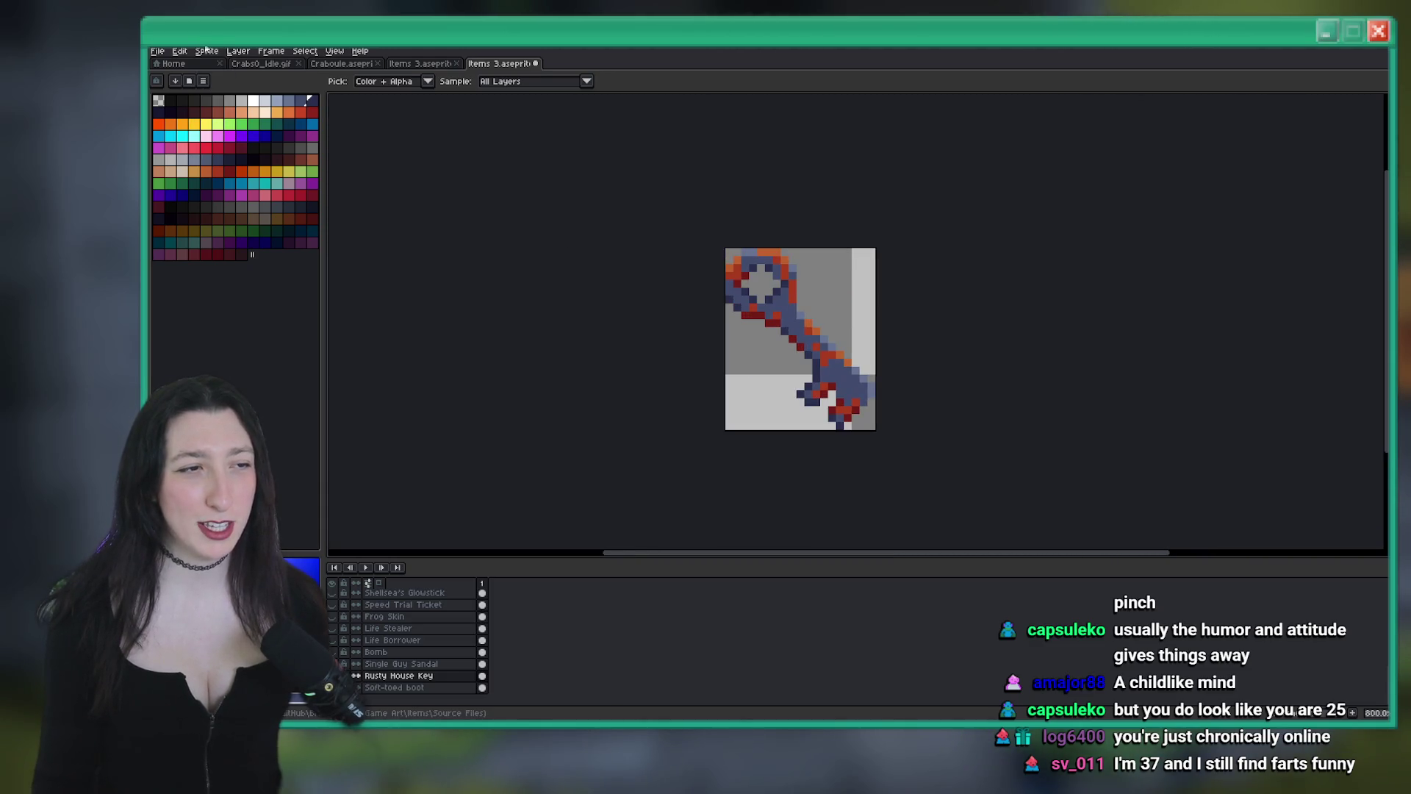
click(207, 51)
mouse_move(224, 75)
click(227, 104)
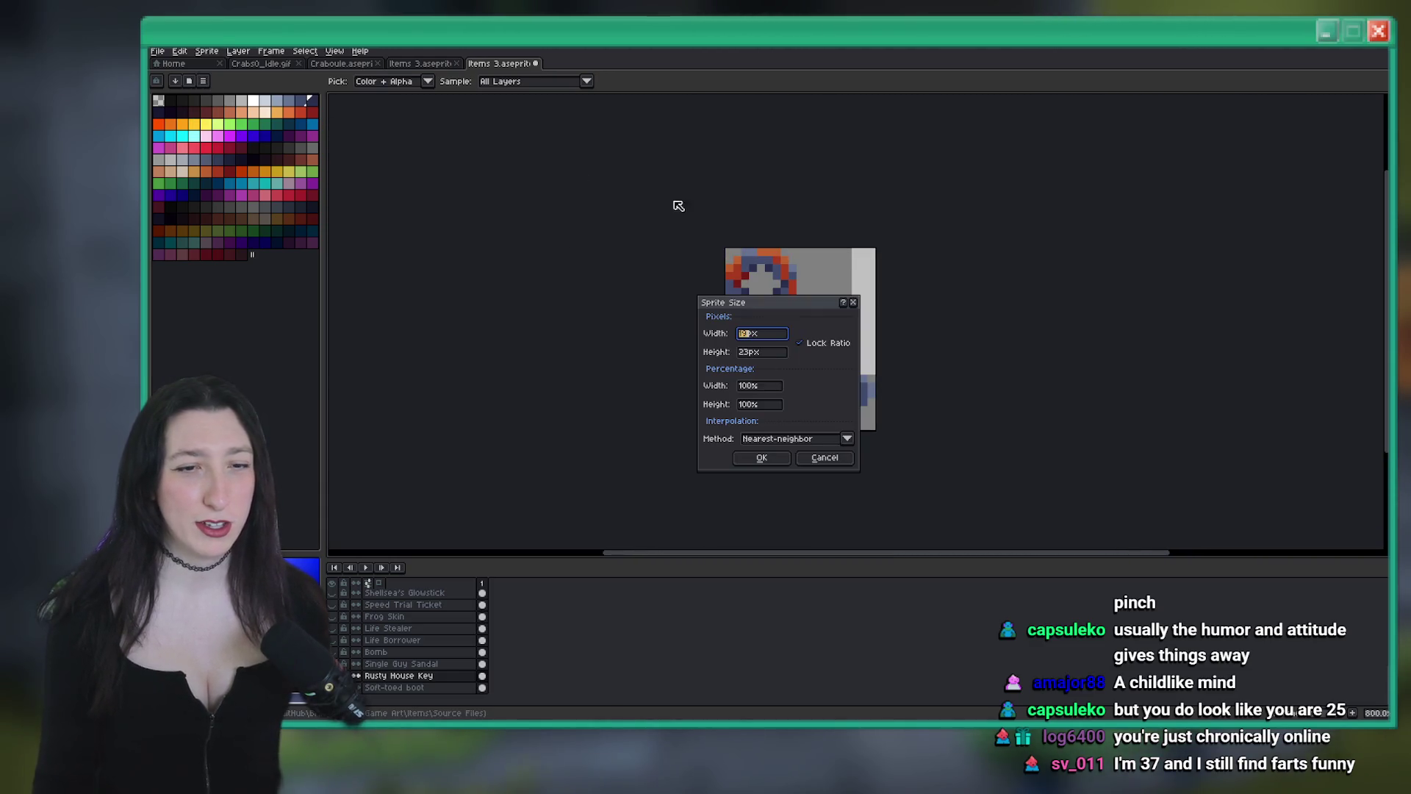
double_click(765, 390)
text(50)
key(Return)
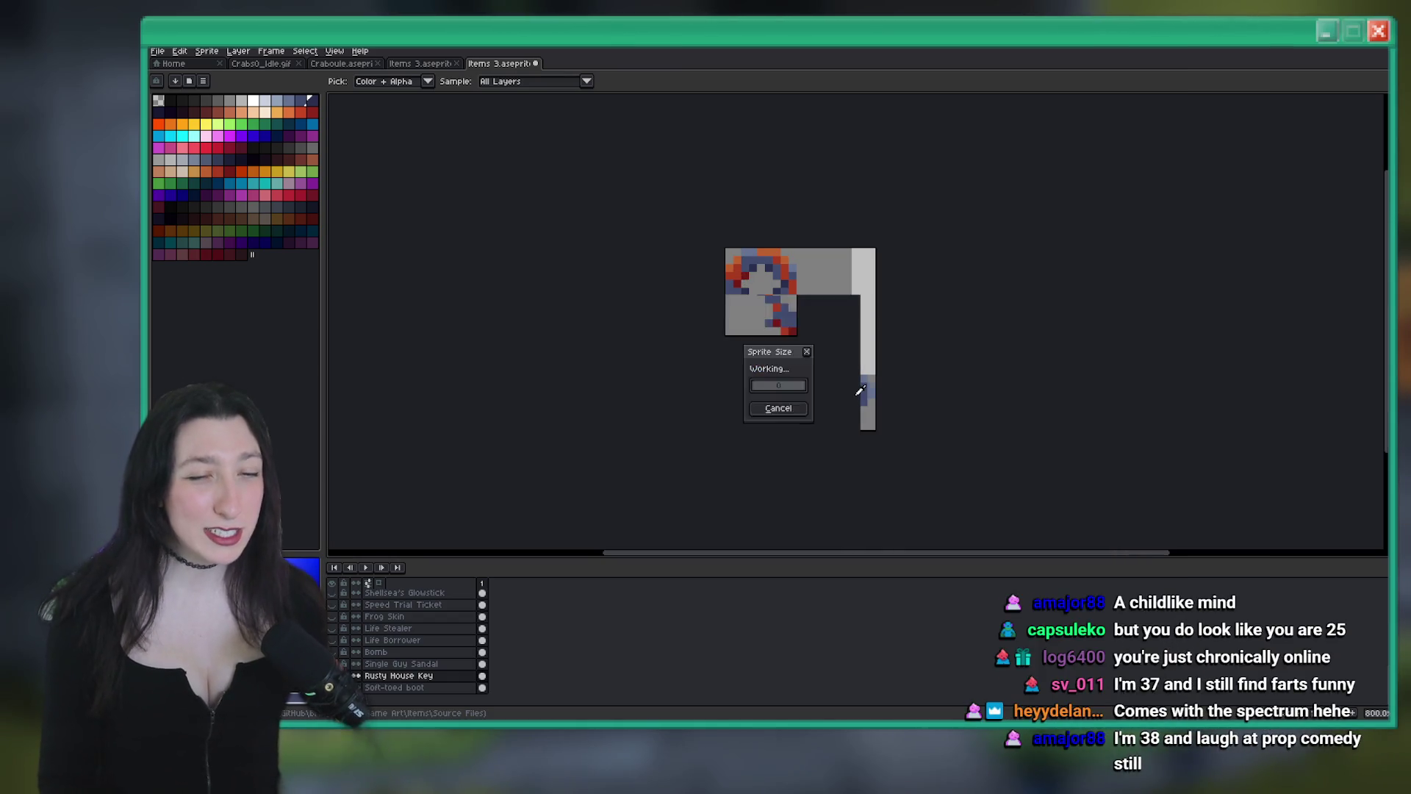
scroll(852, 383, up, 2)
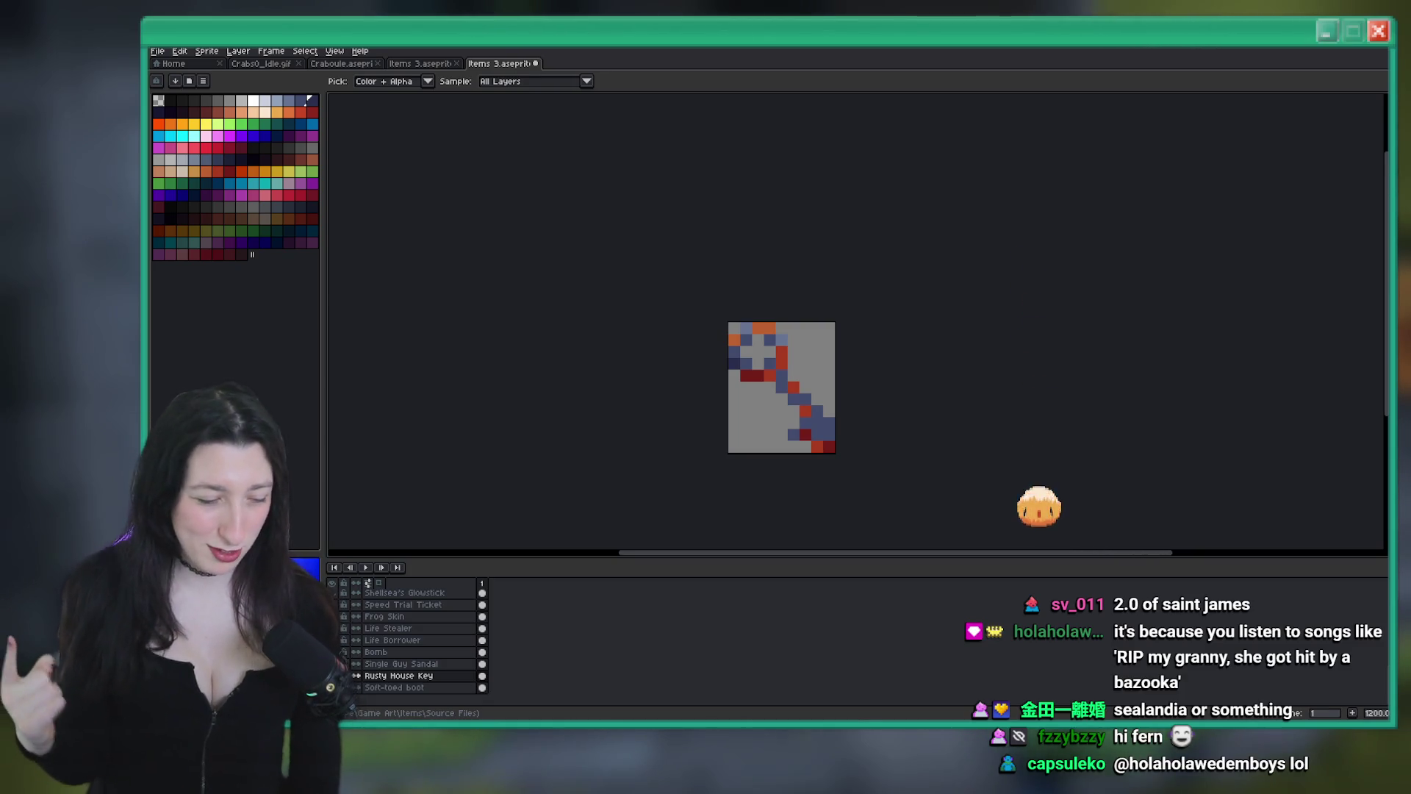
Set the sprite's canvas height to 12
drag(842, 399, 811, 356)
scroll(811, 357, up, 1)
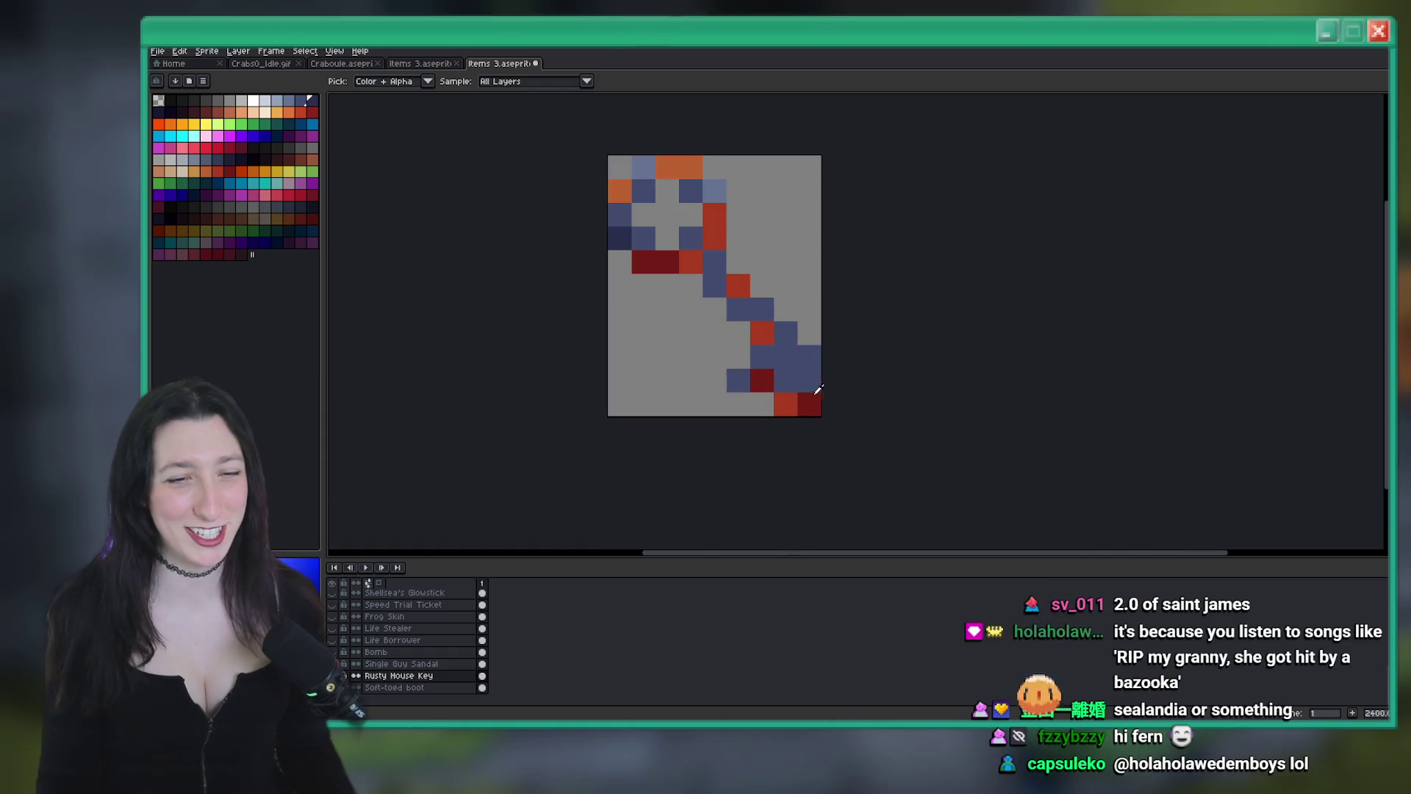
scroll(815, 375, down, 1)
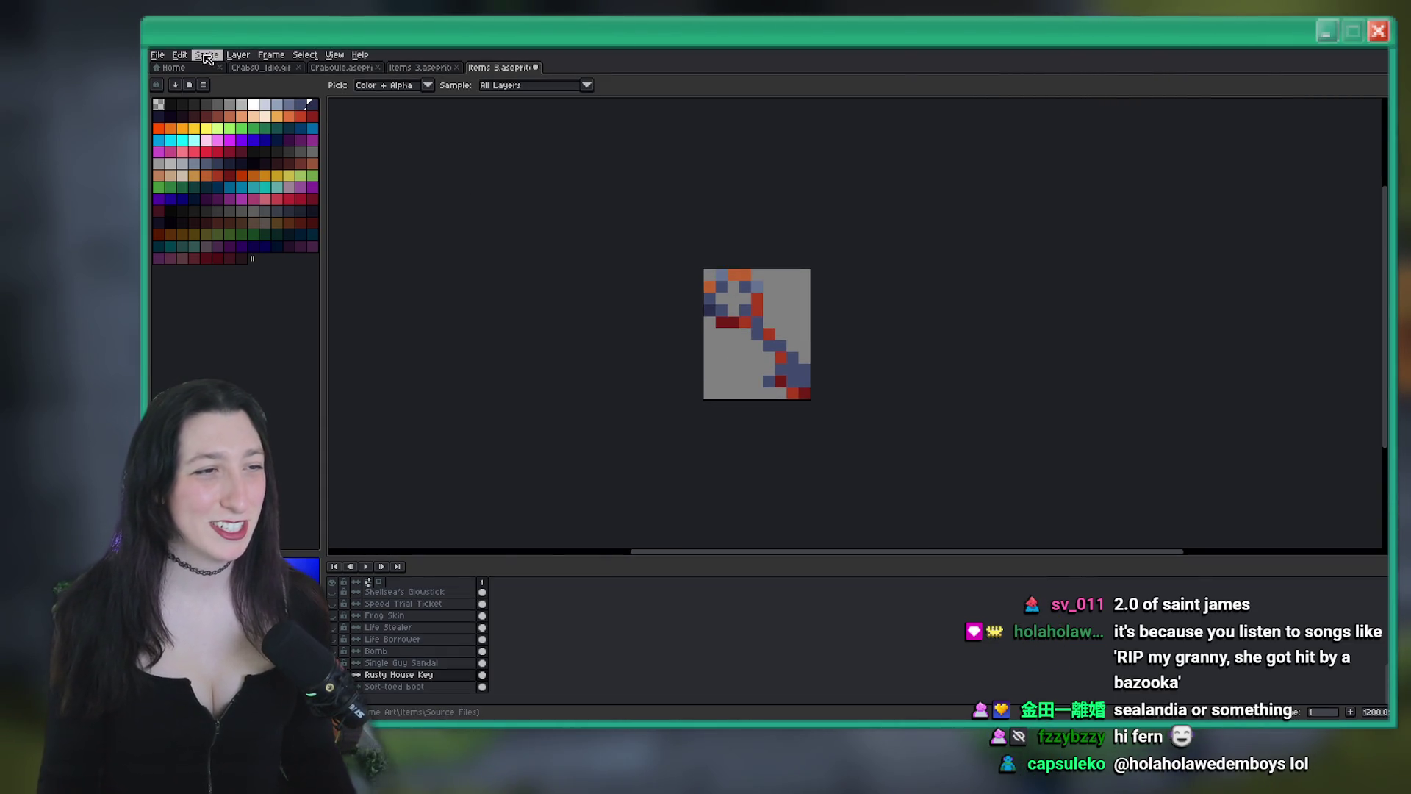
click(207, 51)
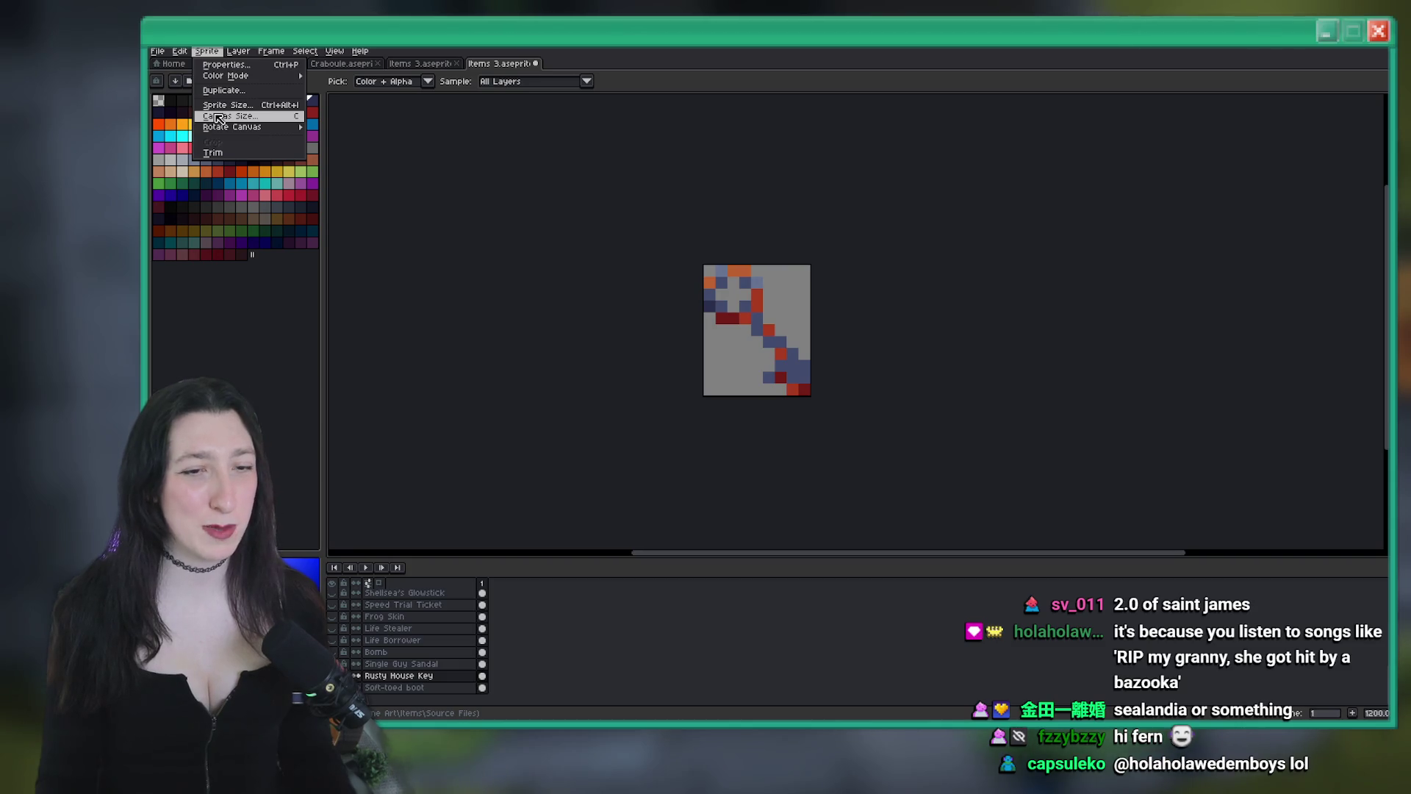
click(218, 116)
text(12)
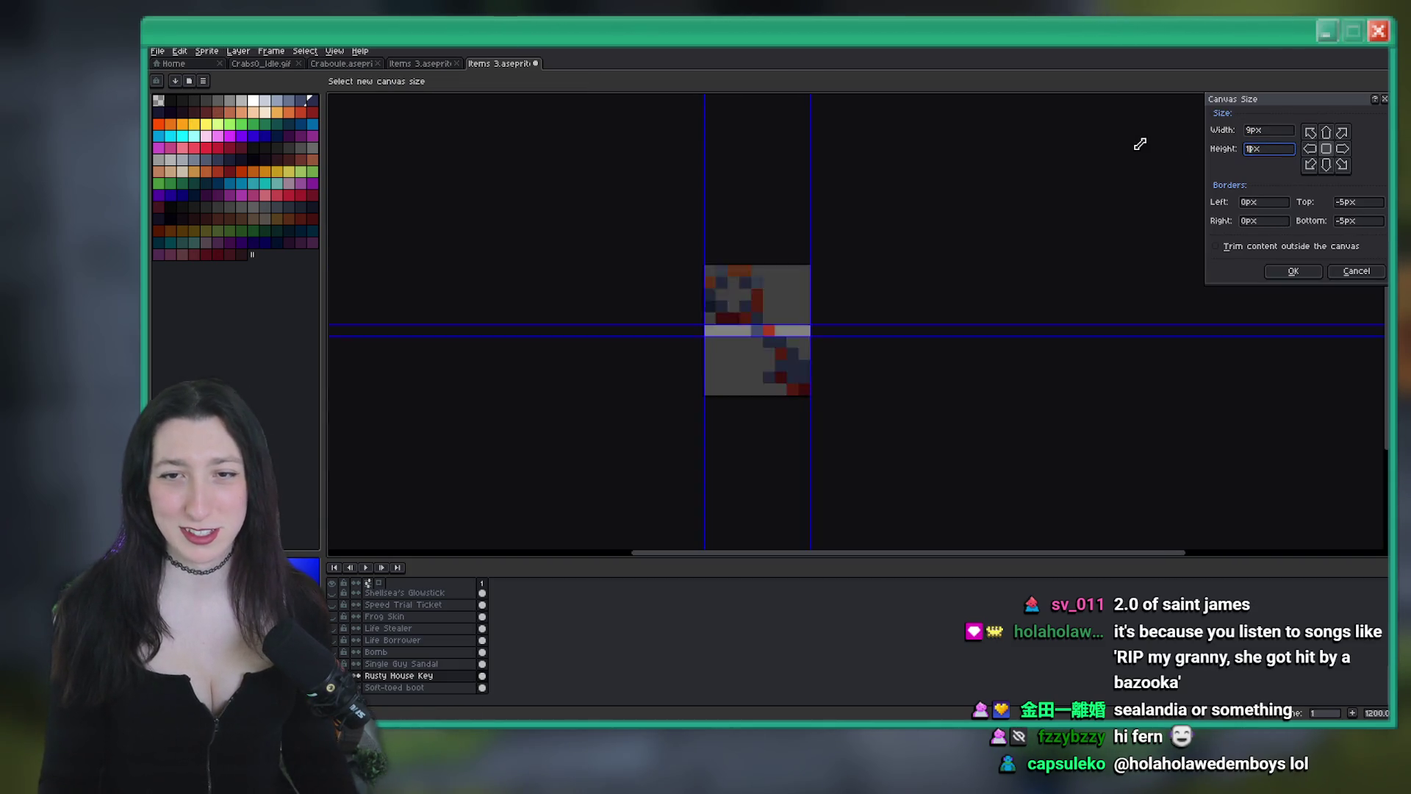
key(Return)
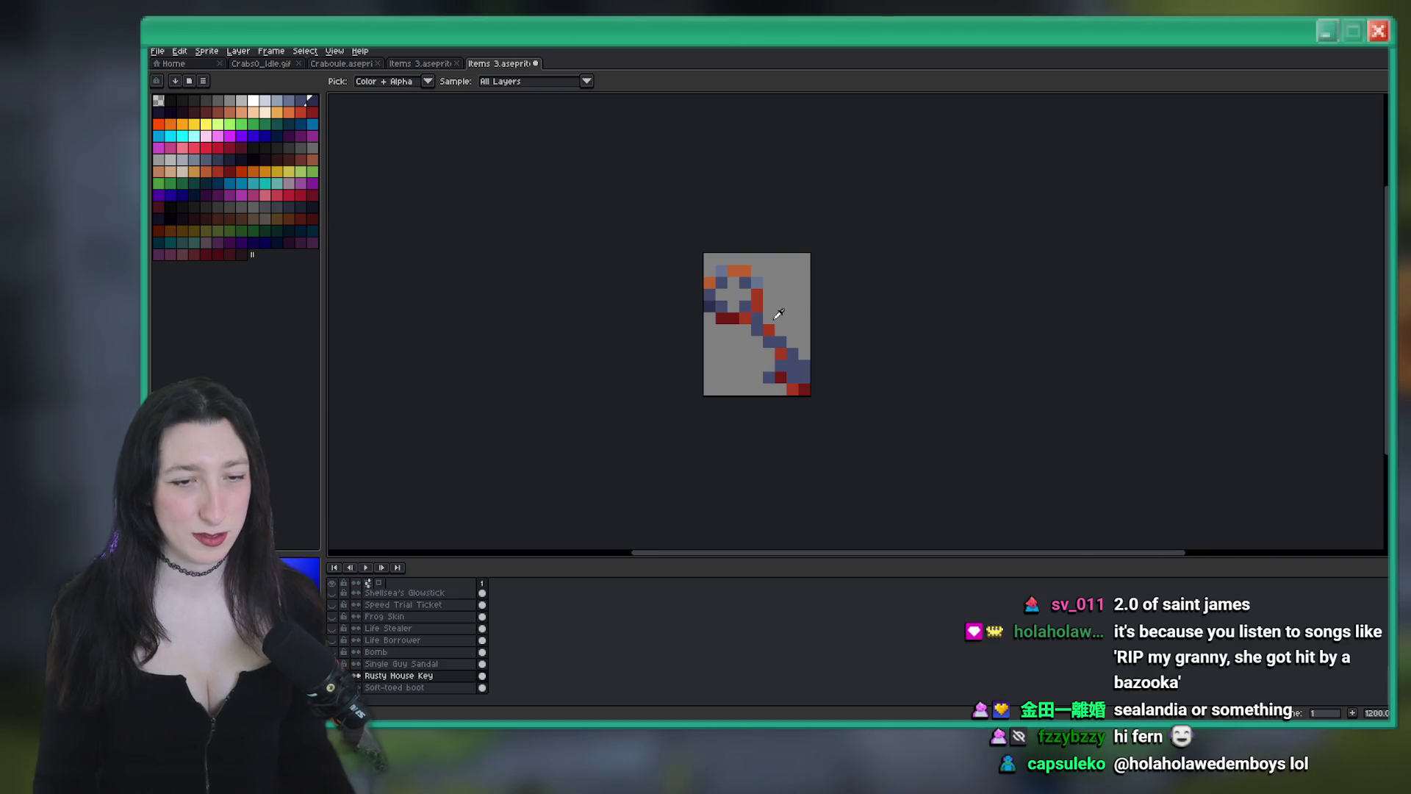
Export the resized key as RustyHouseKey.png
scroll(783, 363, up, 3)
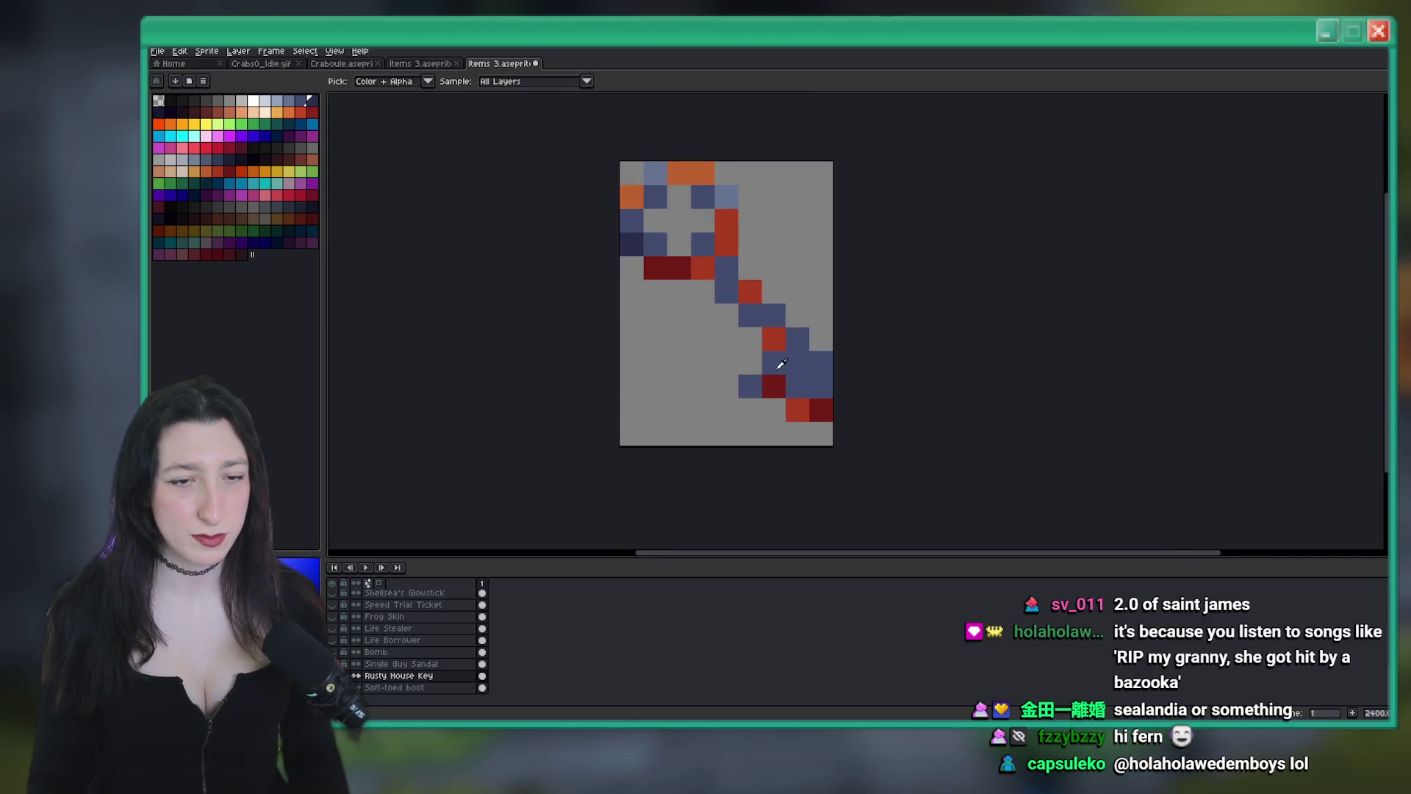
scroll(823, 405, down, 7)
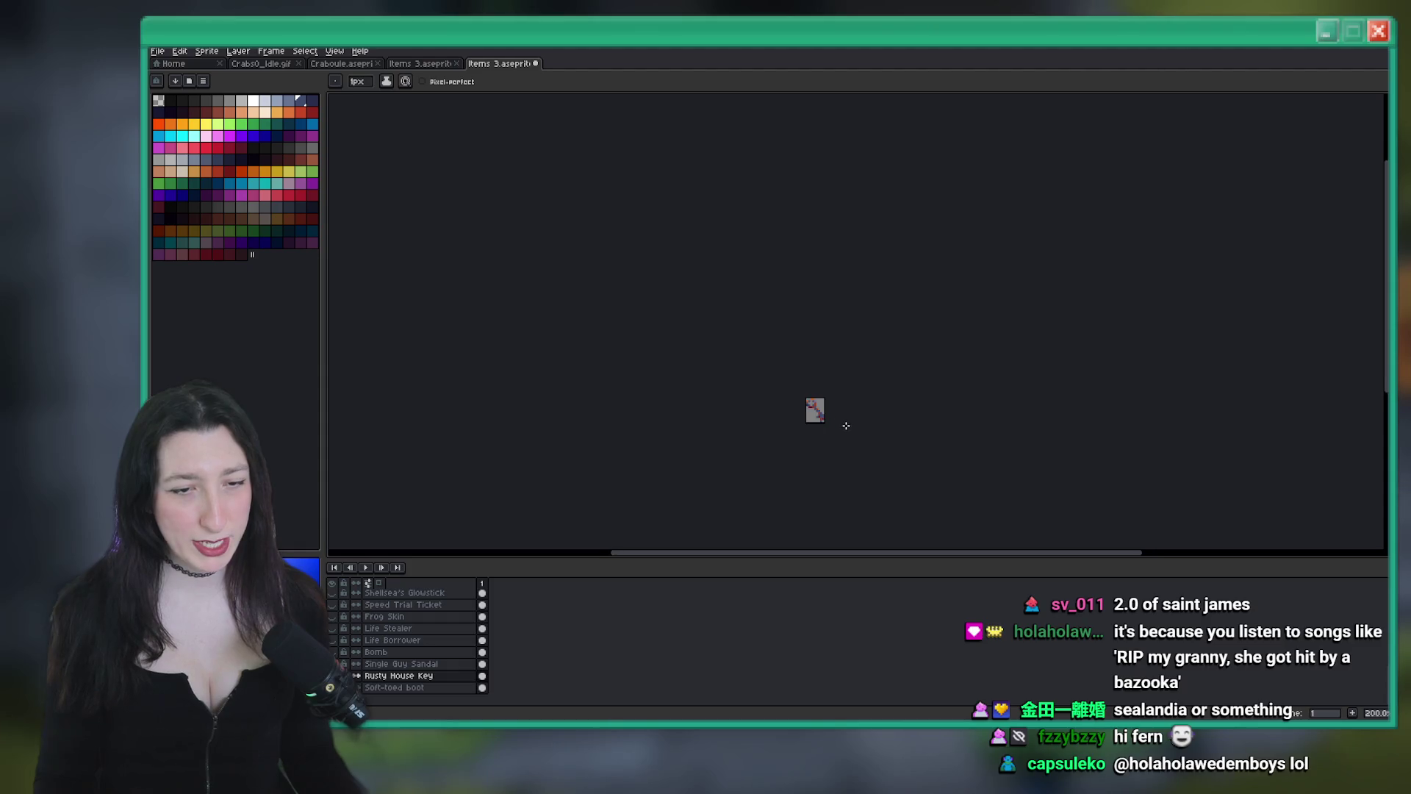
scroll(809, 382, up, 6)
scroll(757, 342, down, 2)
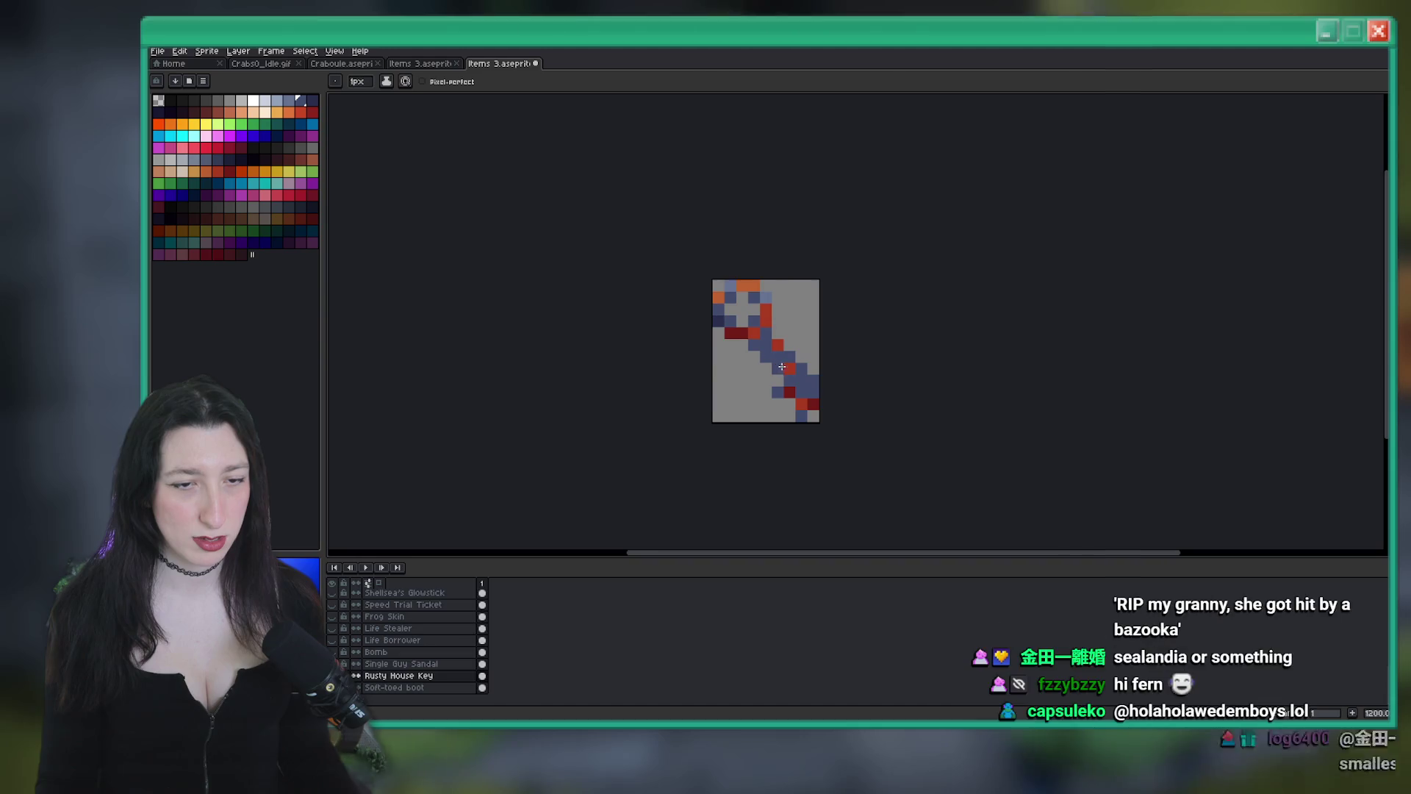
scroll(811, 373, down, 4)
scroll(810, 373, down, 1)
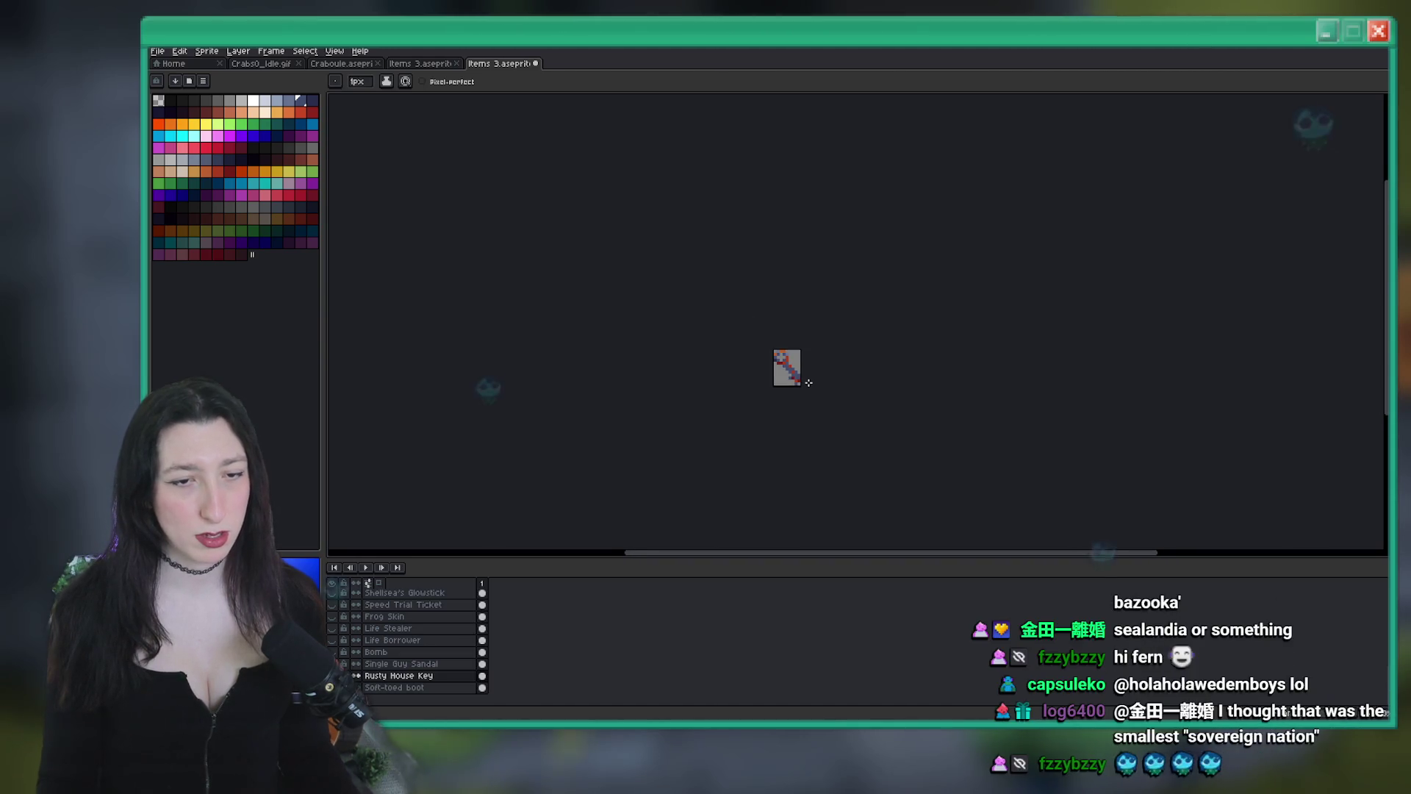
key(ctrl+z)
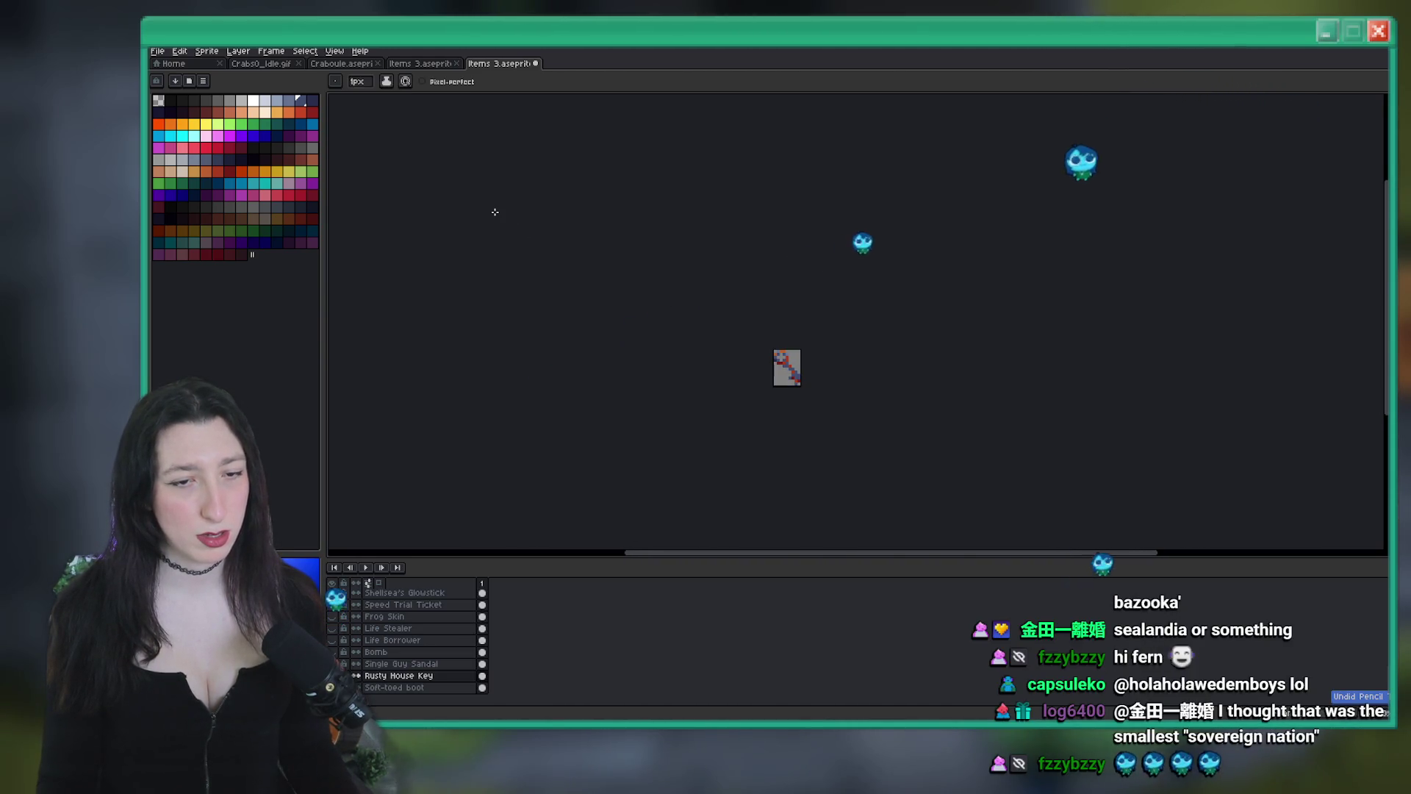
key(ctrl+y)
key(ctrl+e)
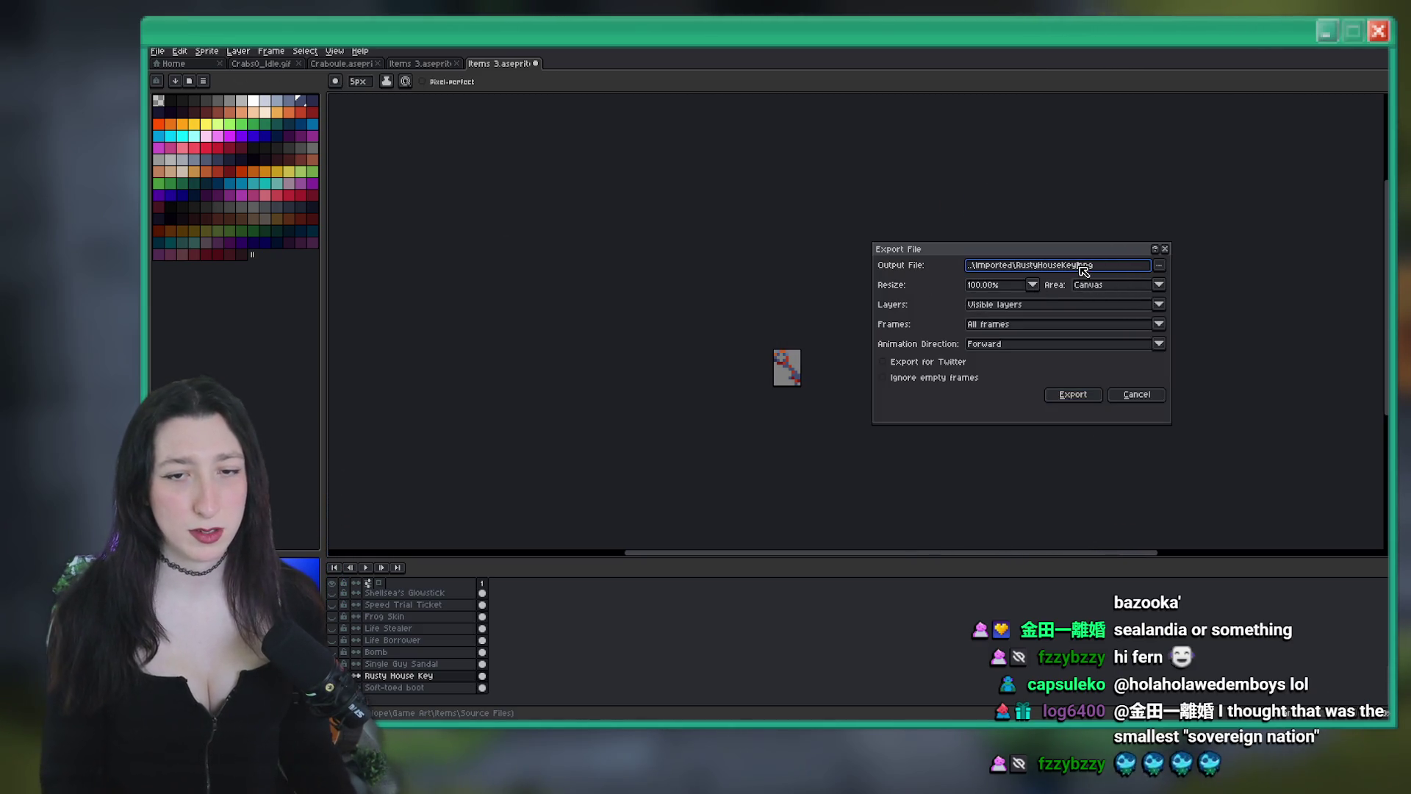
key(Return)
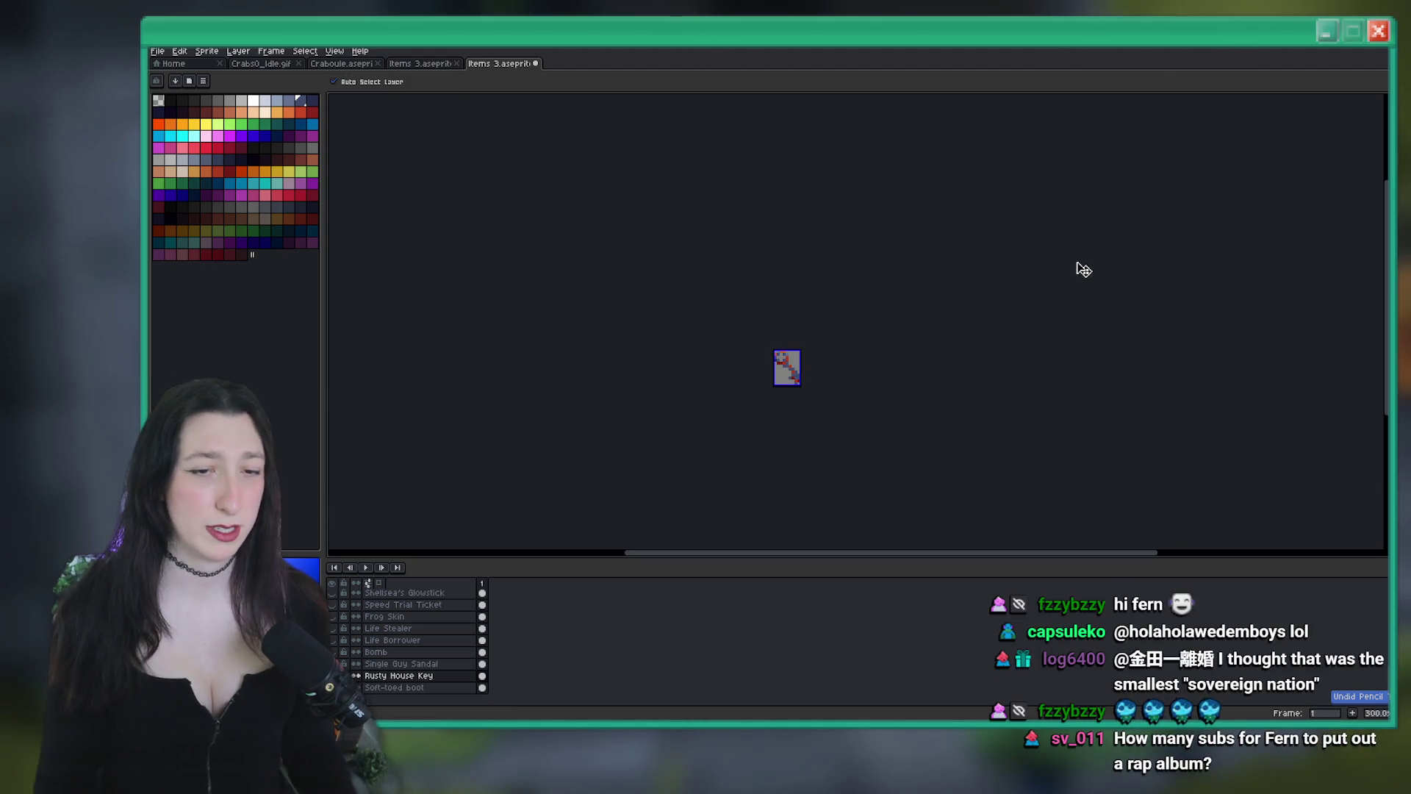
Undo the resize and trim to restore the original sprite, then switch to GameMaker
key(ctrl+z)
key(ctrl+z)
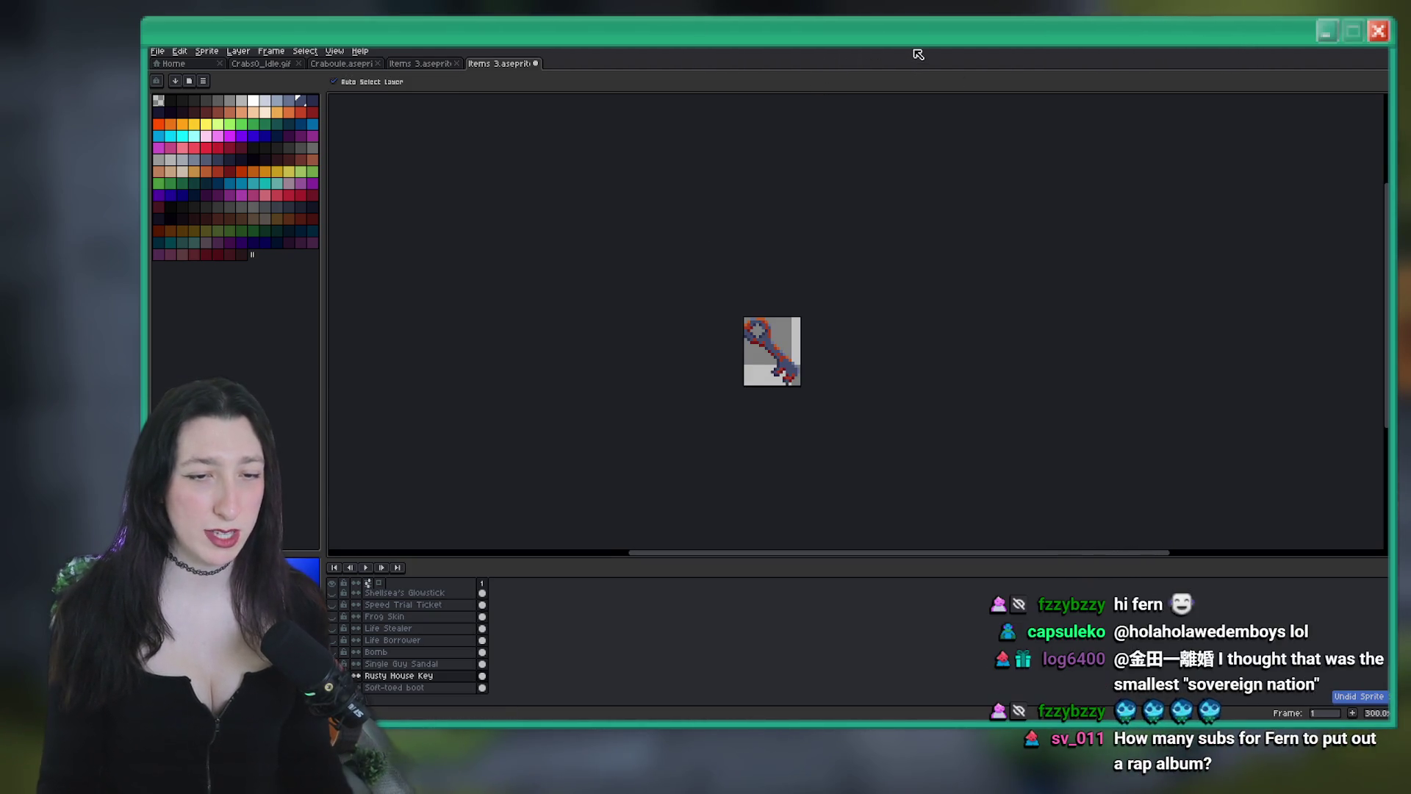
key(b)
key(ctrl+z)
mouse_move(855, 735)
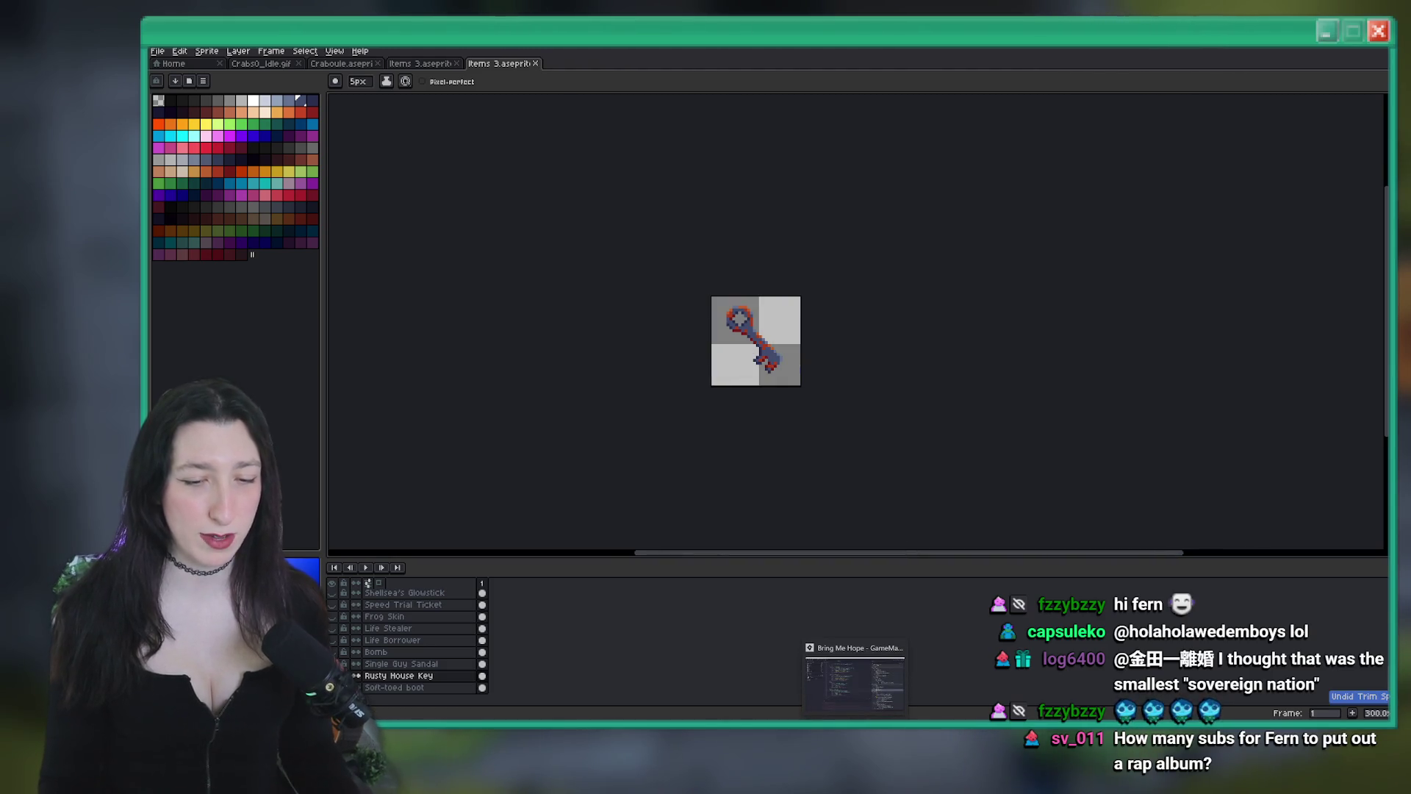
click(855, 680)
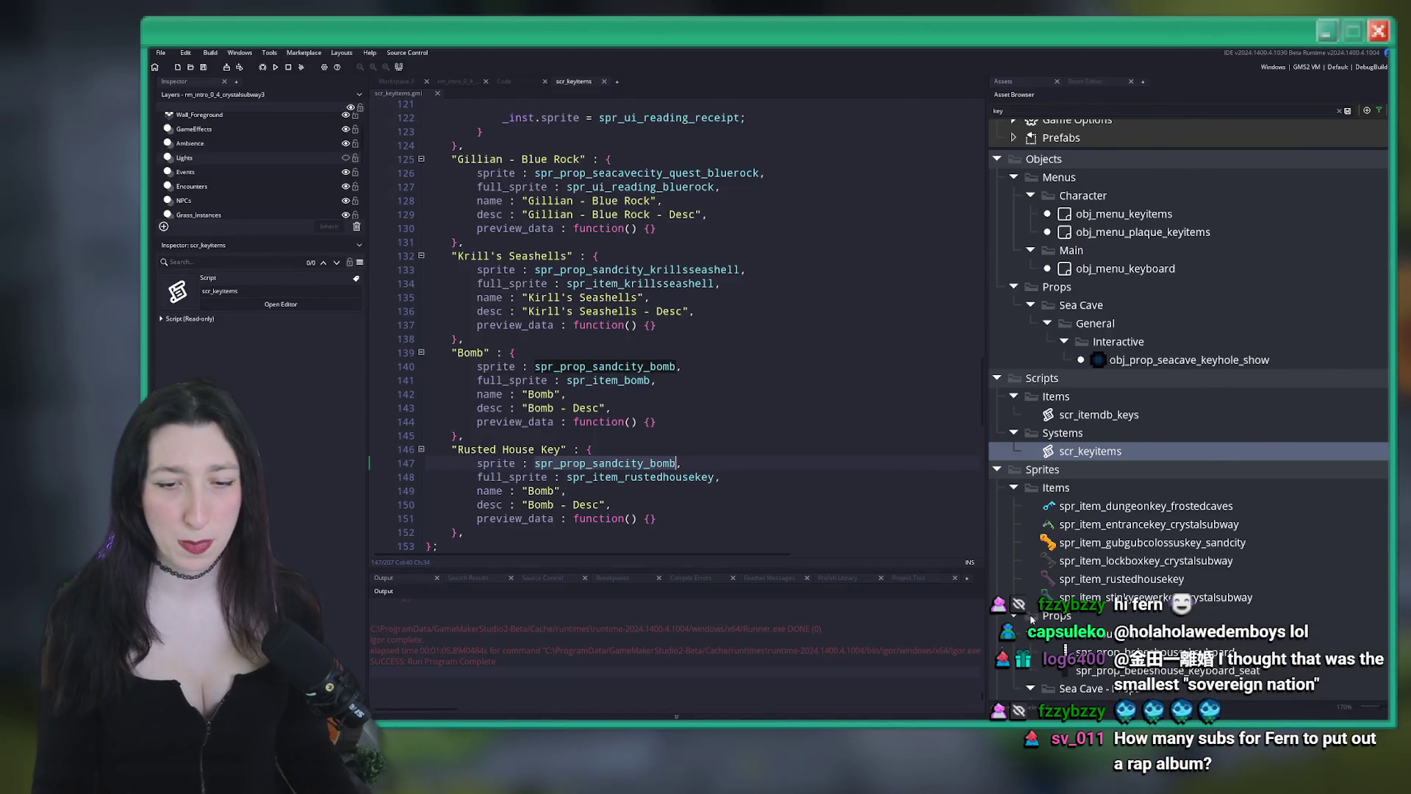
Filter the assets by 'subway' to inspect the Crystal Subway key and prop sprites, then clear the filter
scroll(1231, 367, down, 1)
click(1147, 499)
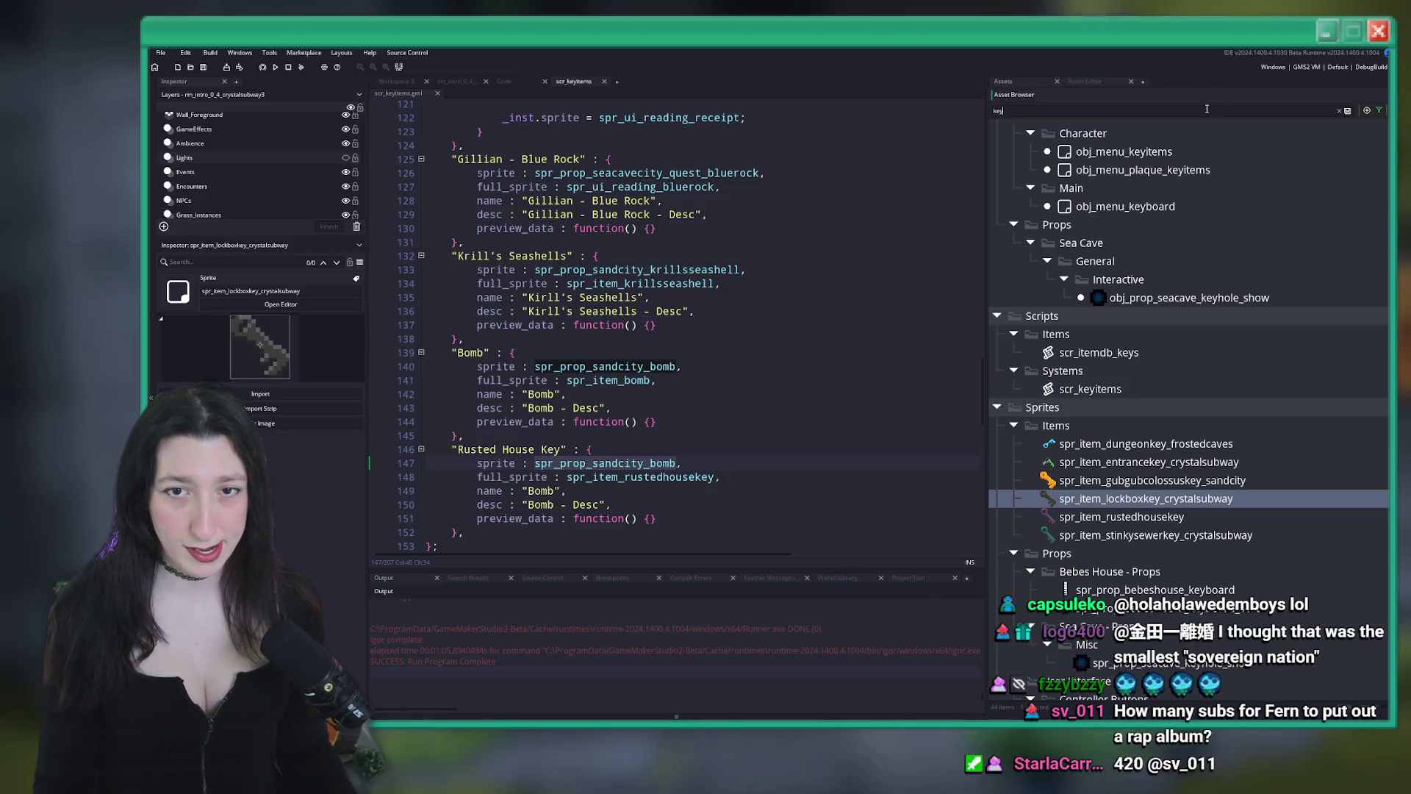
text(crystalsubway)
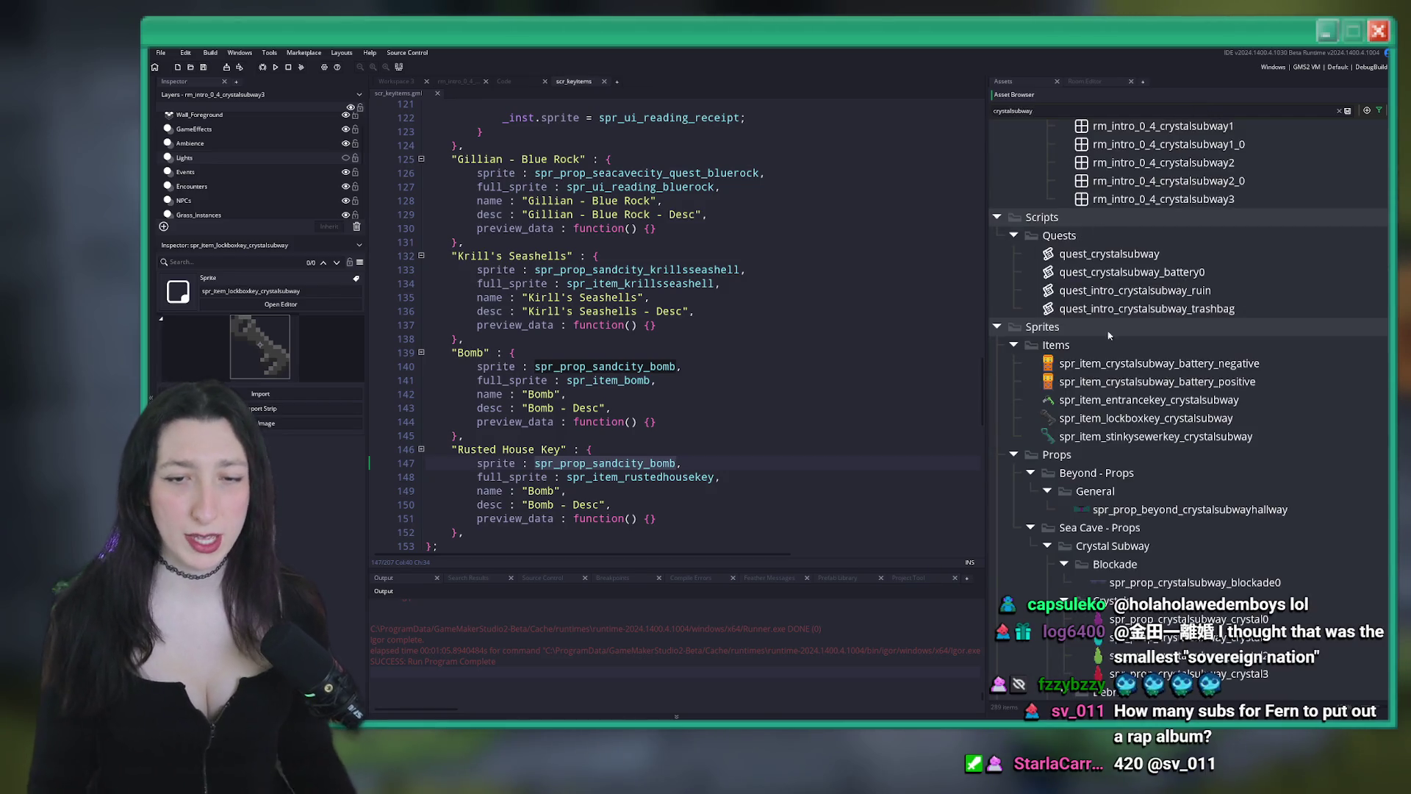
scroll(1136, 415, down, 3)
scroll(1127, 263, up, 1)
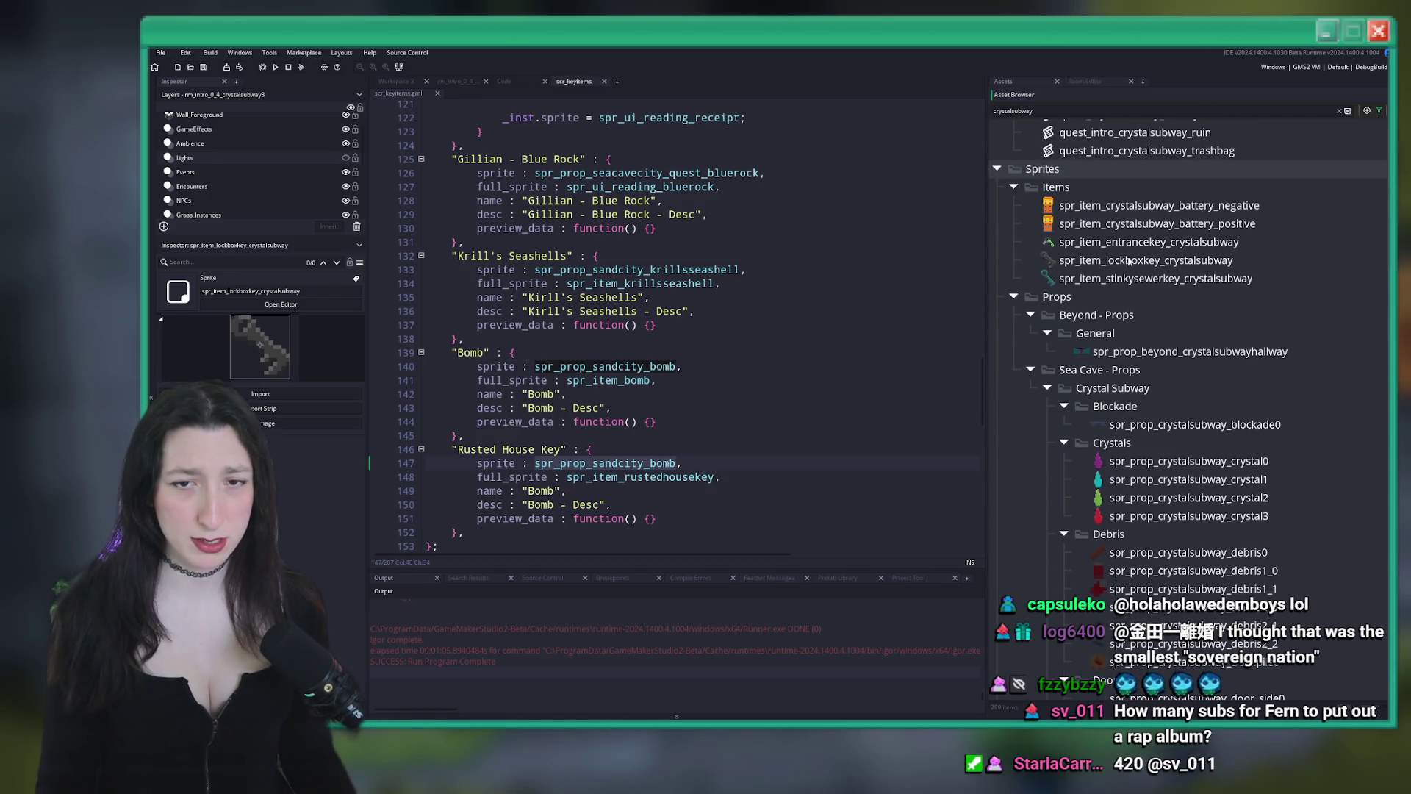
click(1135, 247)
click(1143, 351)
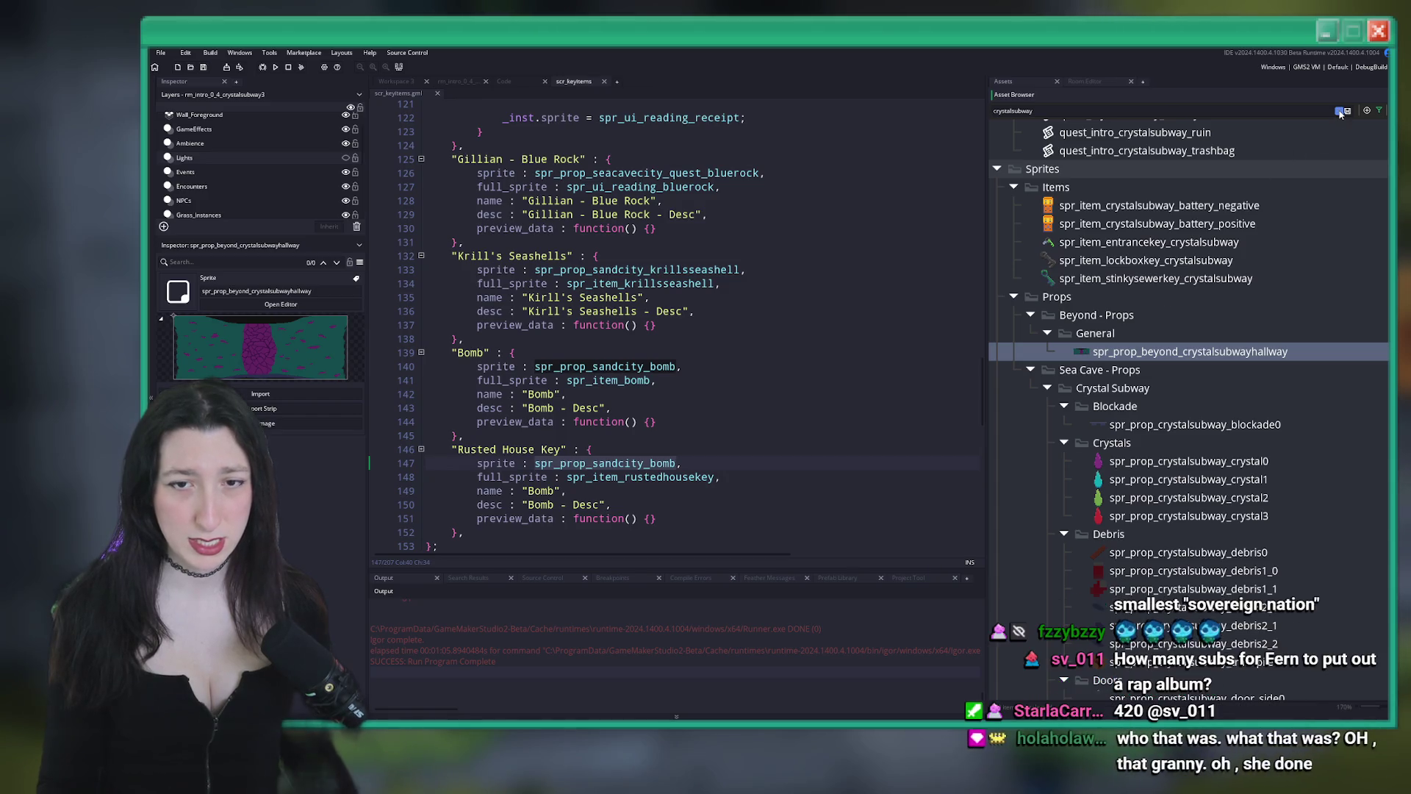
click(1176, 424)
click(1175, 388)
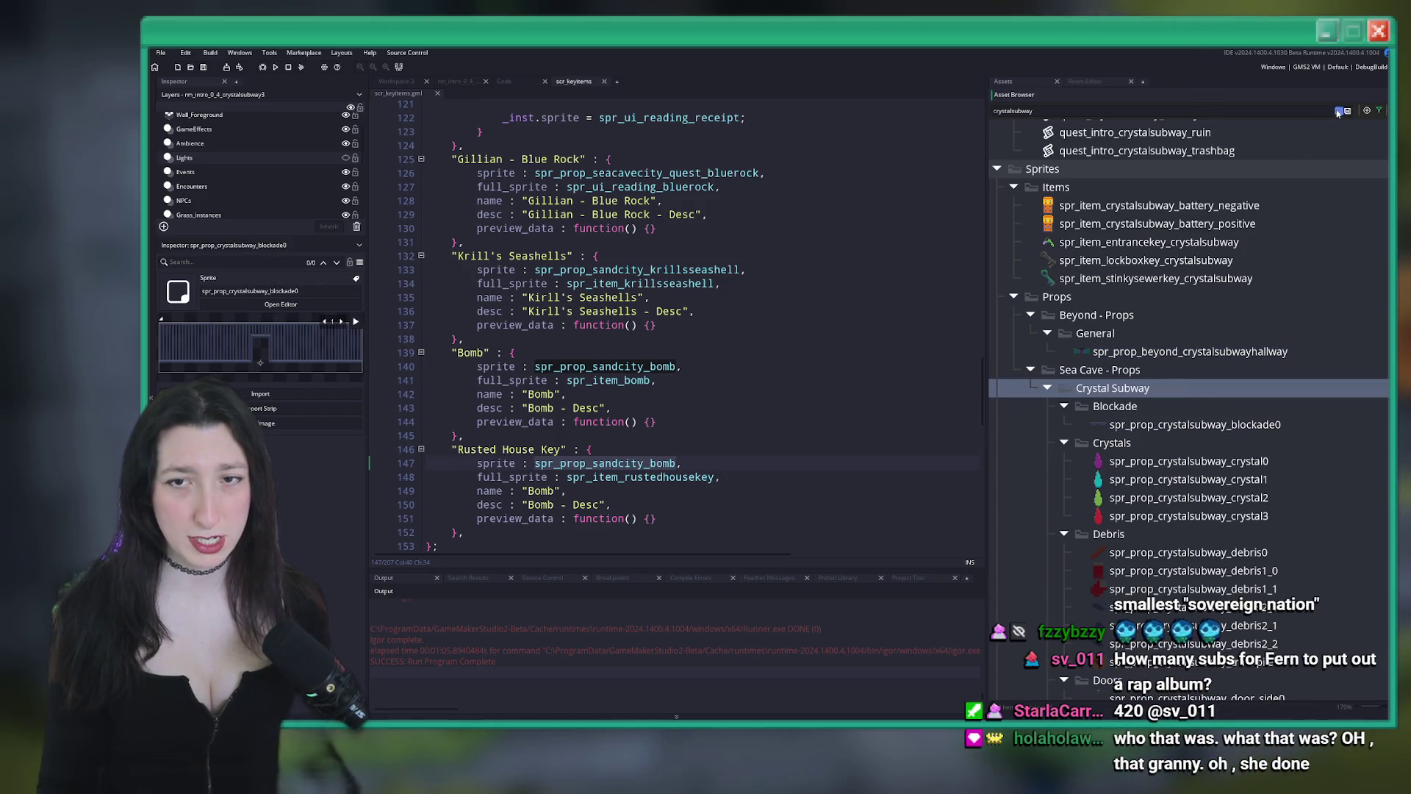
click(1339, 110)
Duplicate spr_prop_crystalsubway_collapse_floor0 as rustedhousekey in Crystal Subway > Misc and open it
click(1045, 402)
scroll(1115, 498, down, 5)
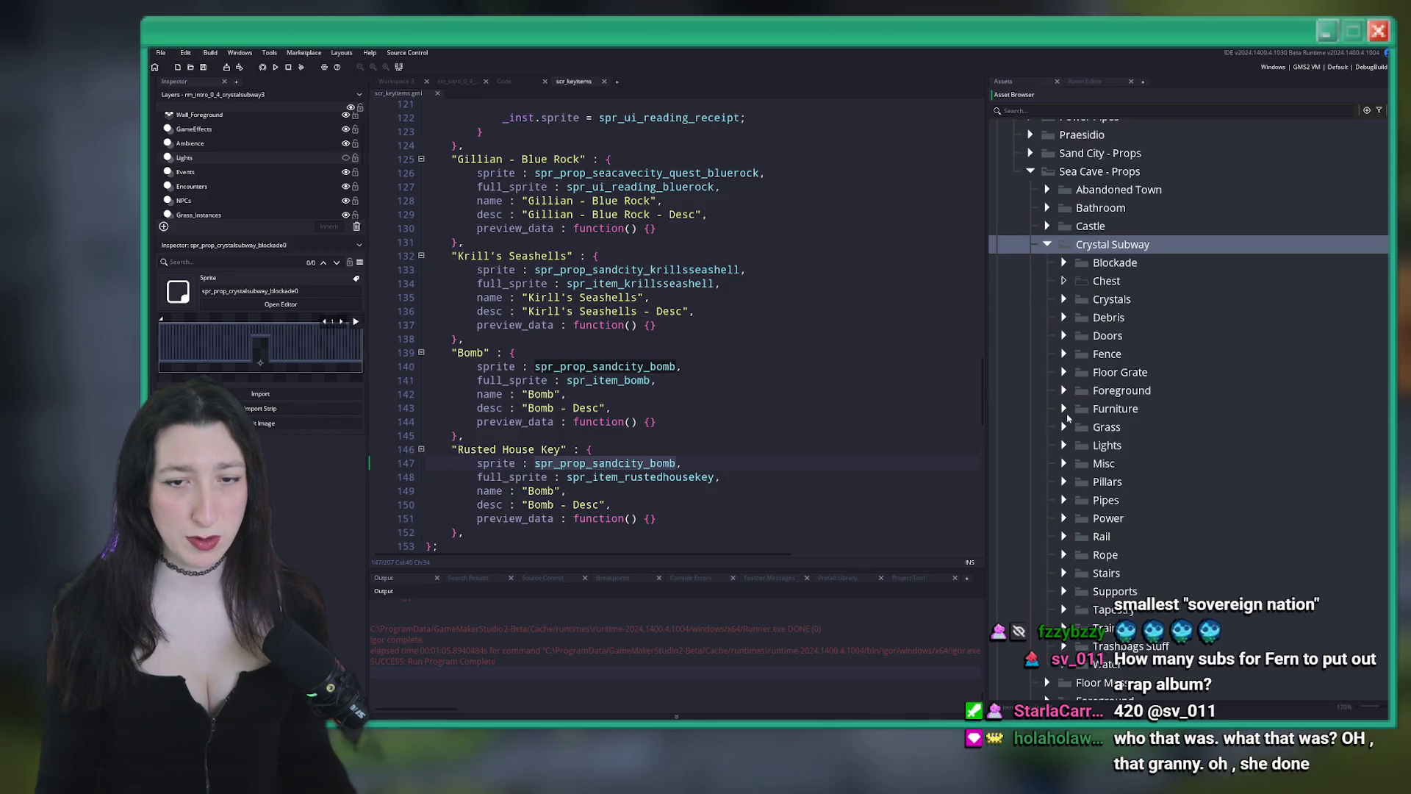
scroll(1061, 399, up, 2)
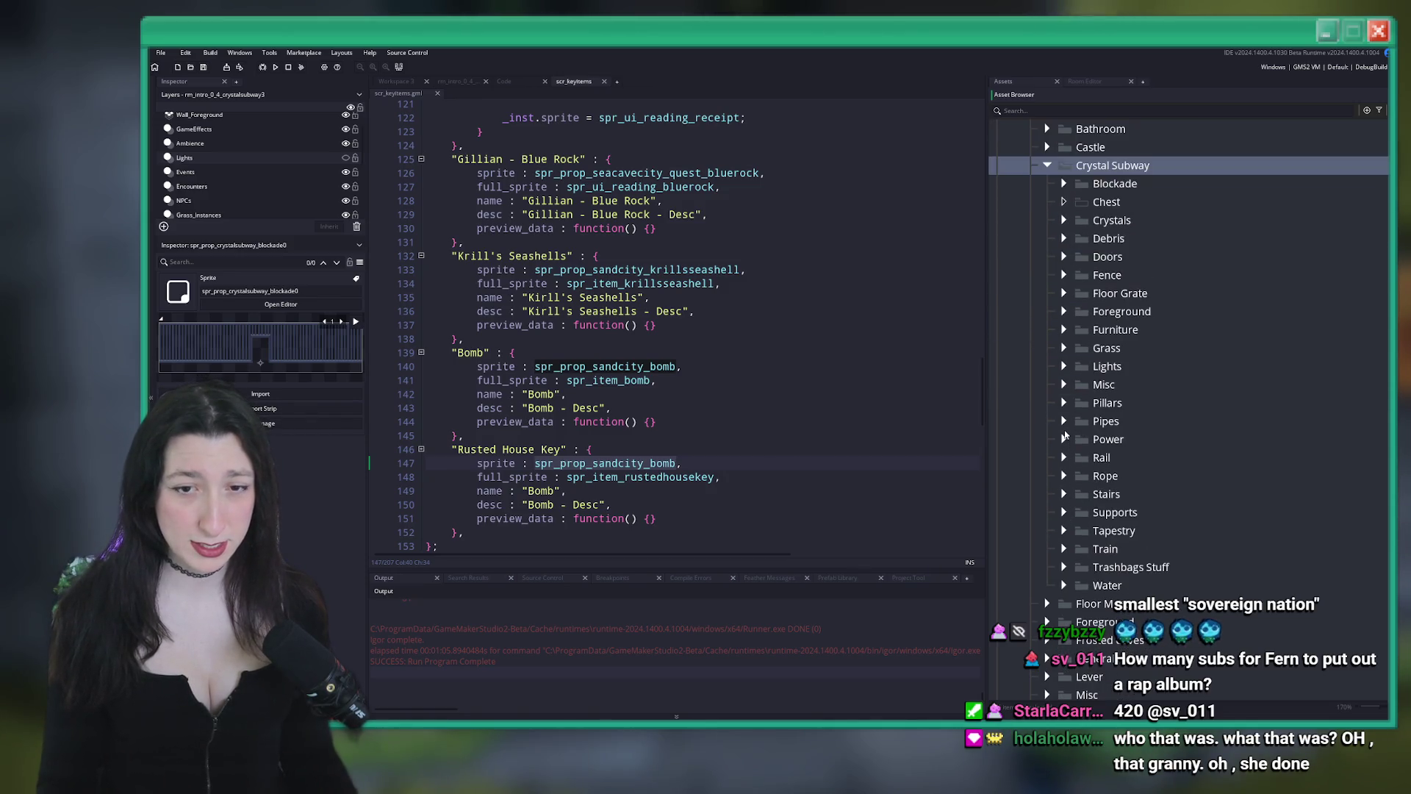
click(1063, 384)
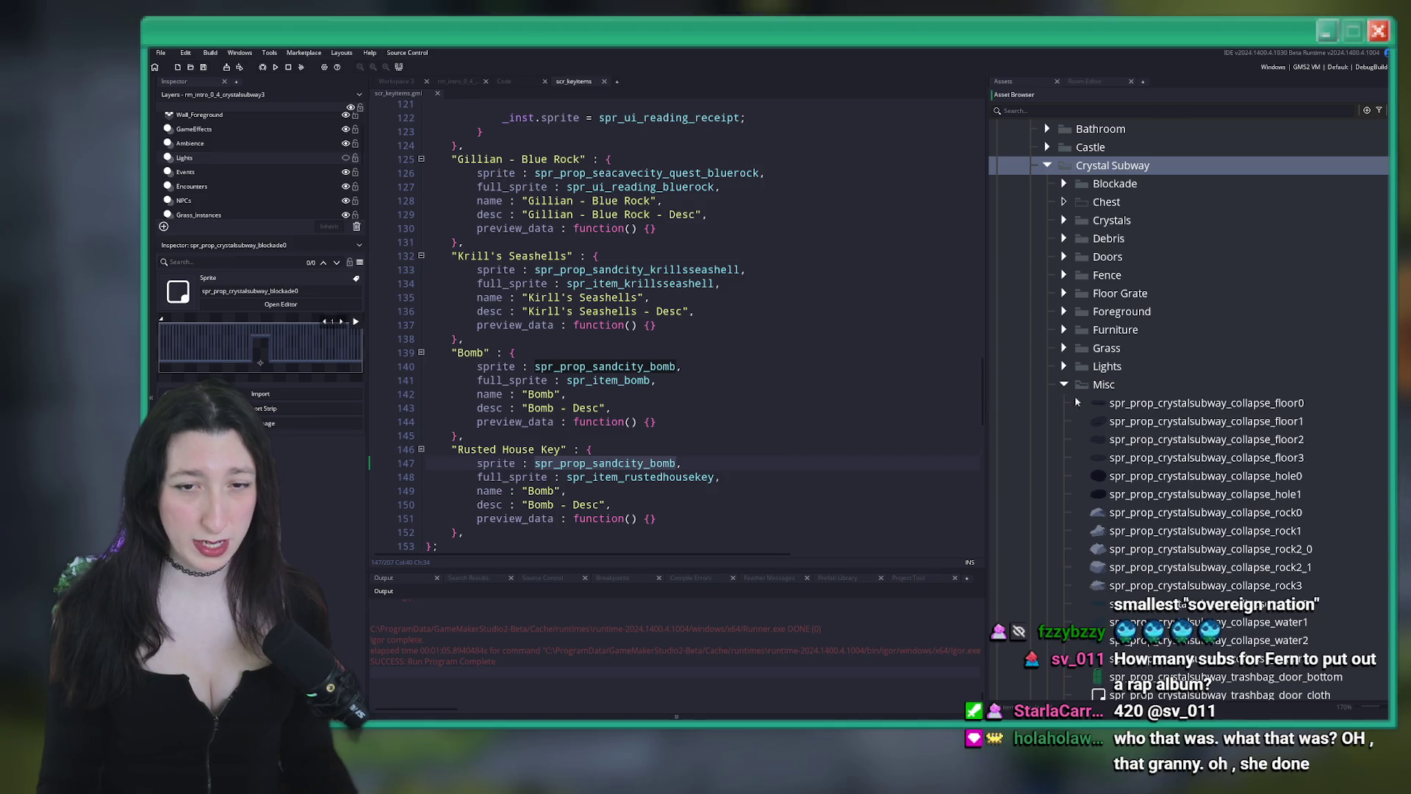
click(1146, 402)
scroll(1147, 305, down, 3)
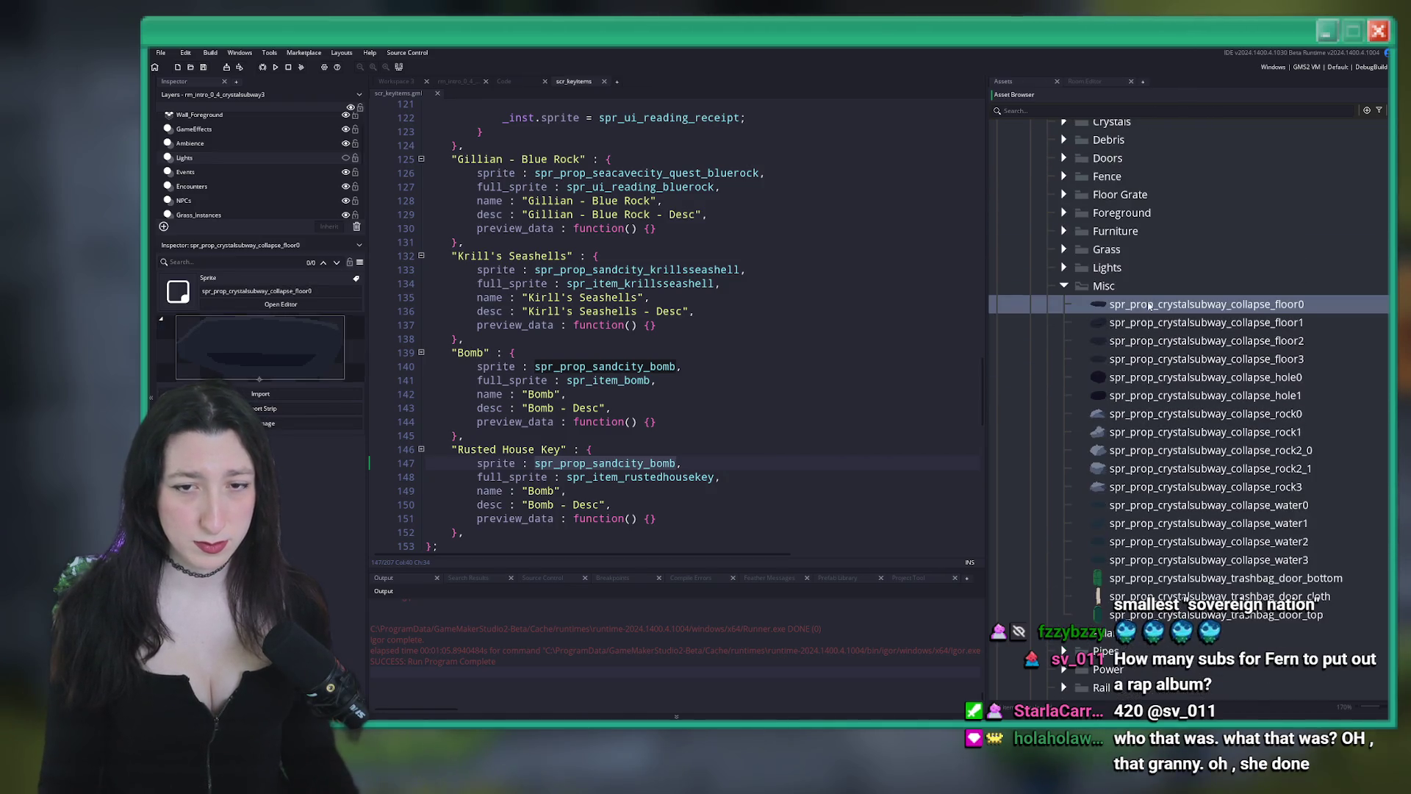
key(ctrl+d)
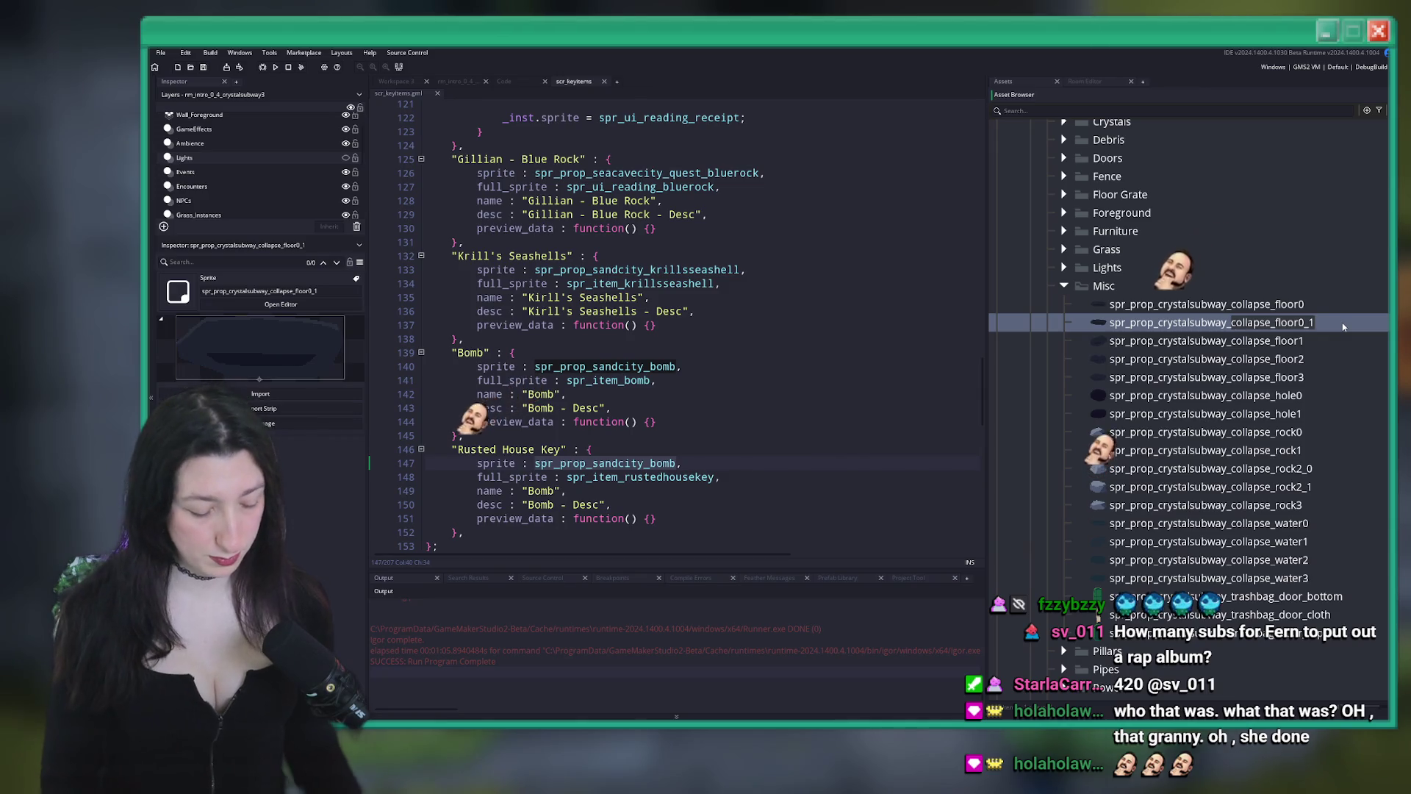
text(rustedhousekey)
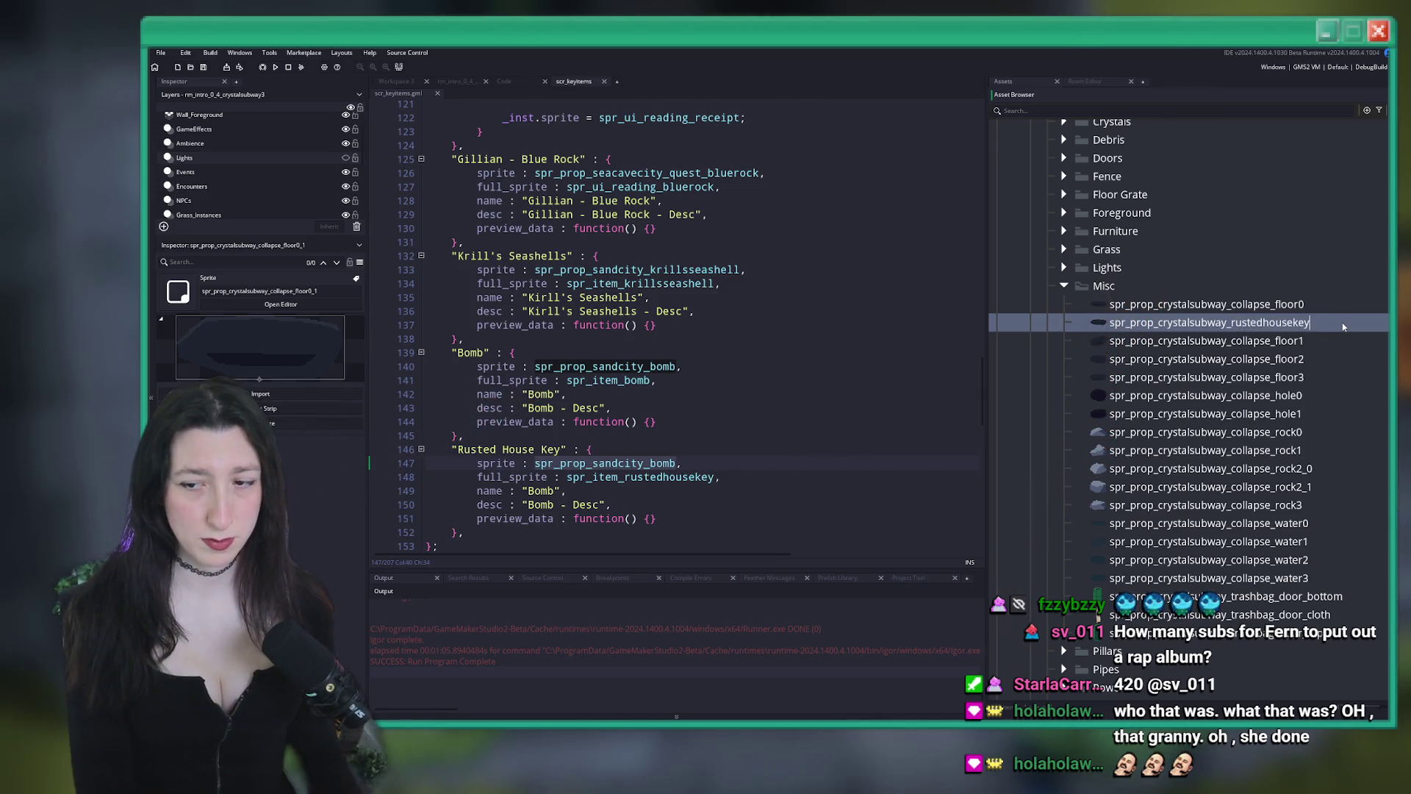
key(Return)
double_click(1222, 580)
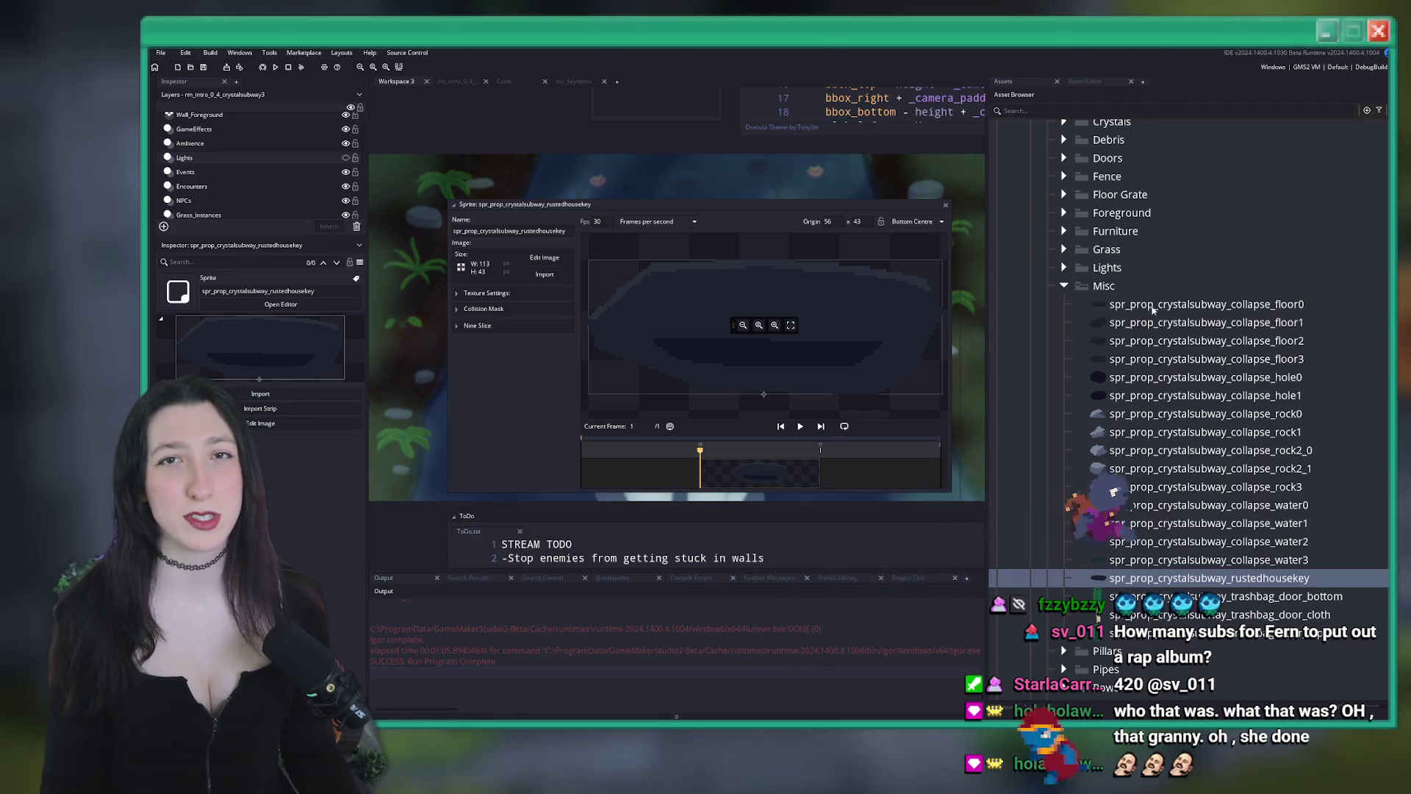
Import RustyHouseKeyProp.png as the sprite's image, replacing the old one
click(531, 276)
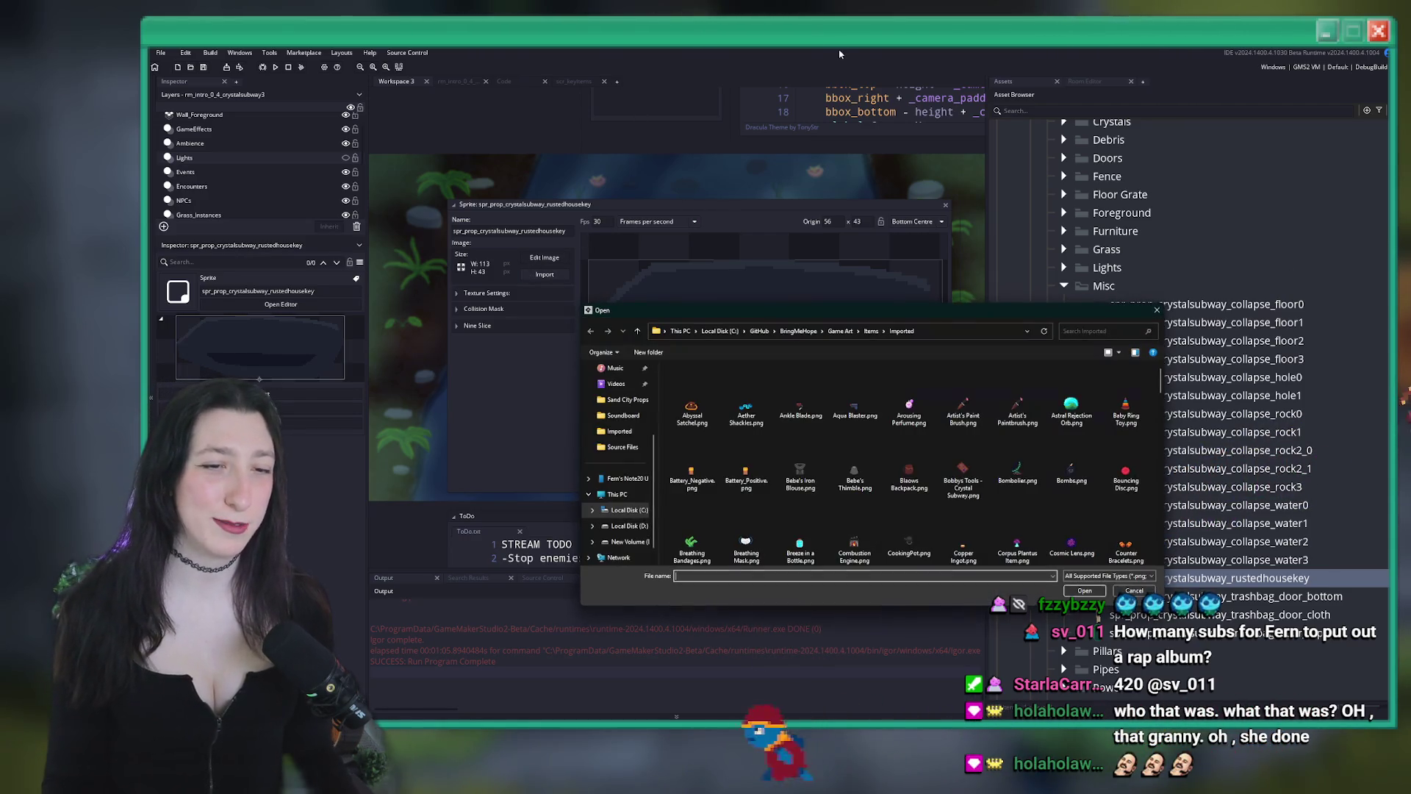
click(853, 440)
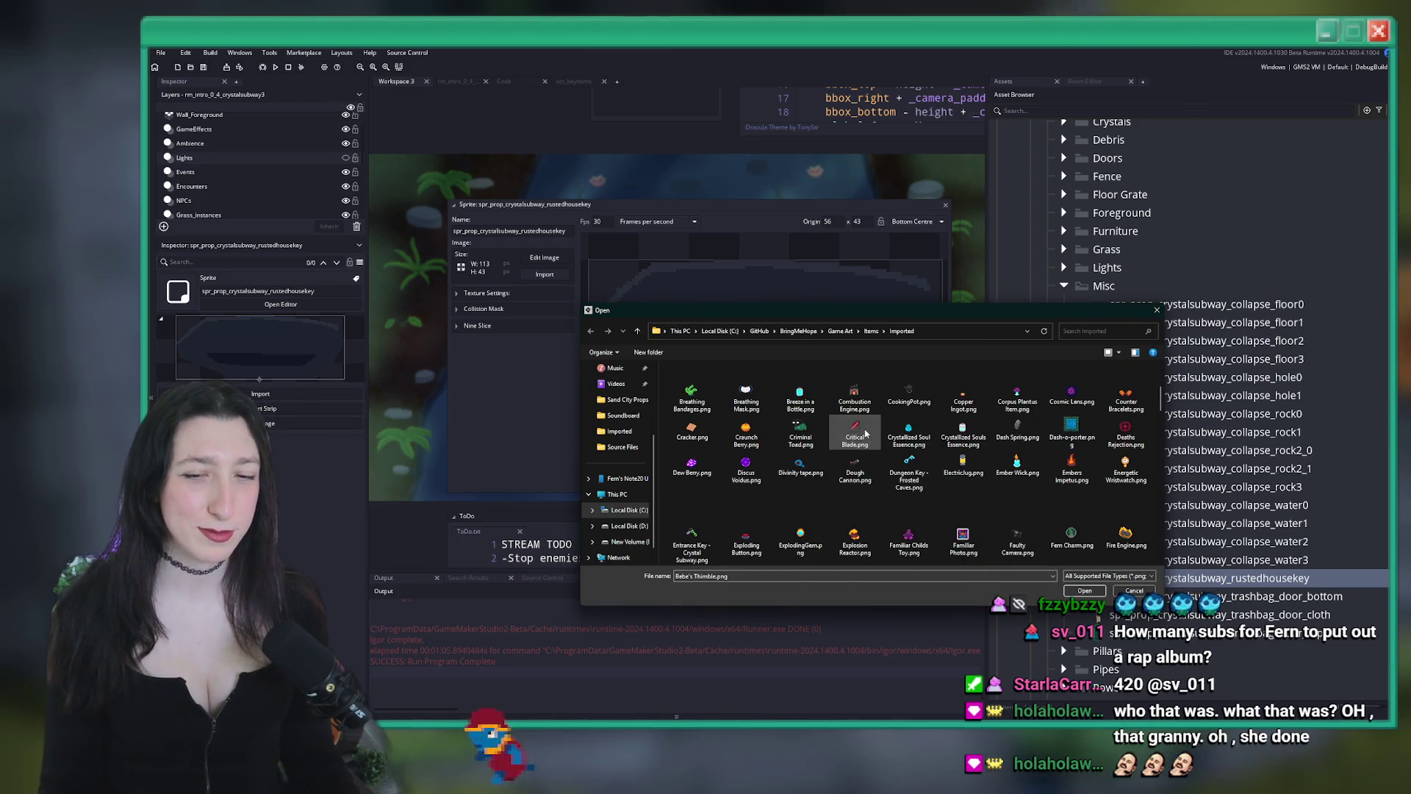
scroll(856, 434, down, 10)
click(916, 408)
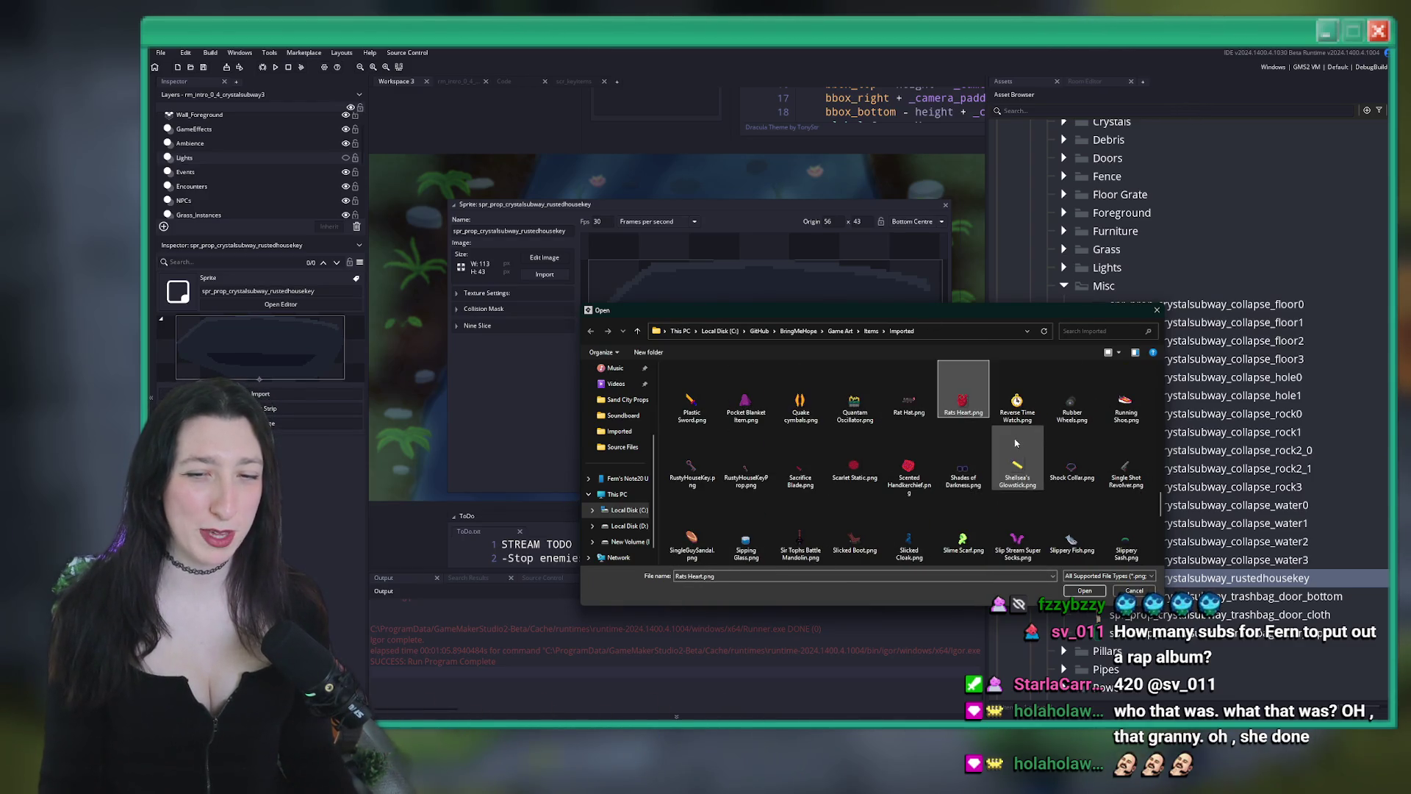
click(750, 481)
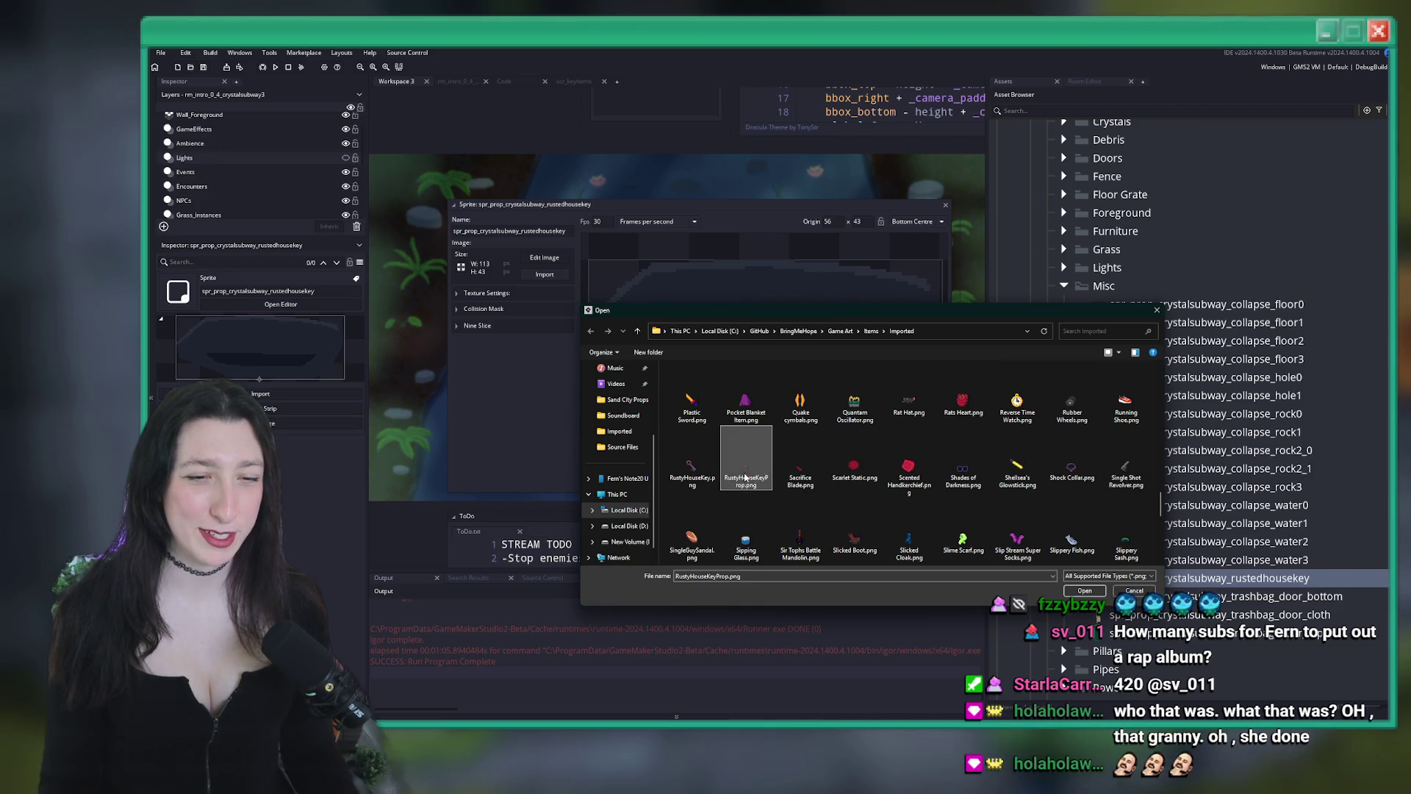
double_click(746, 477)
click(803, 401)
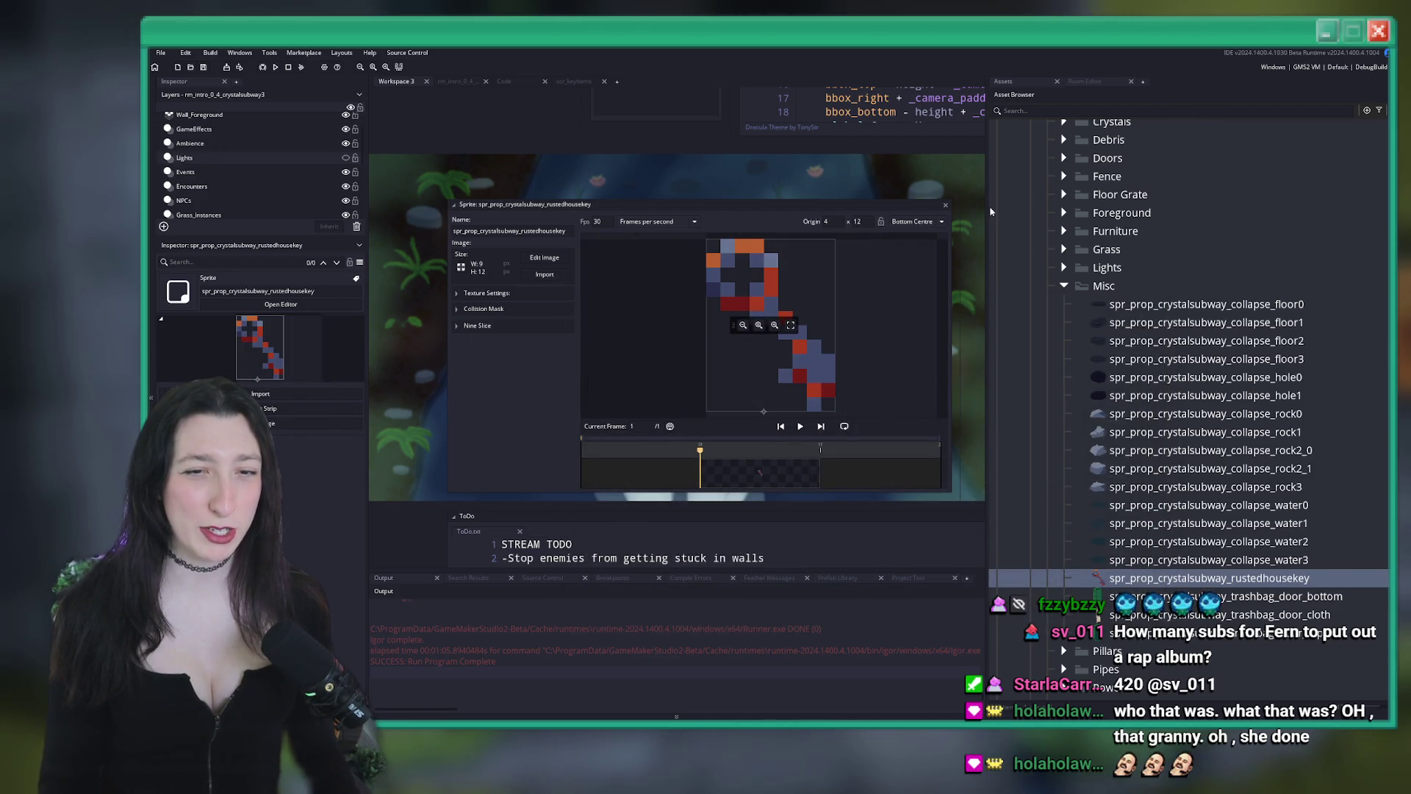
Check the collision mask, keep the origin at Bottom Centre, and close the sprite editor
click(522, 308)
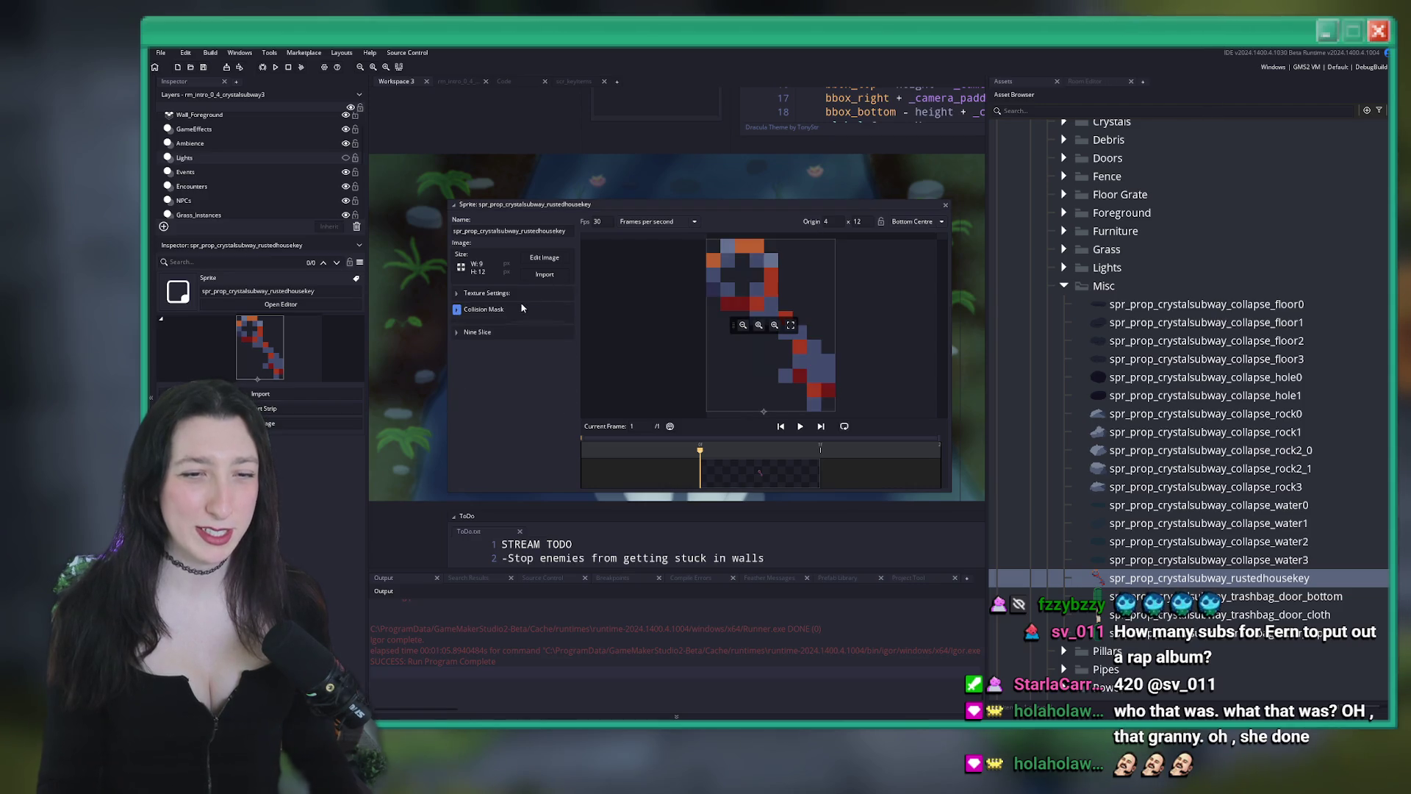
click(916, 223)
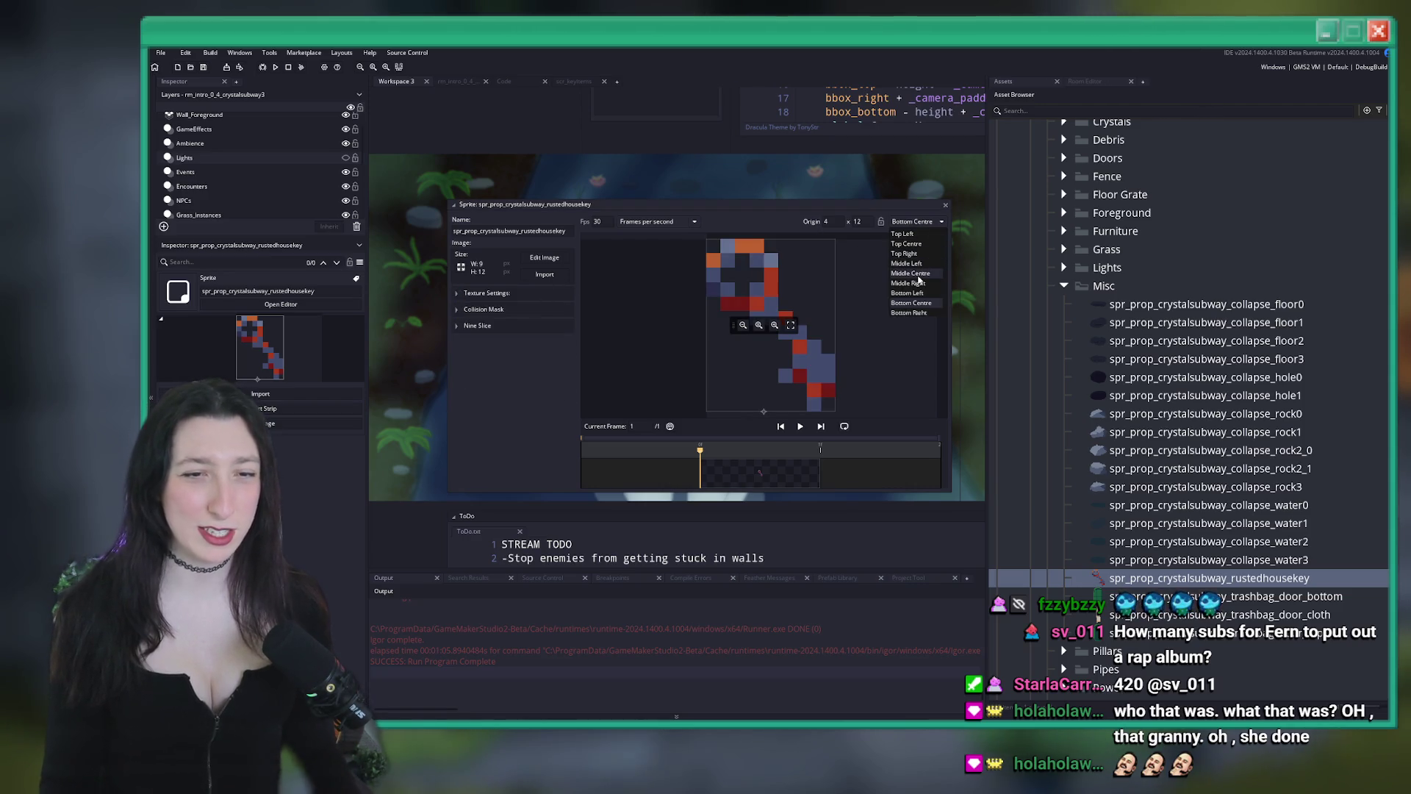
click(573, 198)
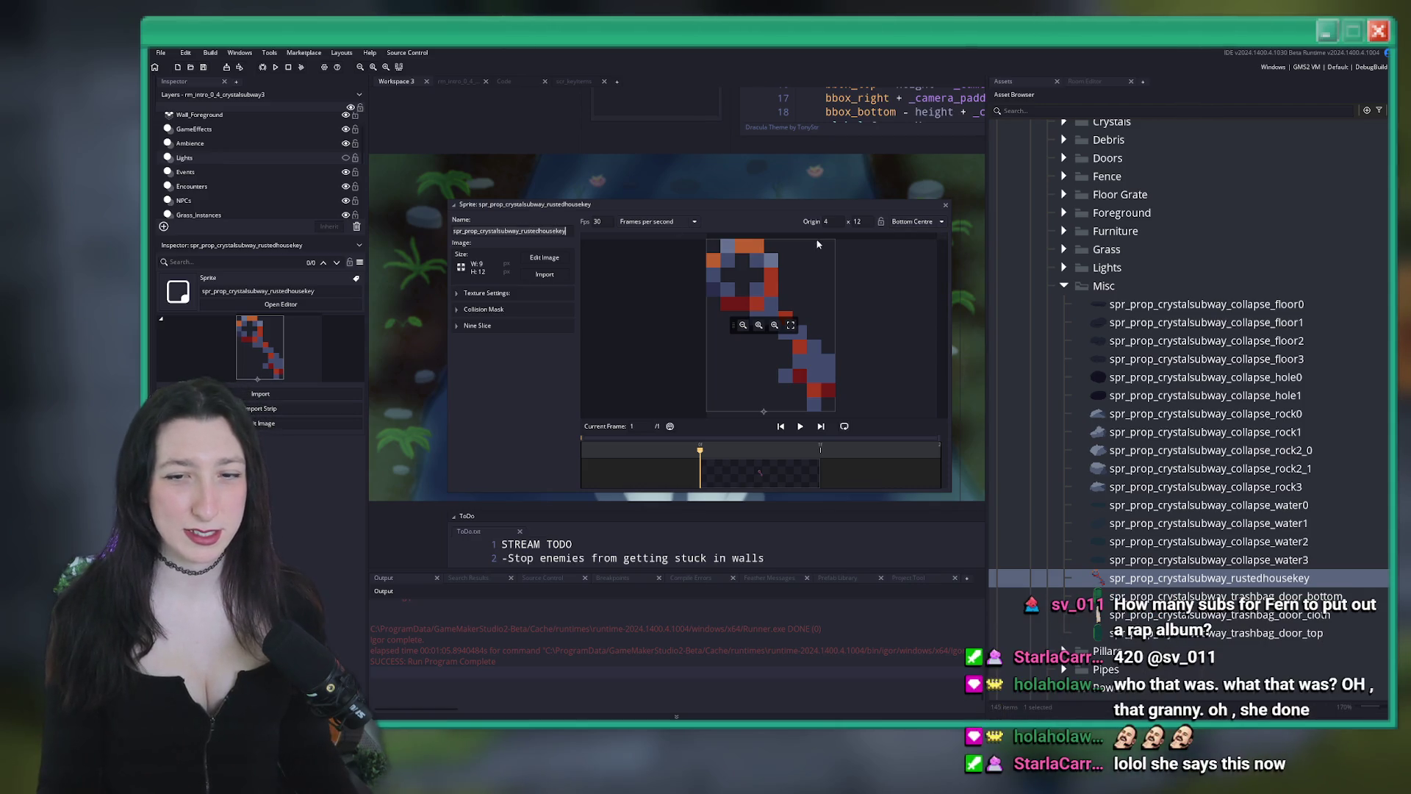
click(484, 309)
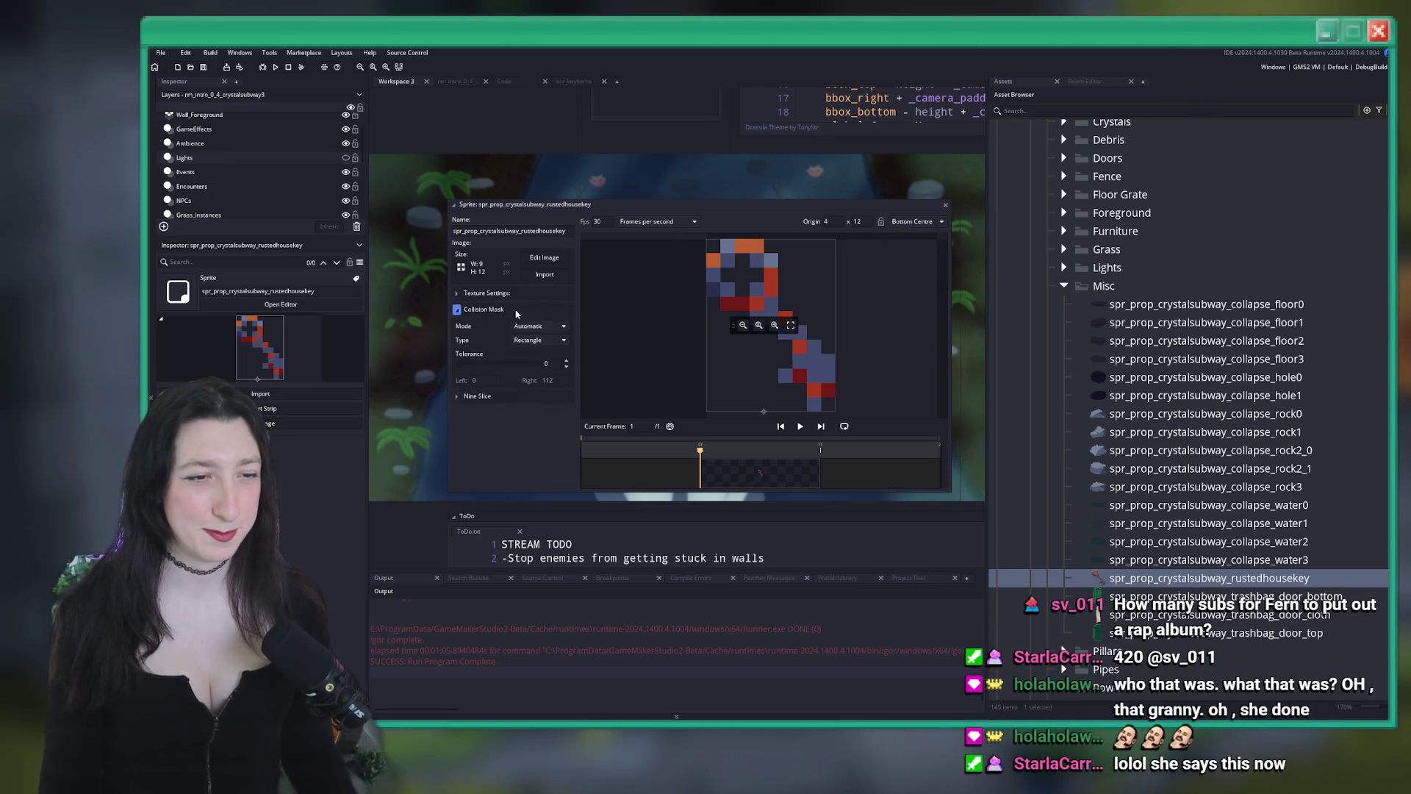
click(945, 204)
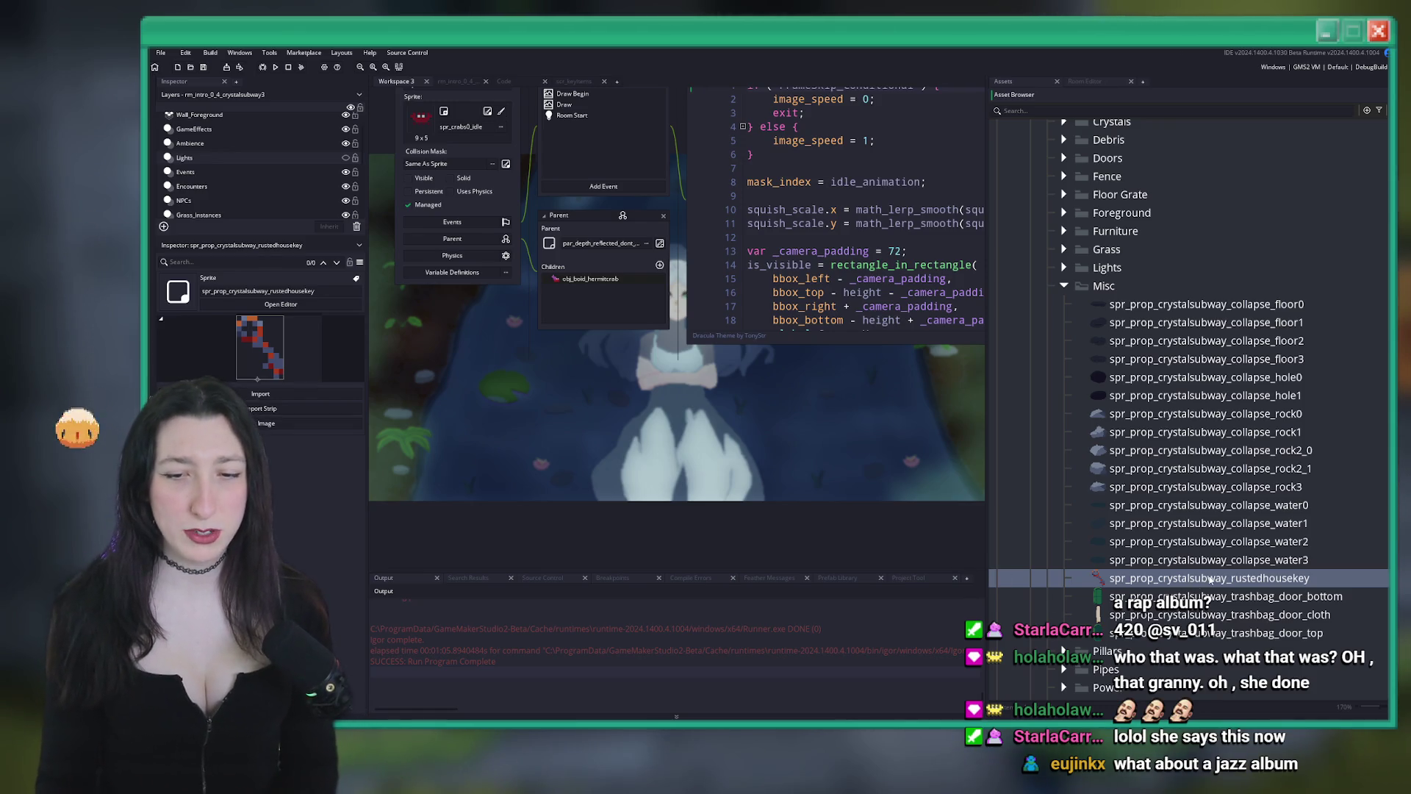
Delete the rustedhousekey sprite
key(Delete)
key(Return)
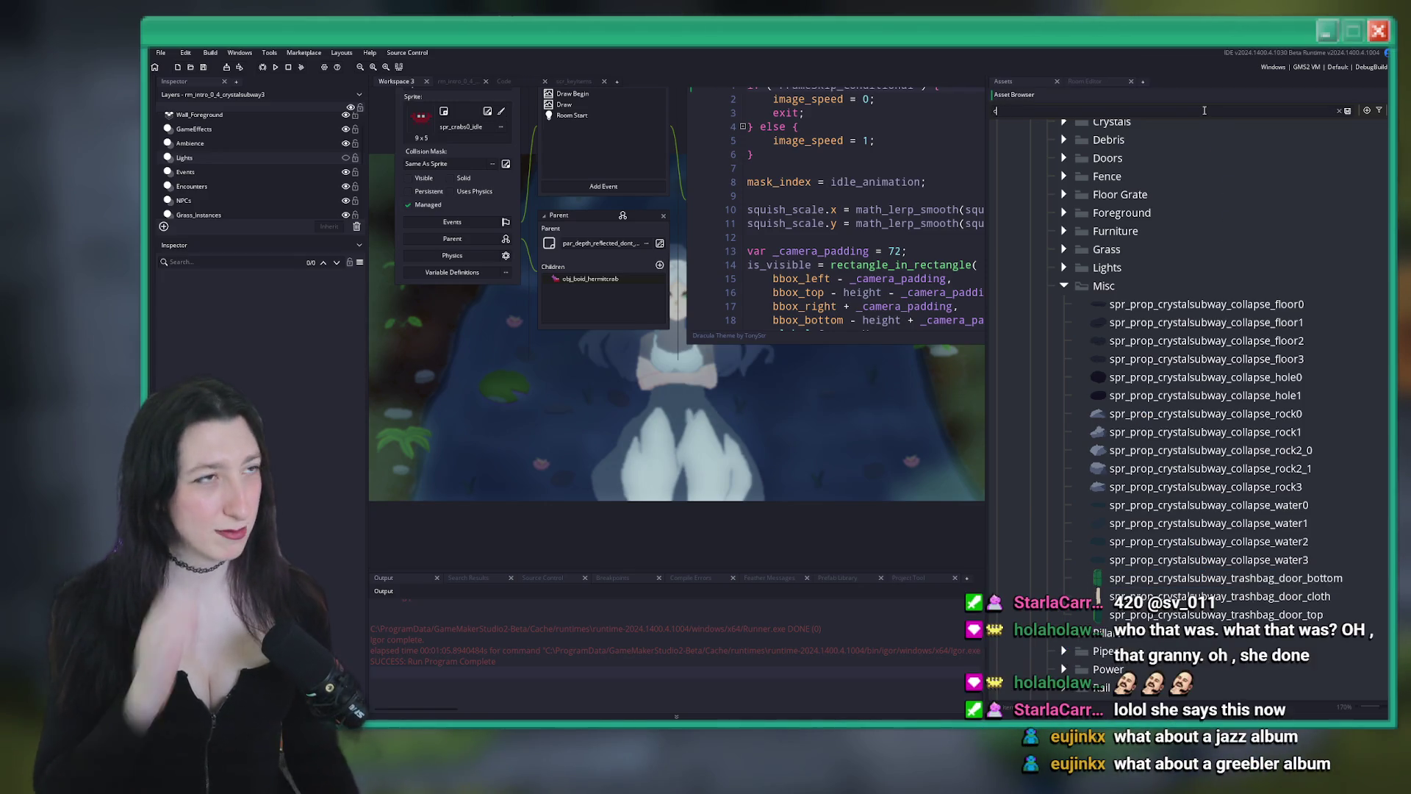
text(hest)
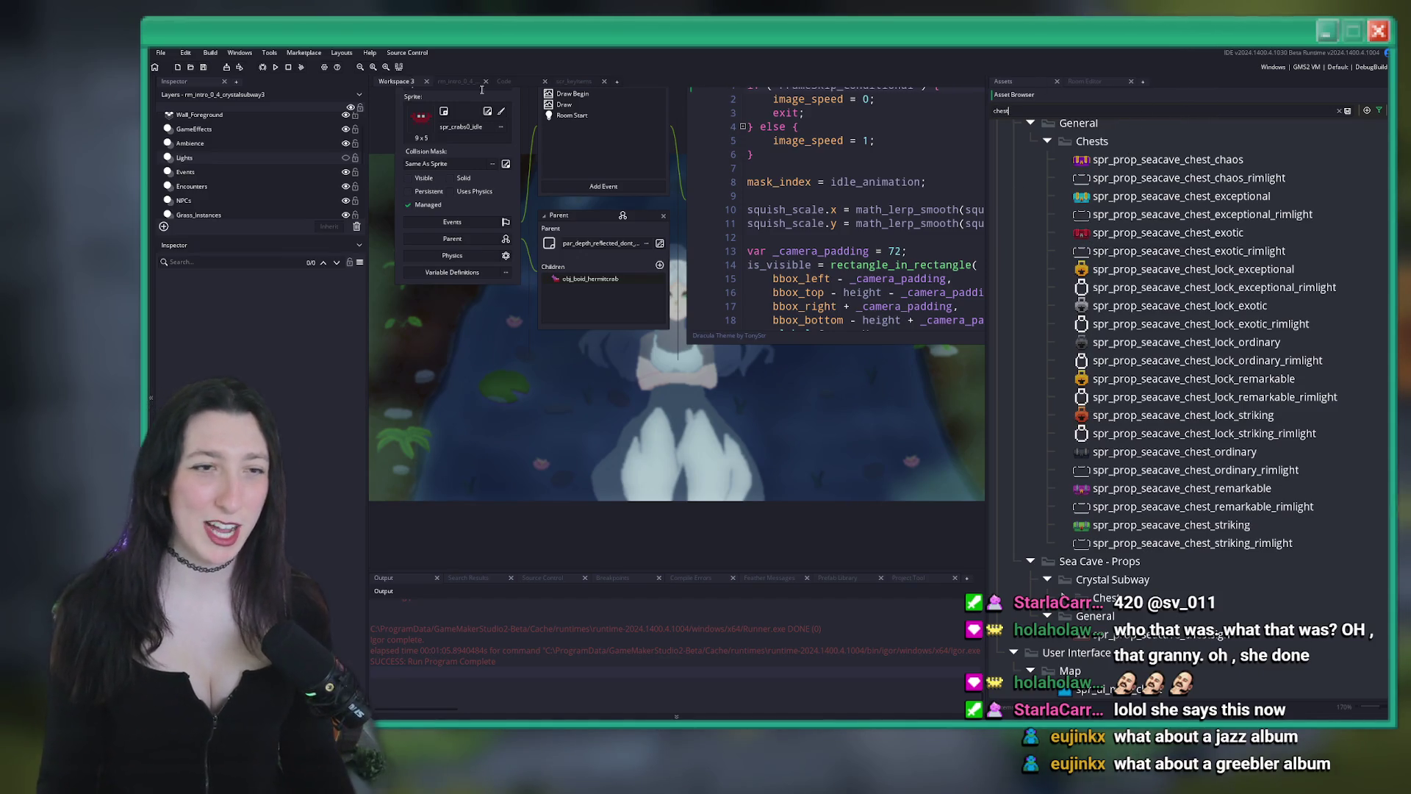
In the crystal subway room editor, search 'prop' and pick obj_prop_item for the Props_Instances layer
click(457, 81)
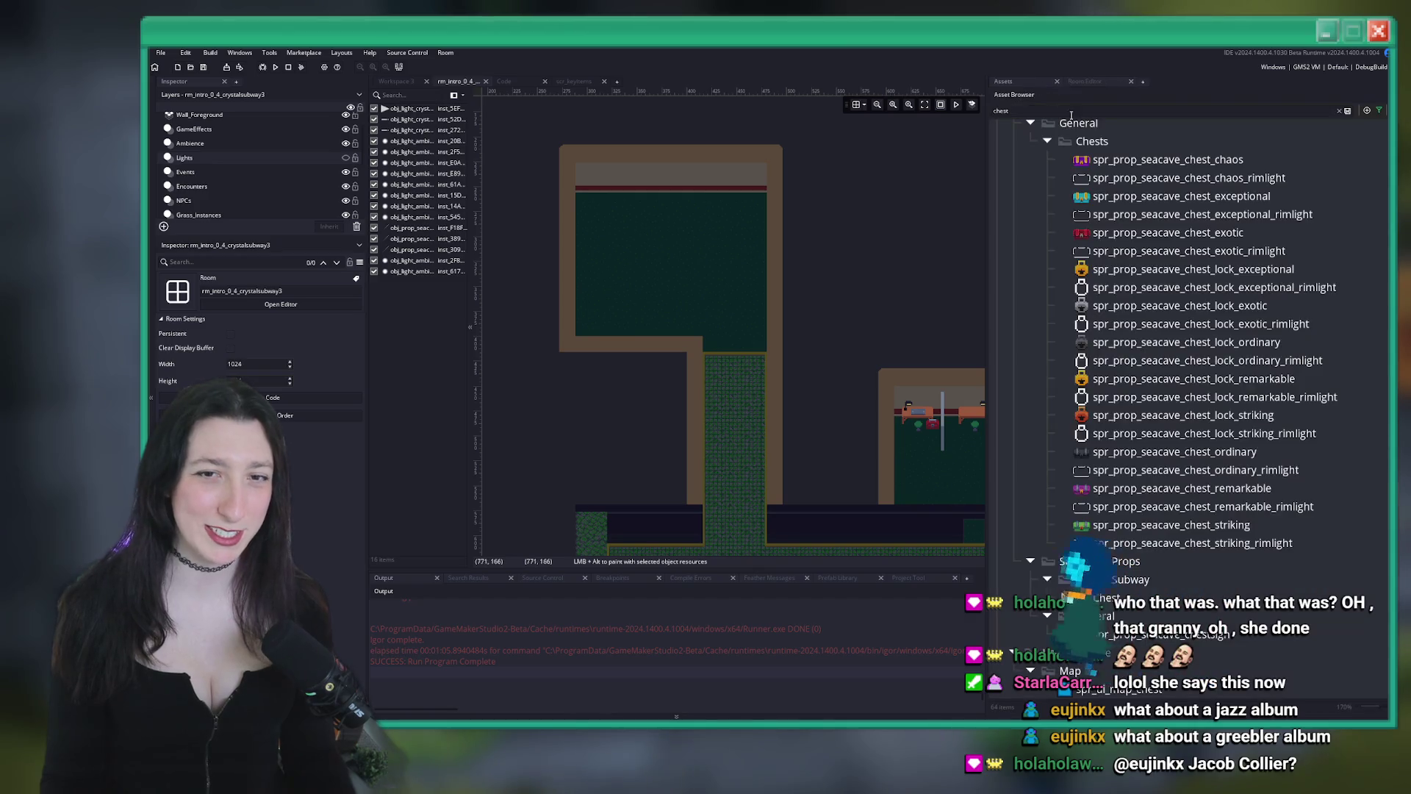
double_click(1062, 110)
text(prop)
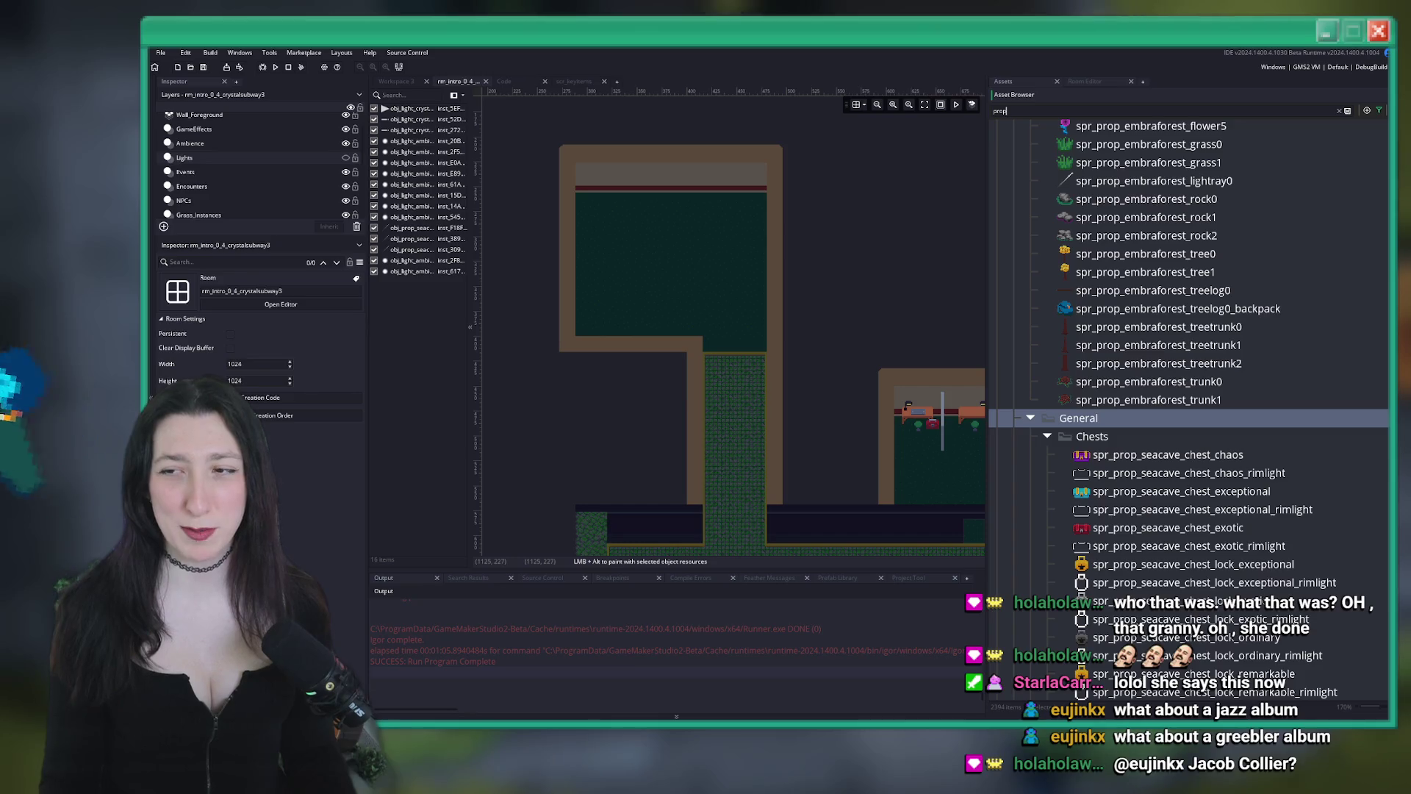
scroll(1207, 350, up, 3)
scroll(1191, 294, down, 5)
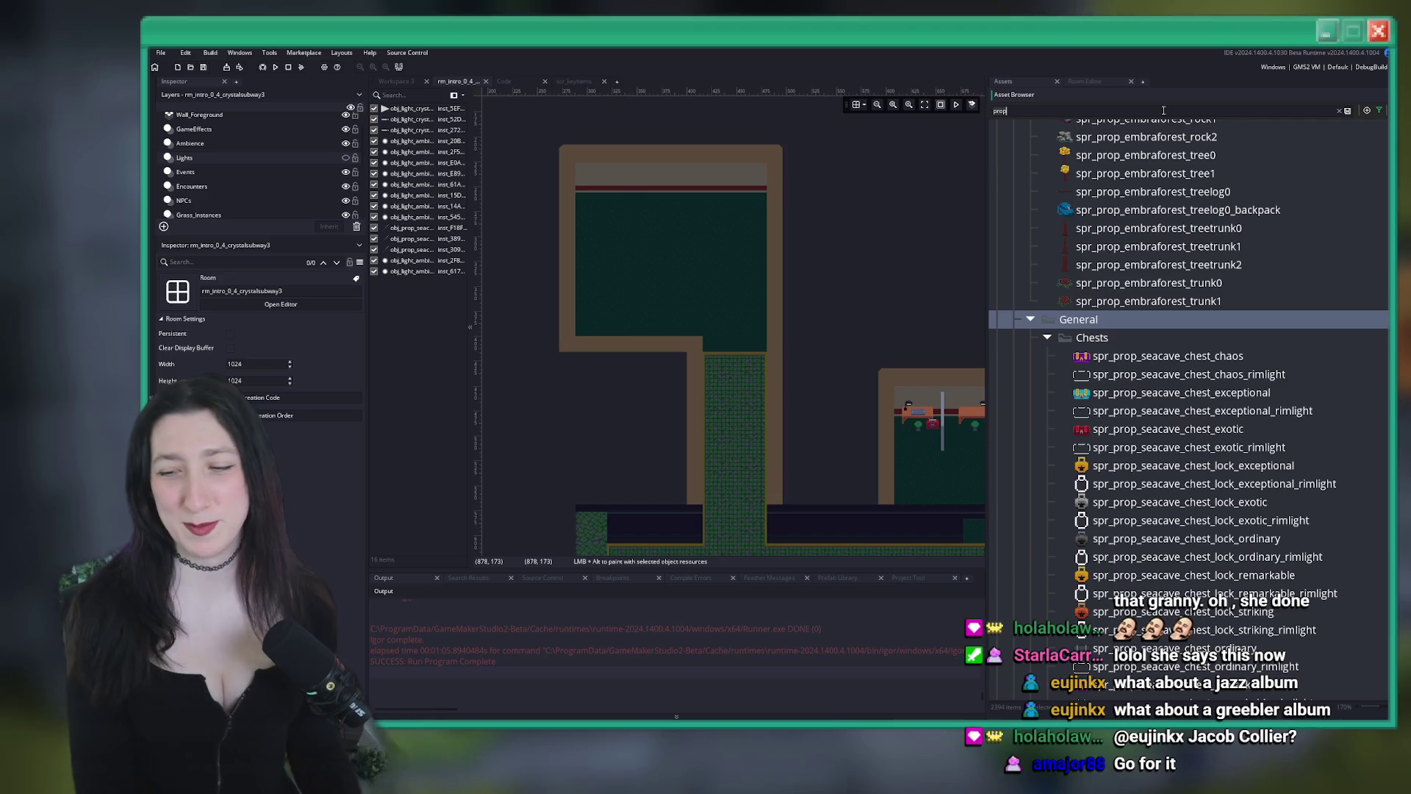
scroll(1194, 417, up, 10)
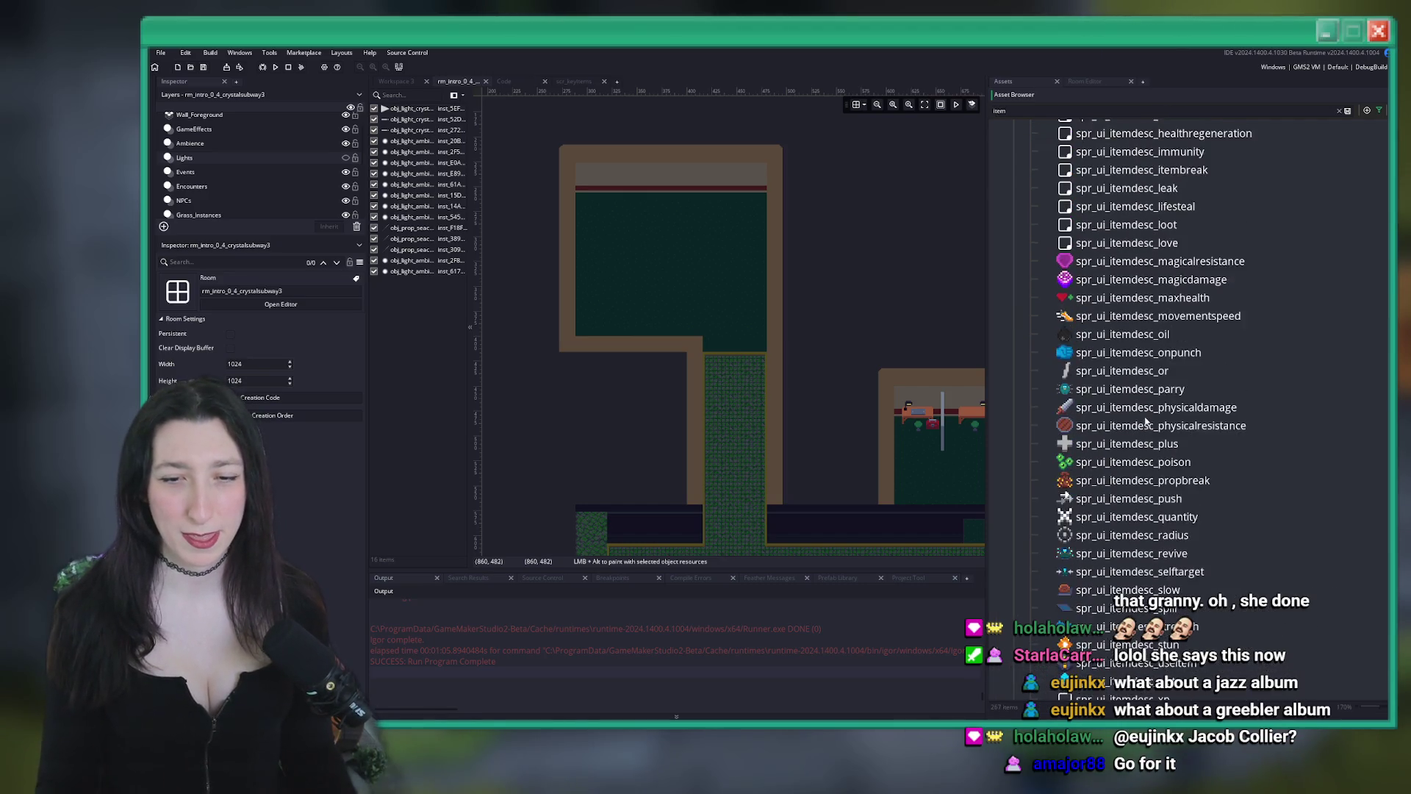
scroll(1187, 405, down, 15)
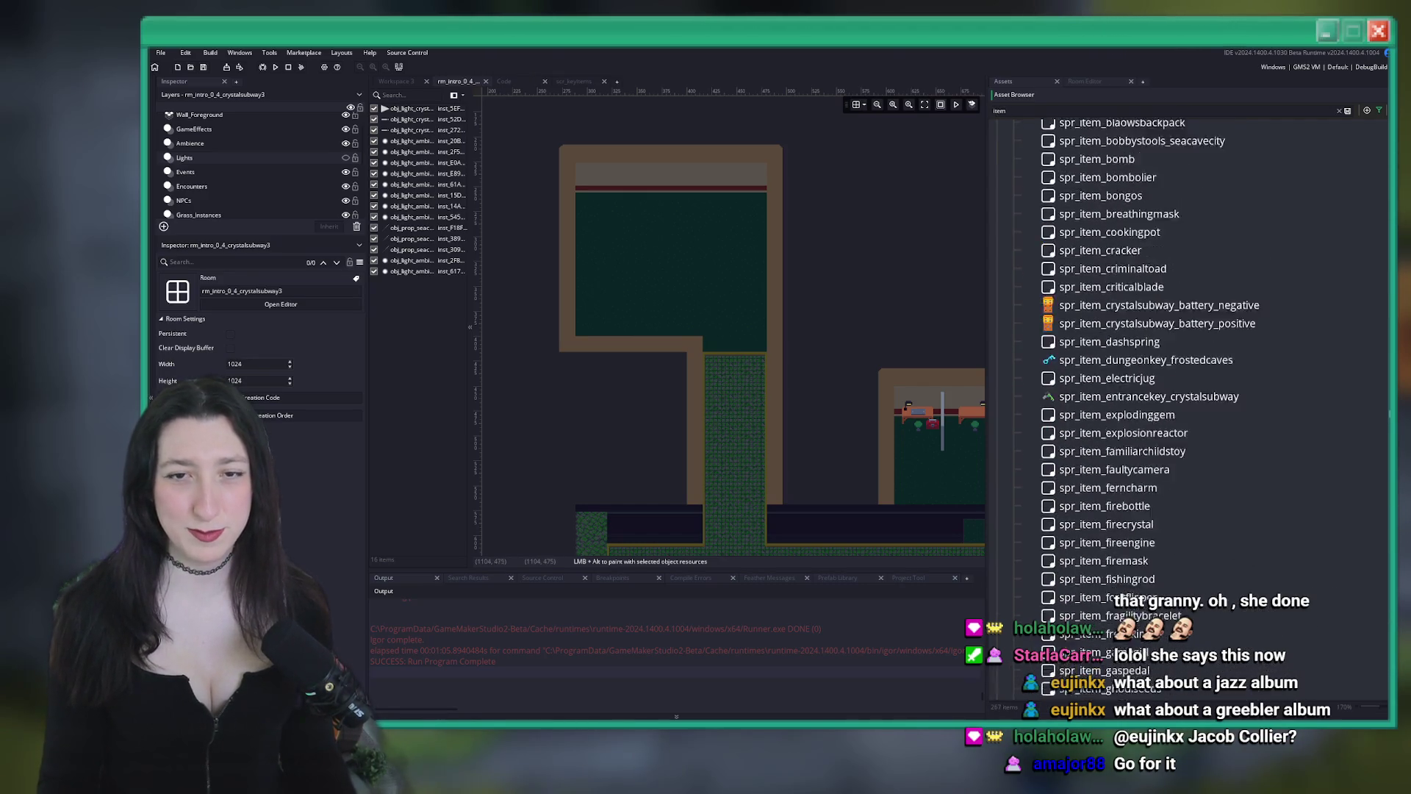
scroll(1176, 404, up, 4)
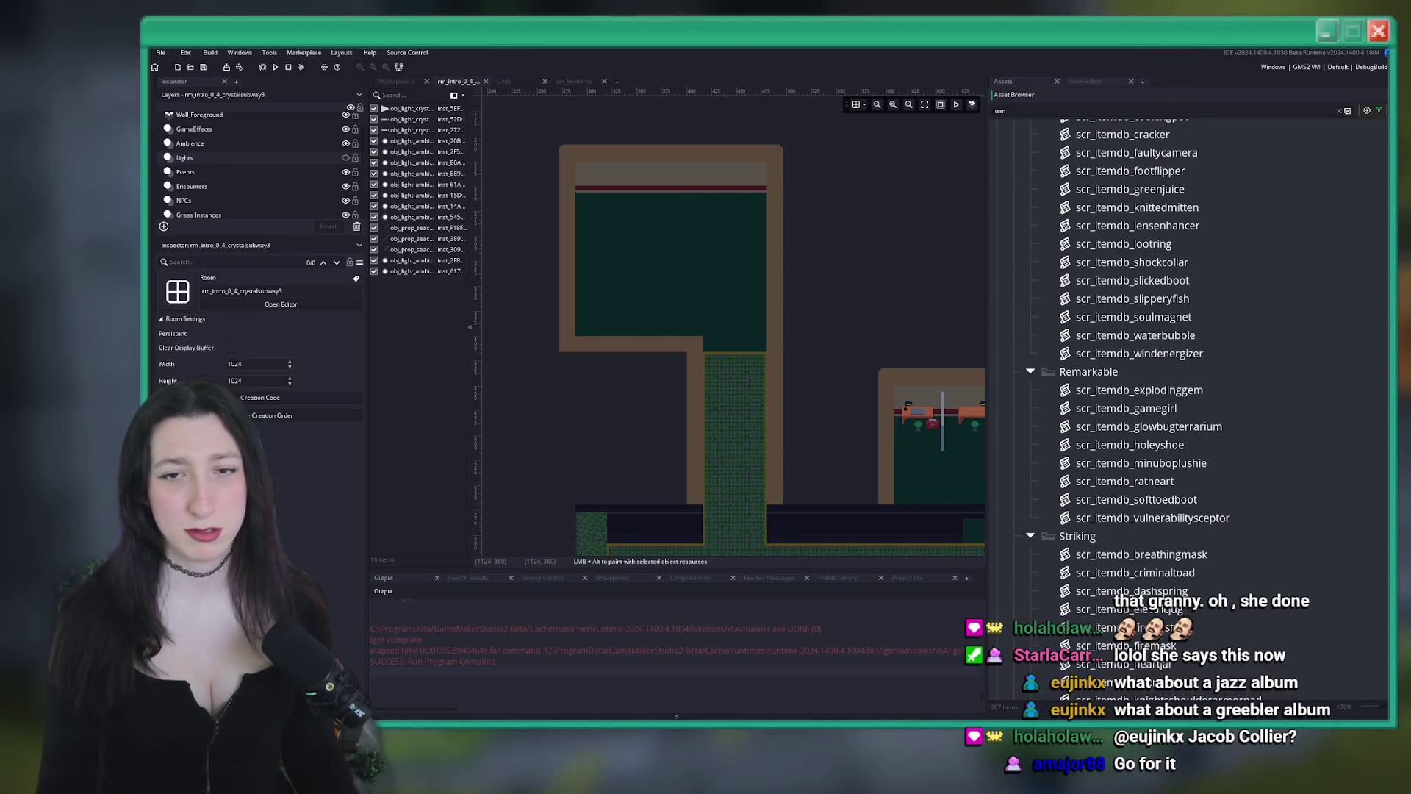
scroll(1254, 390, up, 5)
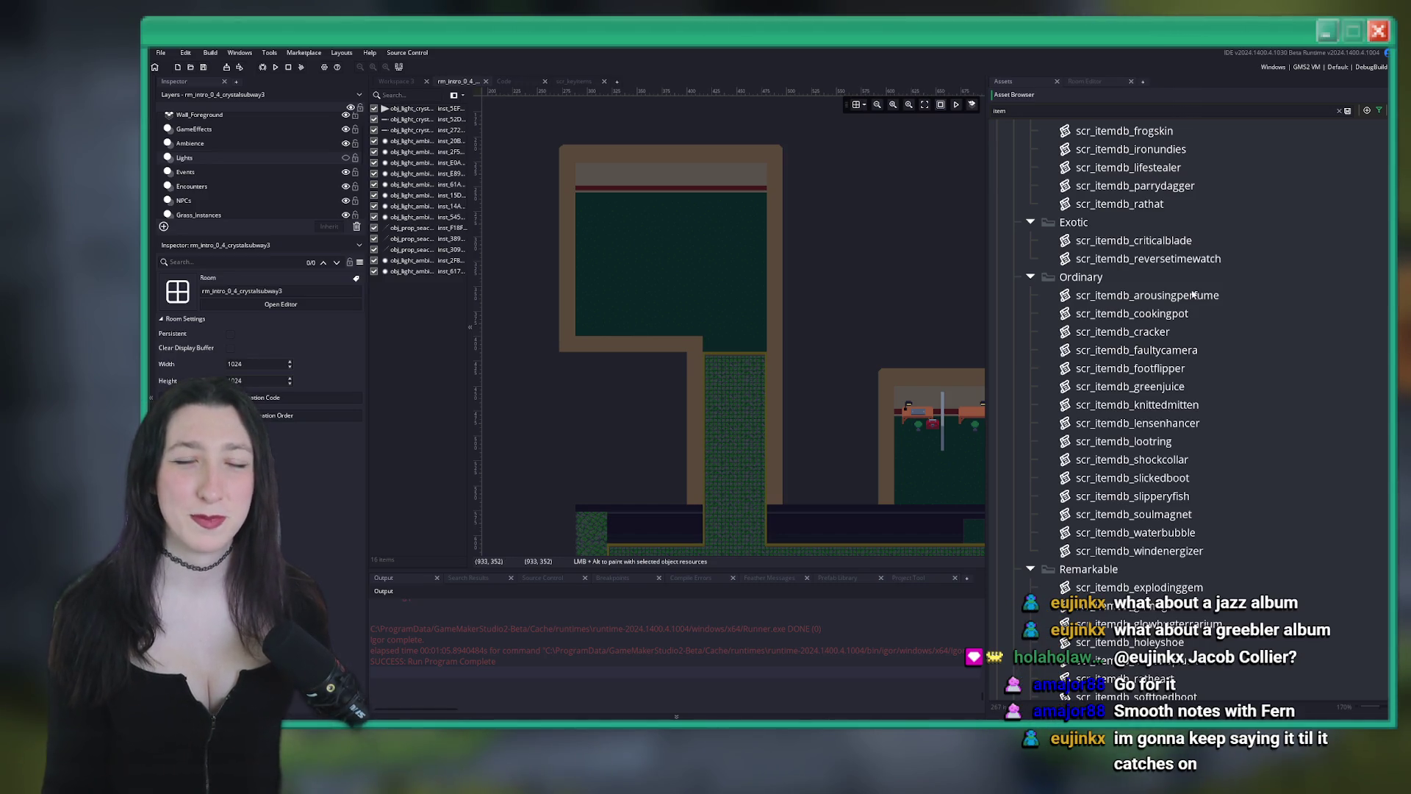
scroll(1175, 353, down, 14)
scroll(1102, 510, up, 8)
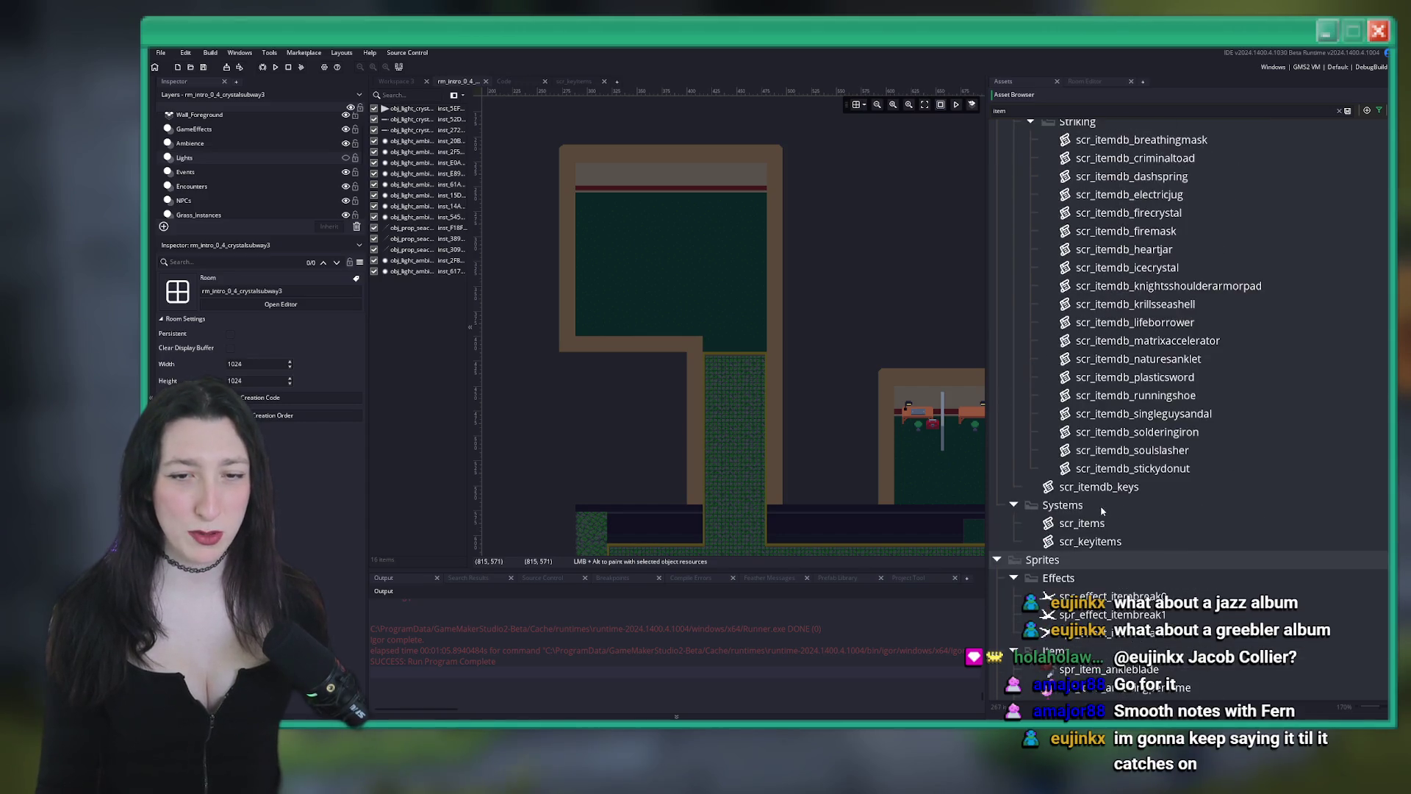
scroll(1103, 509, up, 15)
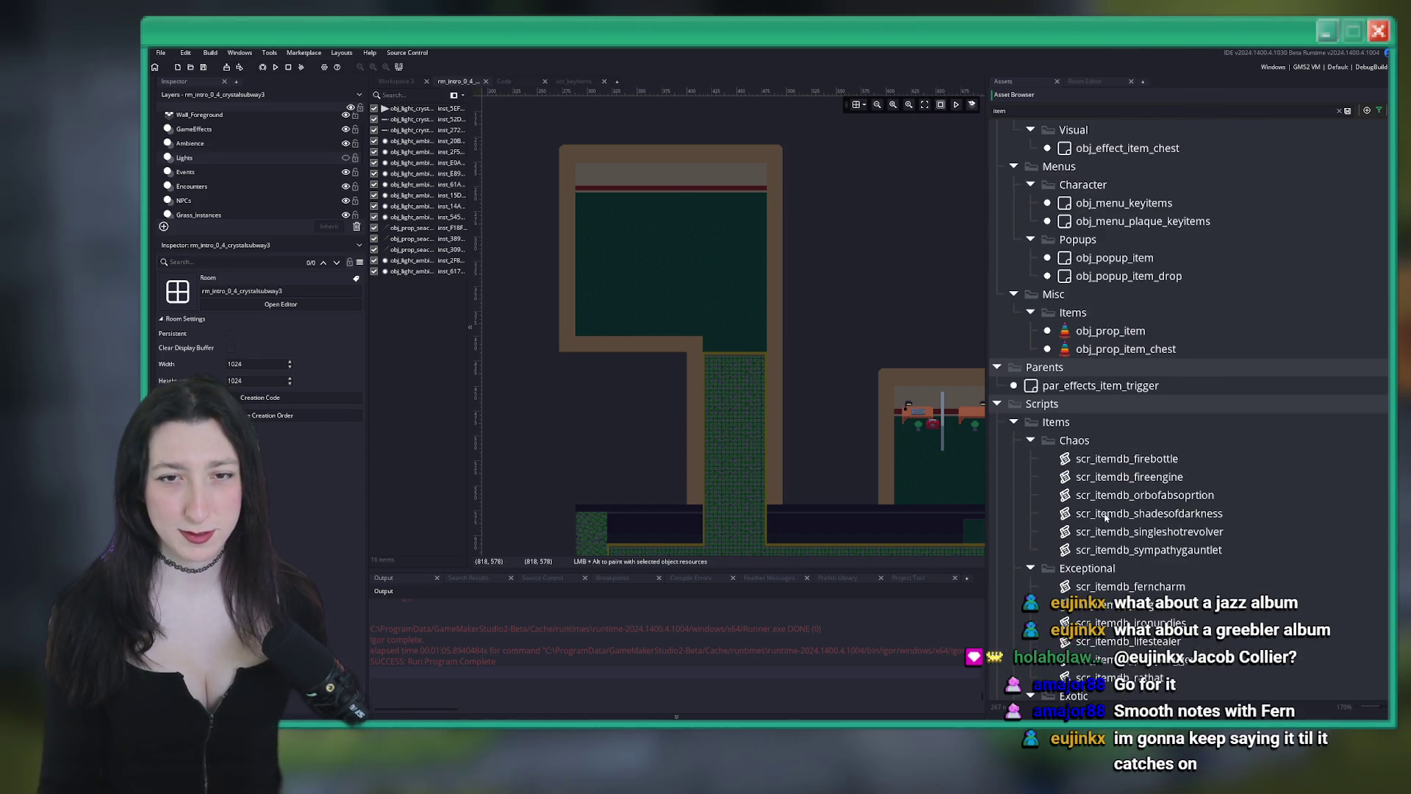
click(1103, 332)
scroll(721, 308, up, 5)
scroll(220, 195, down, 3)
click(210, 145)
scroll(592, 232, down, 5)
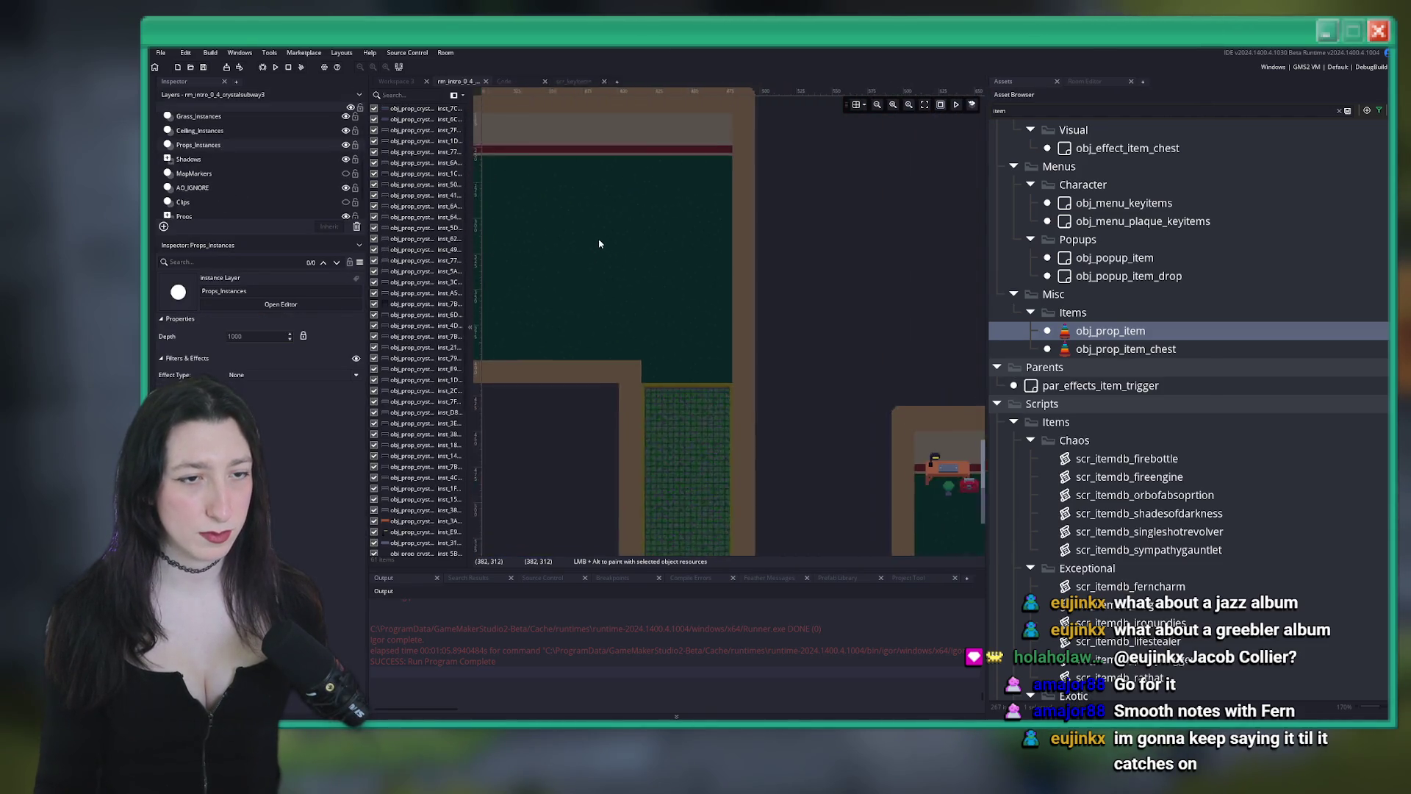
Place an obj_prop_item instance in the green room area and fine-tune its position
alt+click(661, 279)
drag(661, 278, 673, 284)
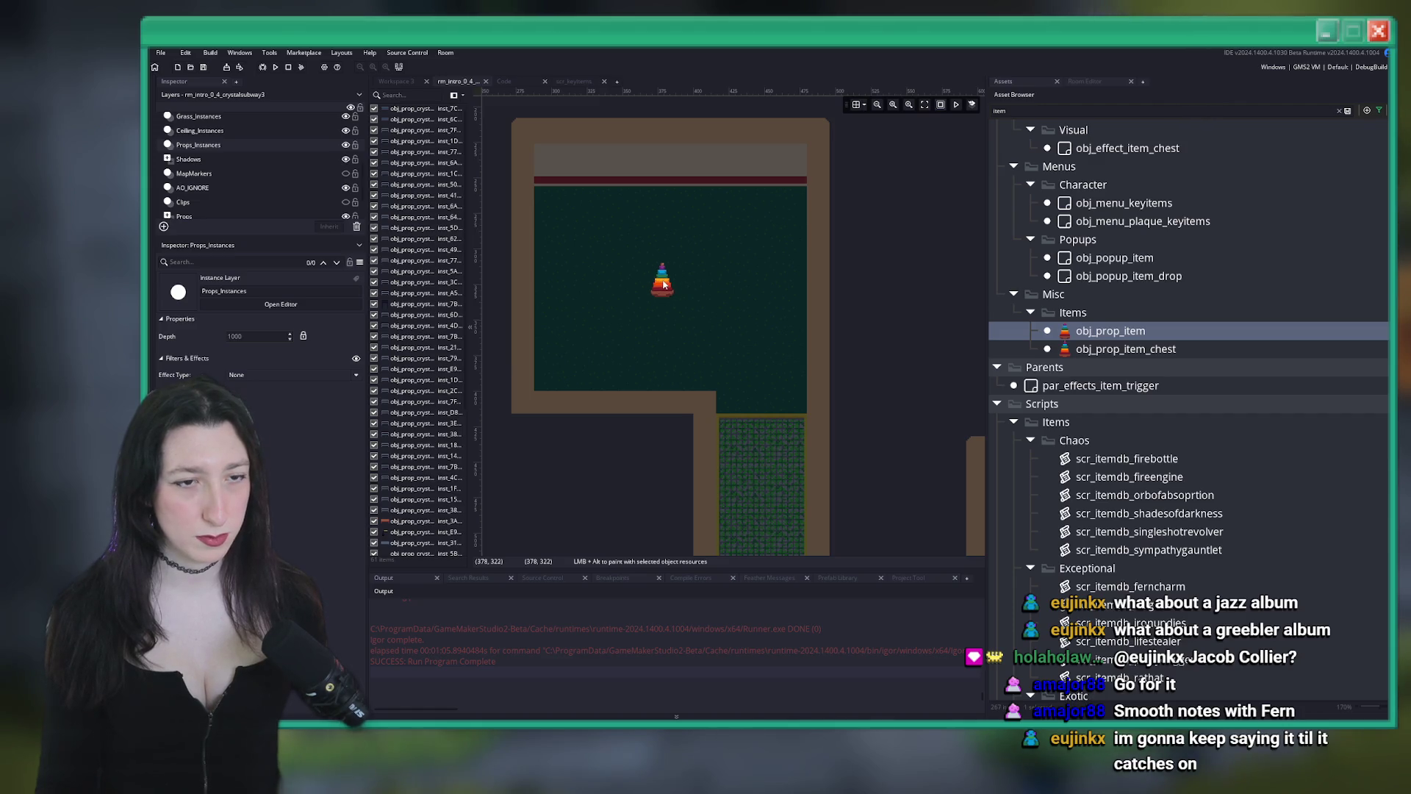
click(668, 282)
drag(675, 288, 678, 288)
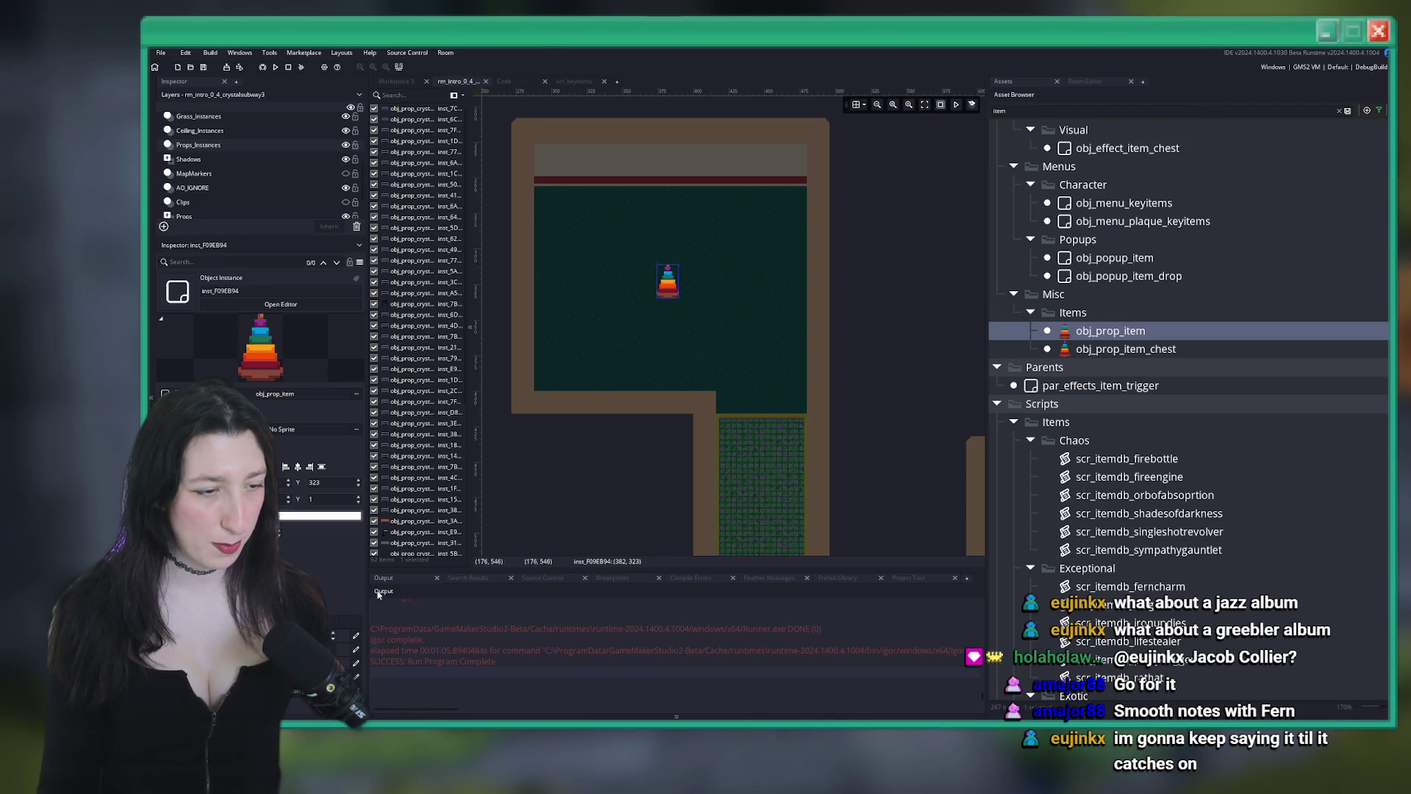
scroll(655, 293, down, 5)
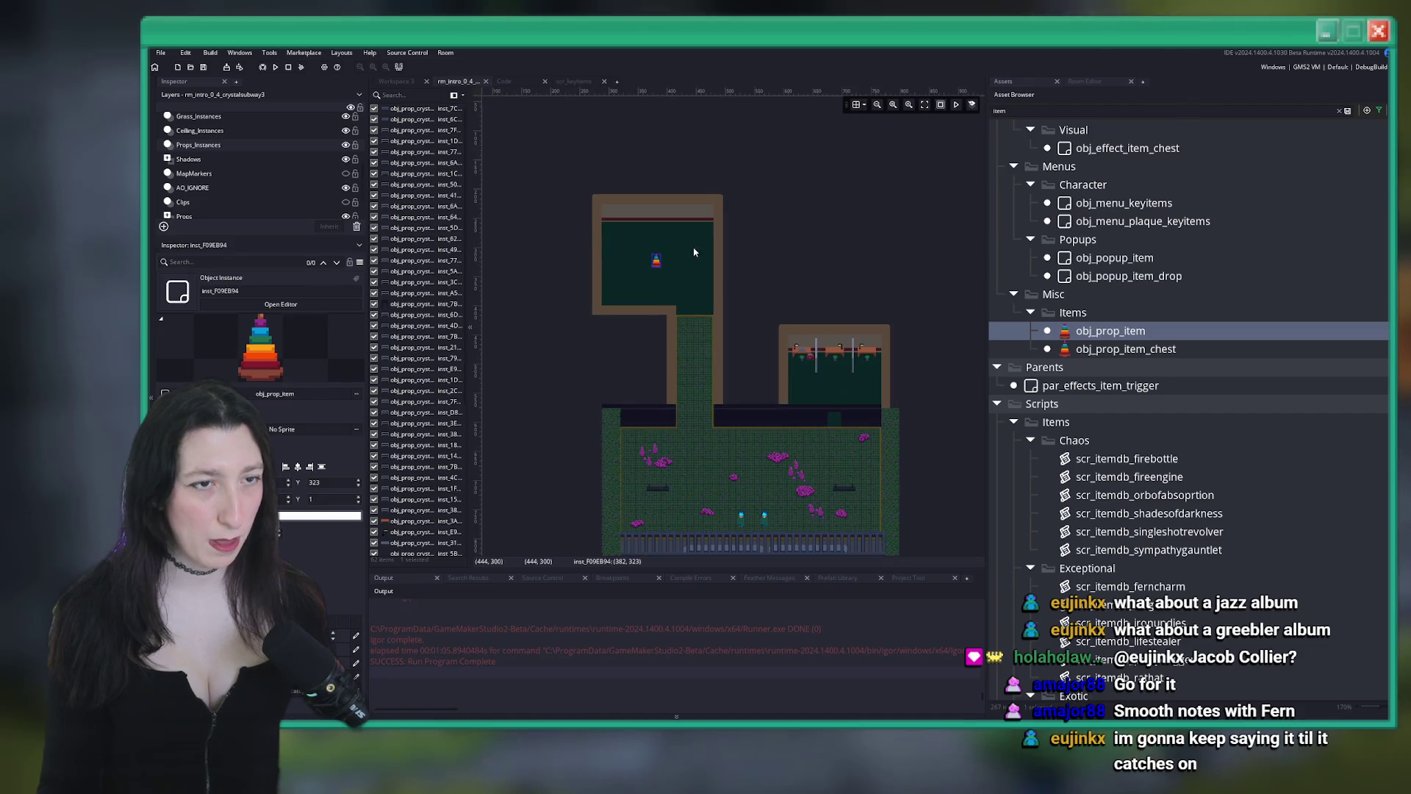
Check the item prop instance on Props_Instances in rm_intro_0_4_crystalsubway0, then close that room
key(ctrl+t)
text(crystalsu)
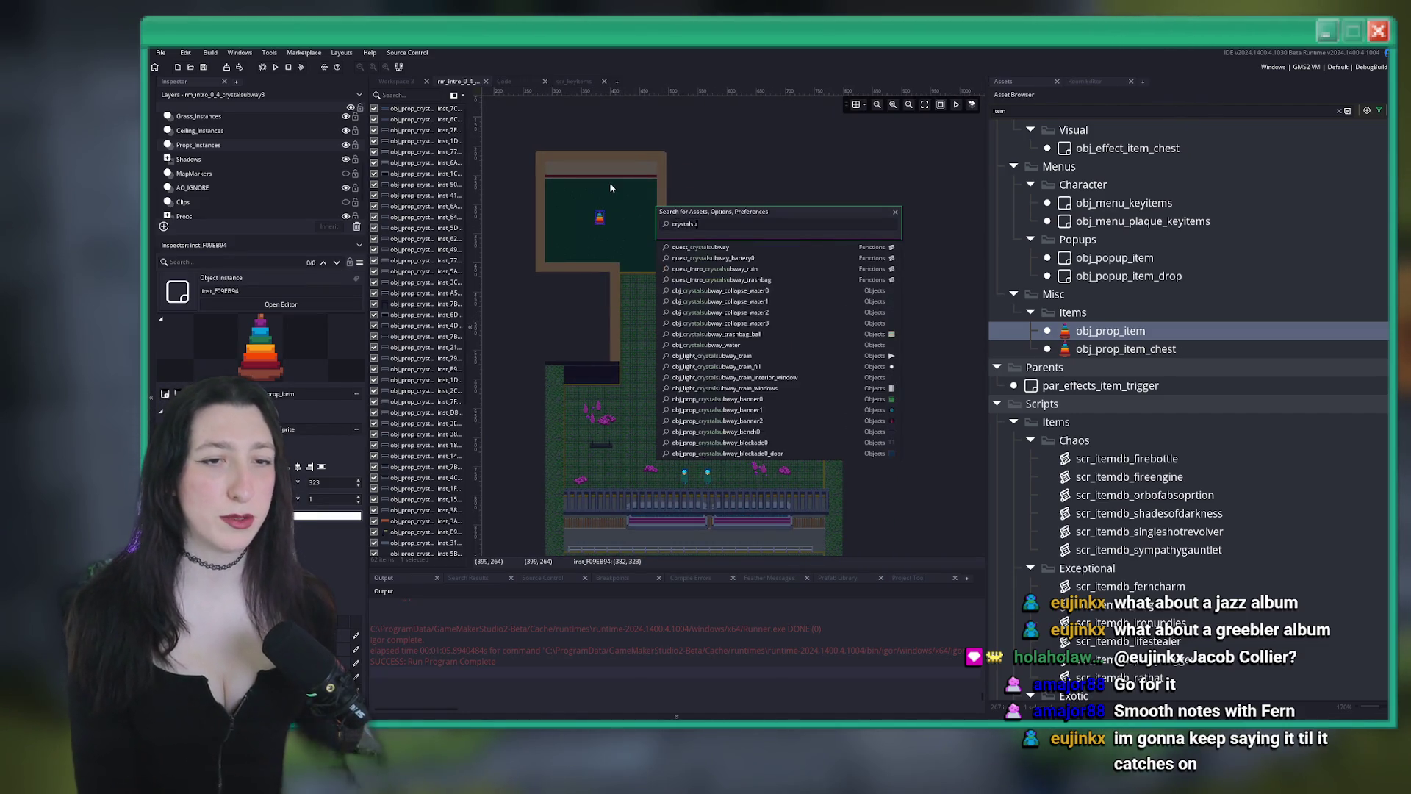
text(bway0)
key(Return)
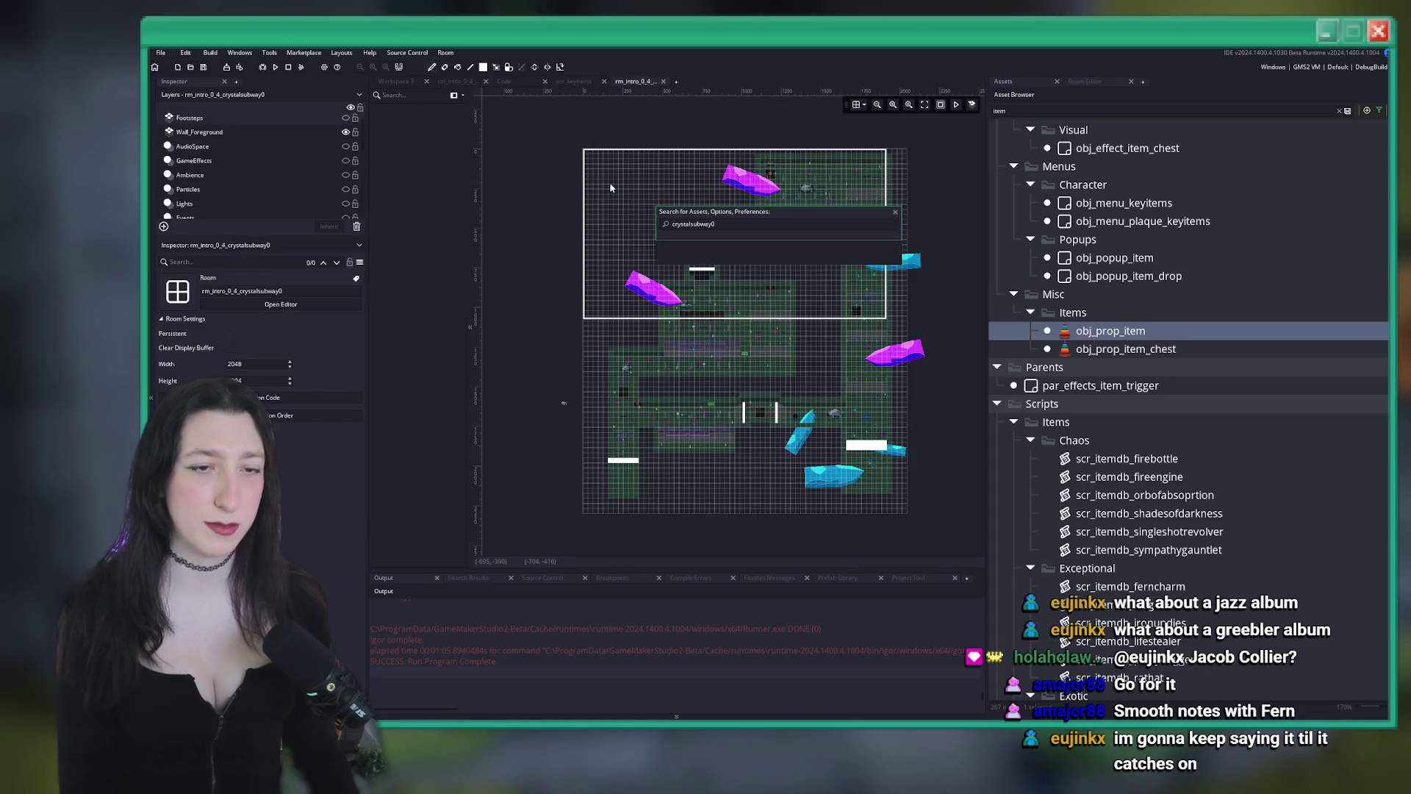
scroll(860, 299, up, 5)
scroll(218, 181, down, 3)
click(199, 205)
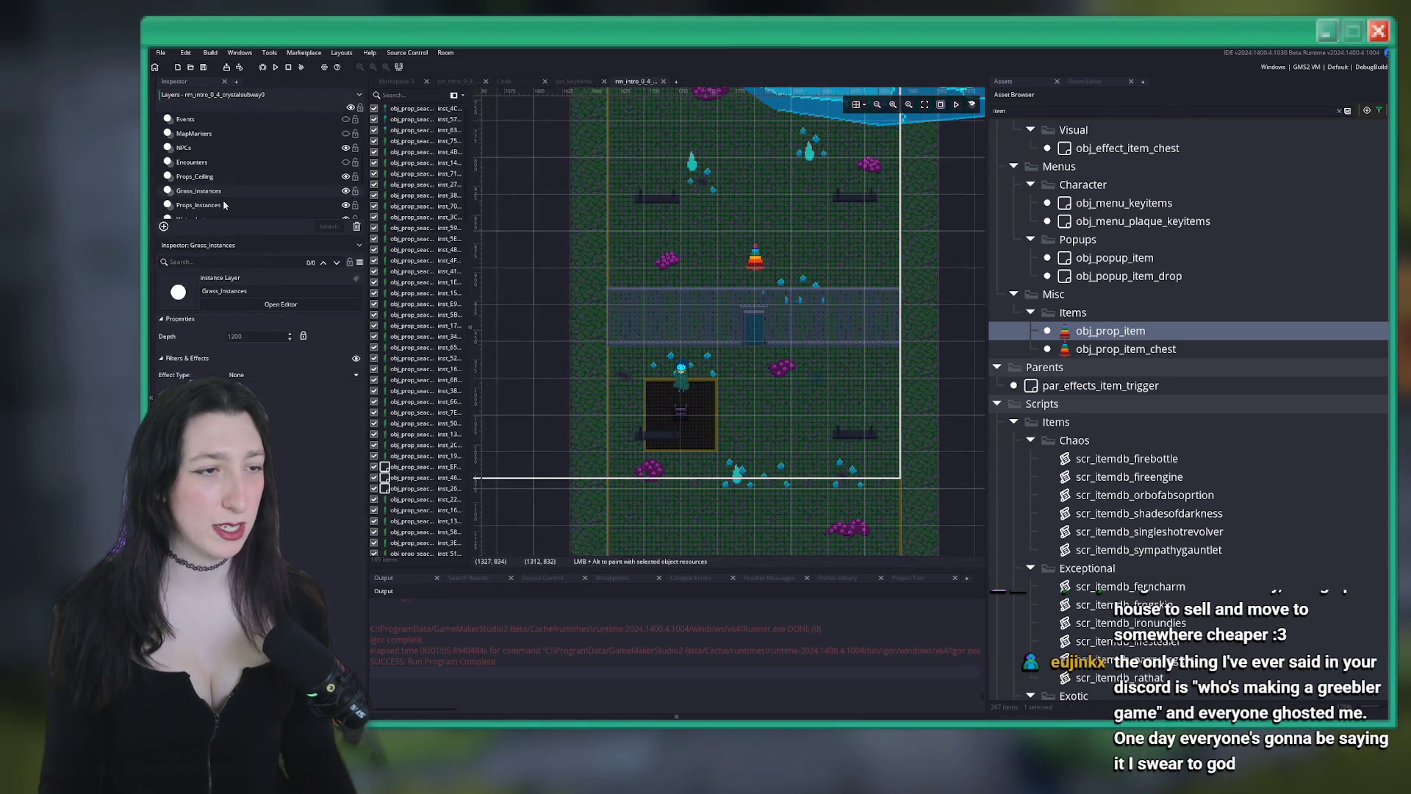
click(762, 264)
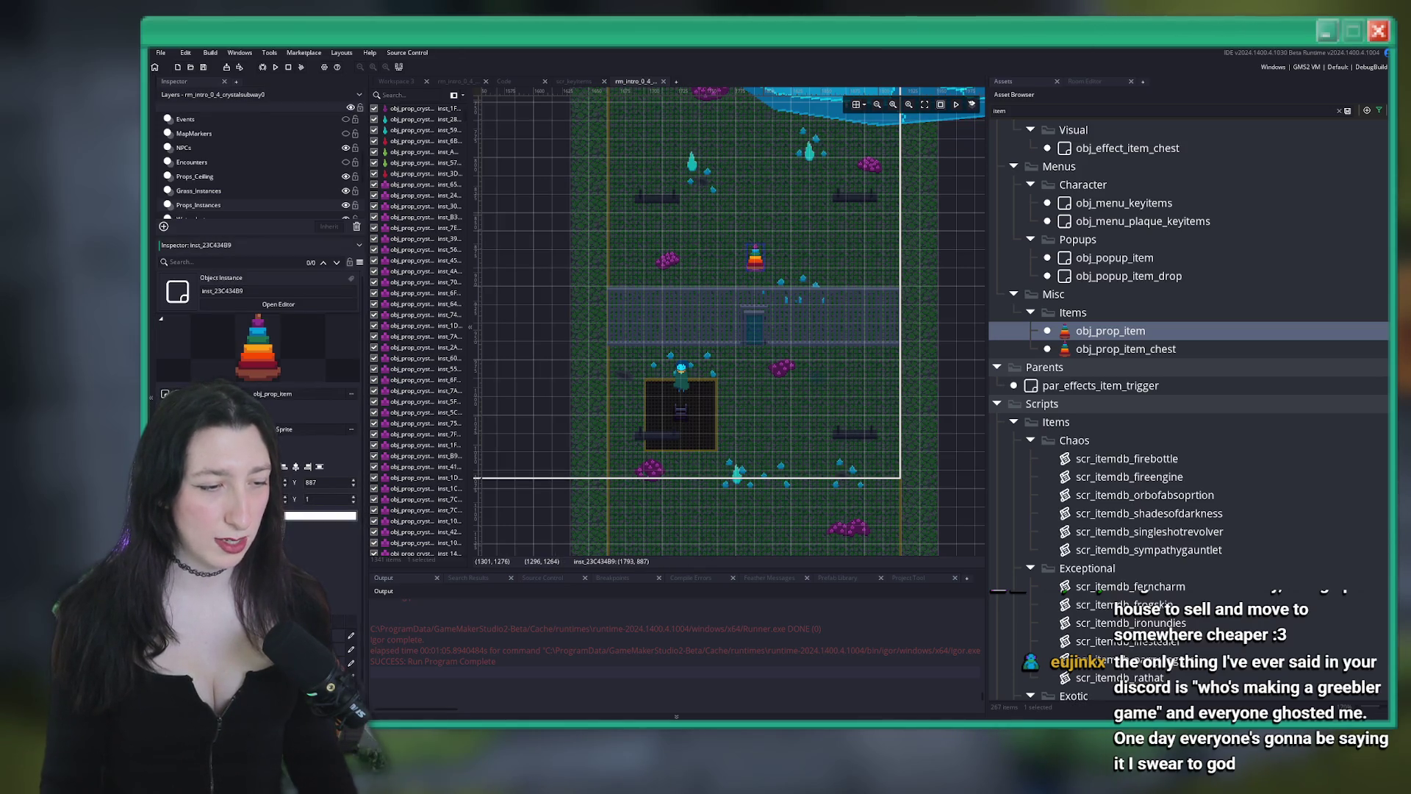
scroll(294, 456, down, 2)
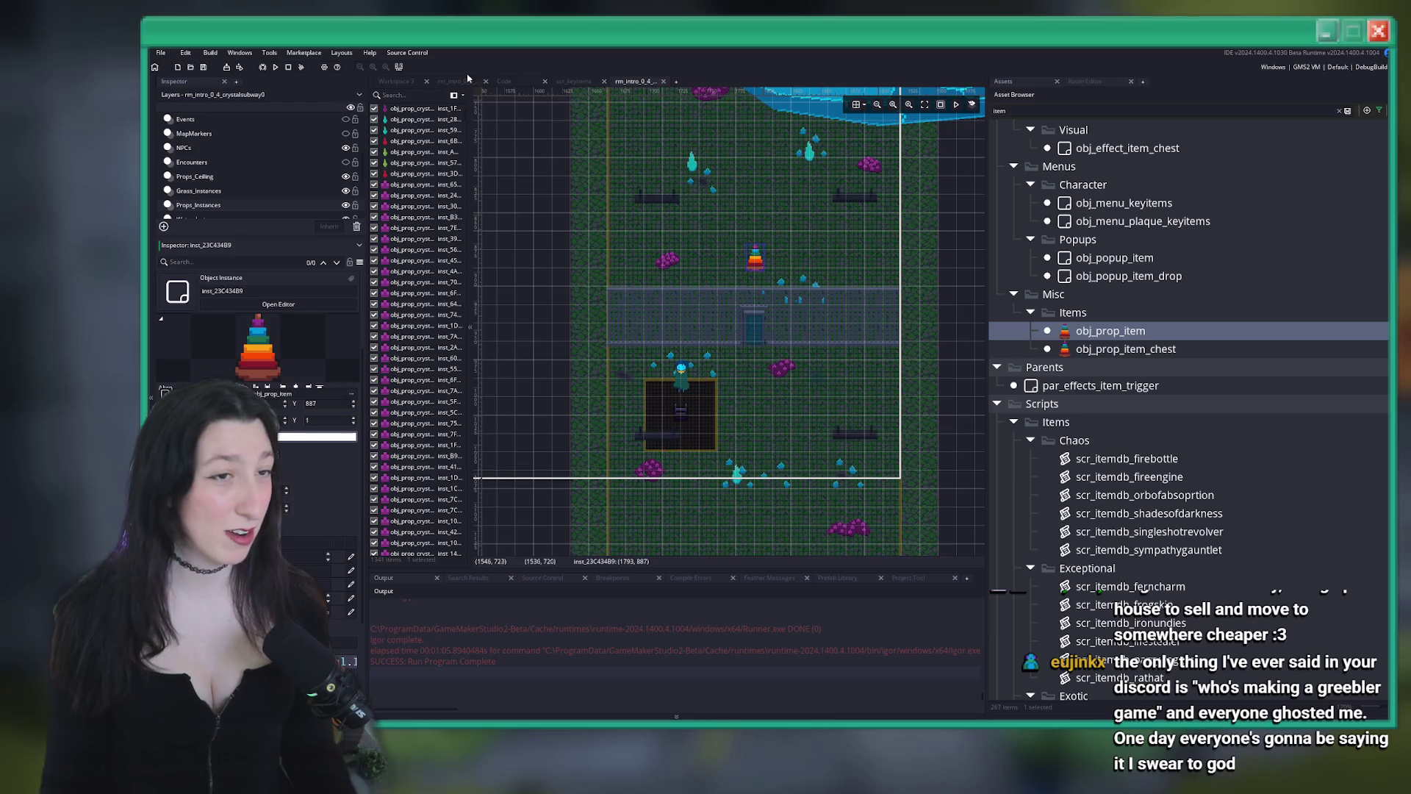
click(661, 82)
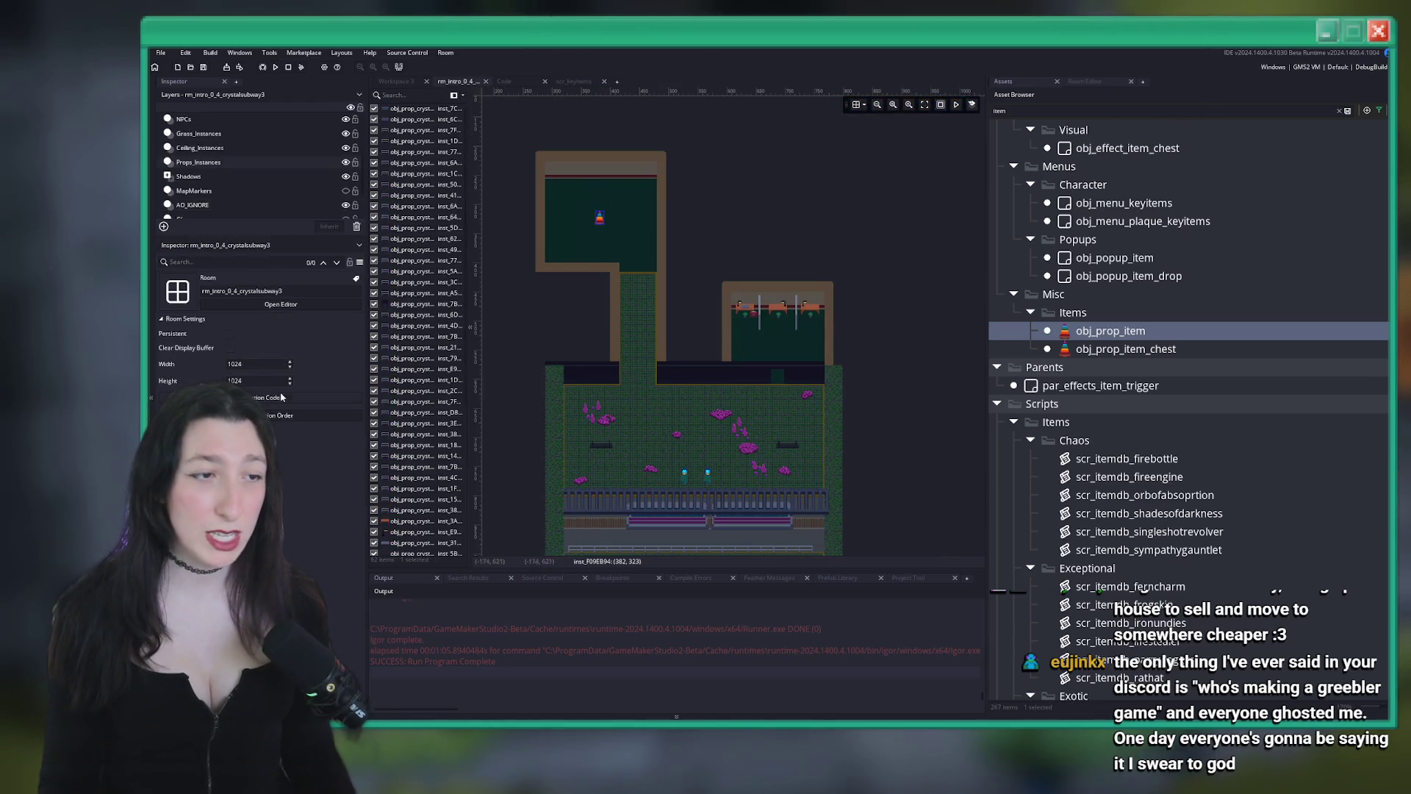
Paste the item lookup code into the rainbow item prop's creation code
click(601, 219)
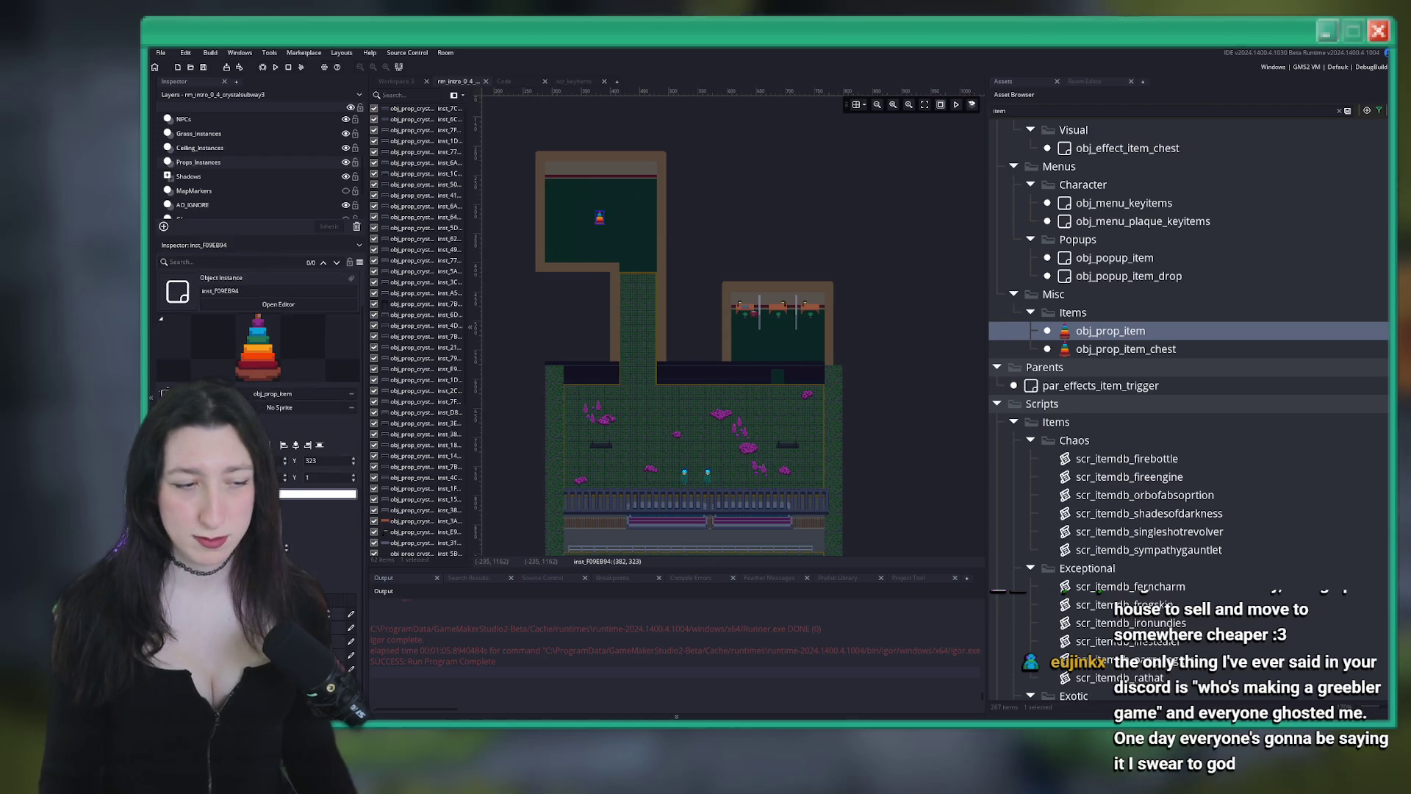
double_click(600, 217)
key(ctrl+v)
Replace 'Battery (Positive) - Crystal Subway' with 'Rusted House Key' on line 1, then close the code editor
drag(817, 450, 1007, 441)
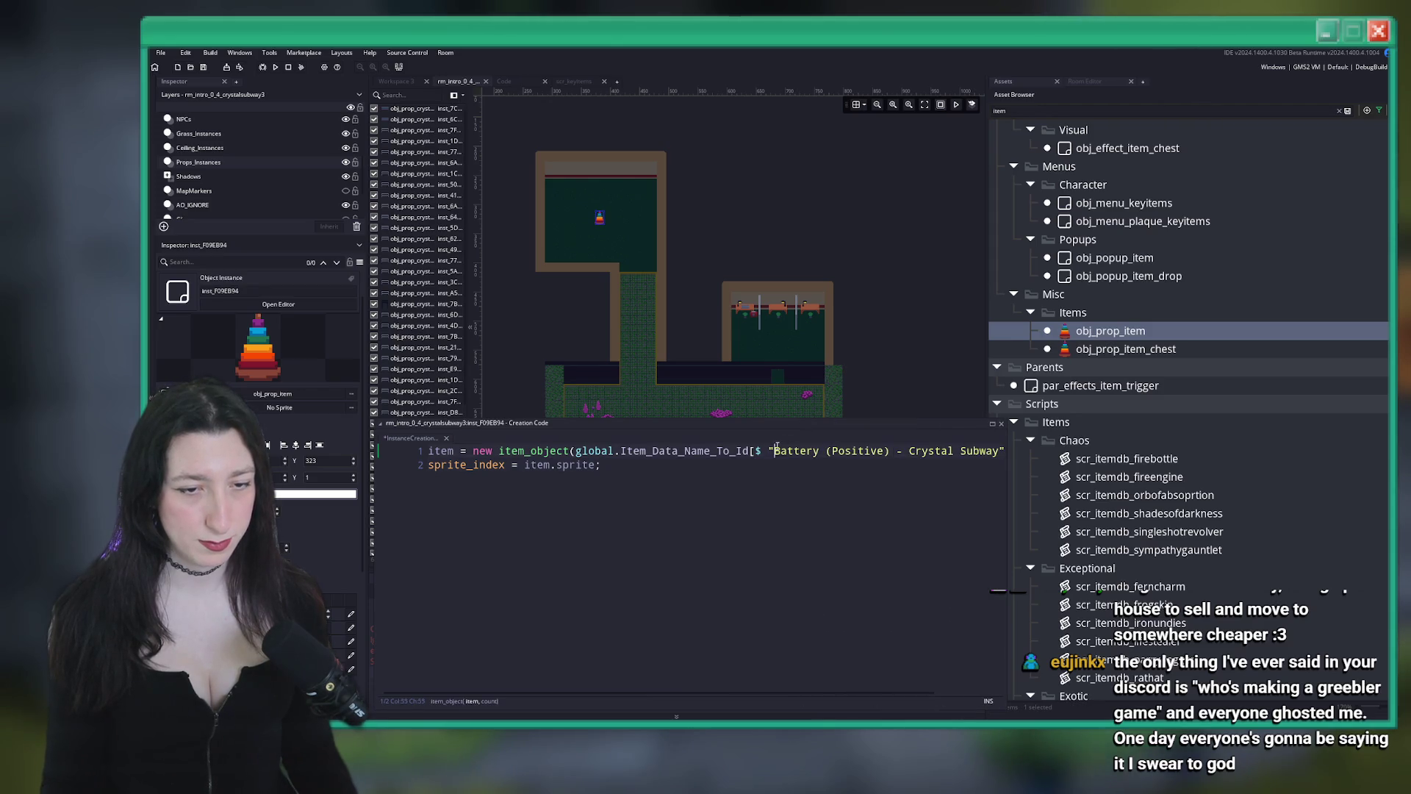
key(End)
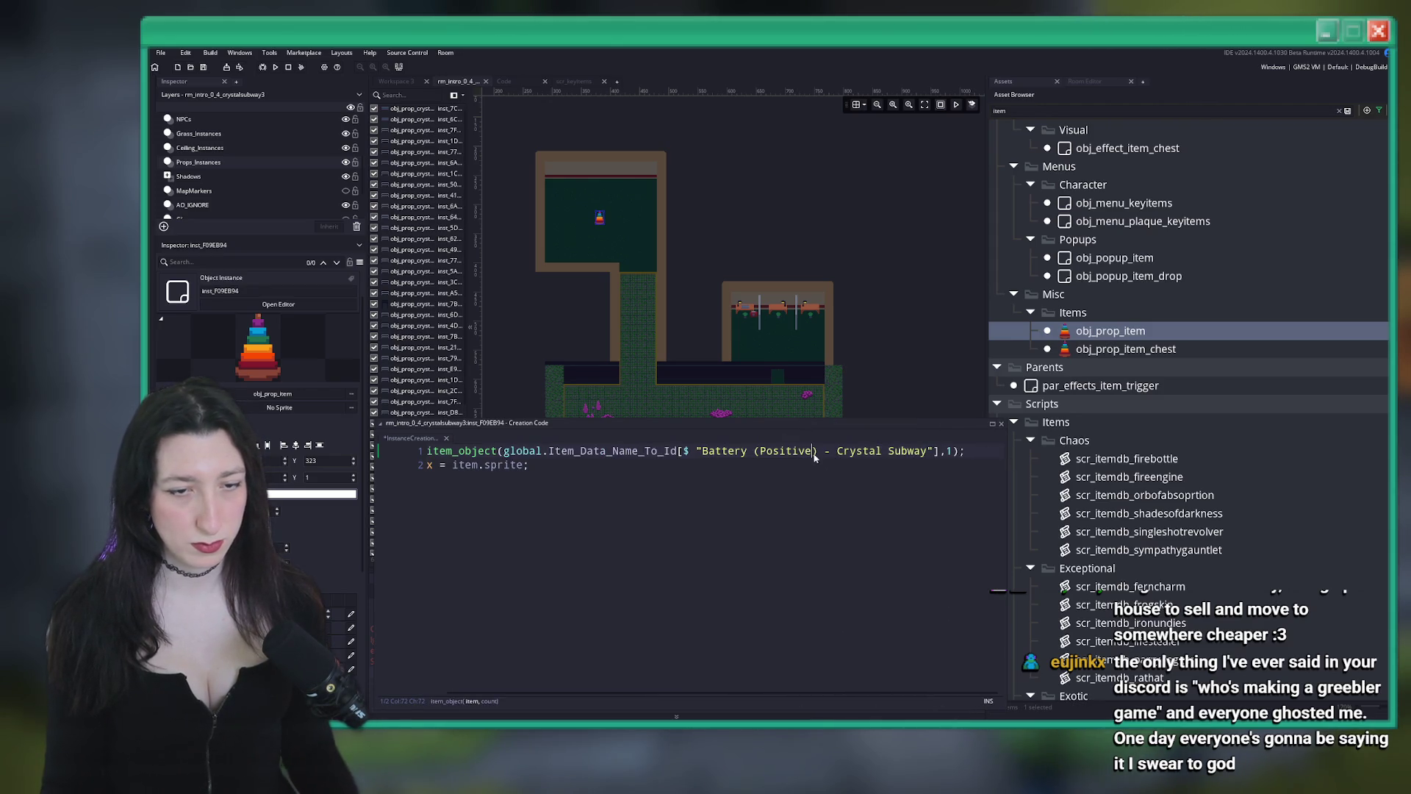
click(692, 453)
key(ctrl+shift+Right)
key(ctrl+shift+Right)
key(ctrl+shift+Right)
text(Rusted House Ke)
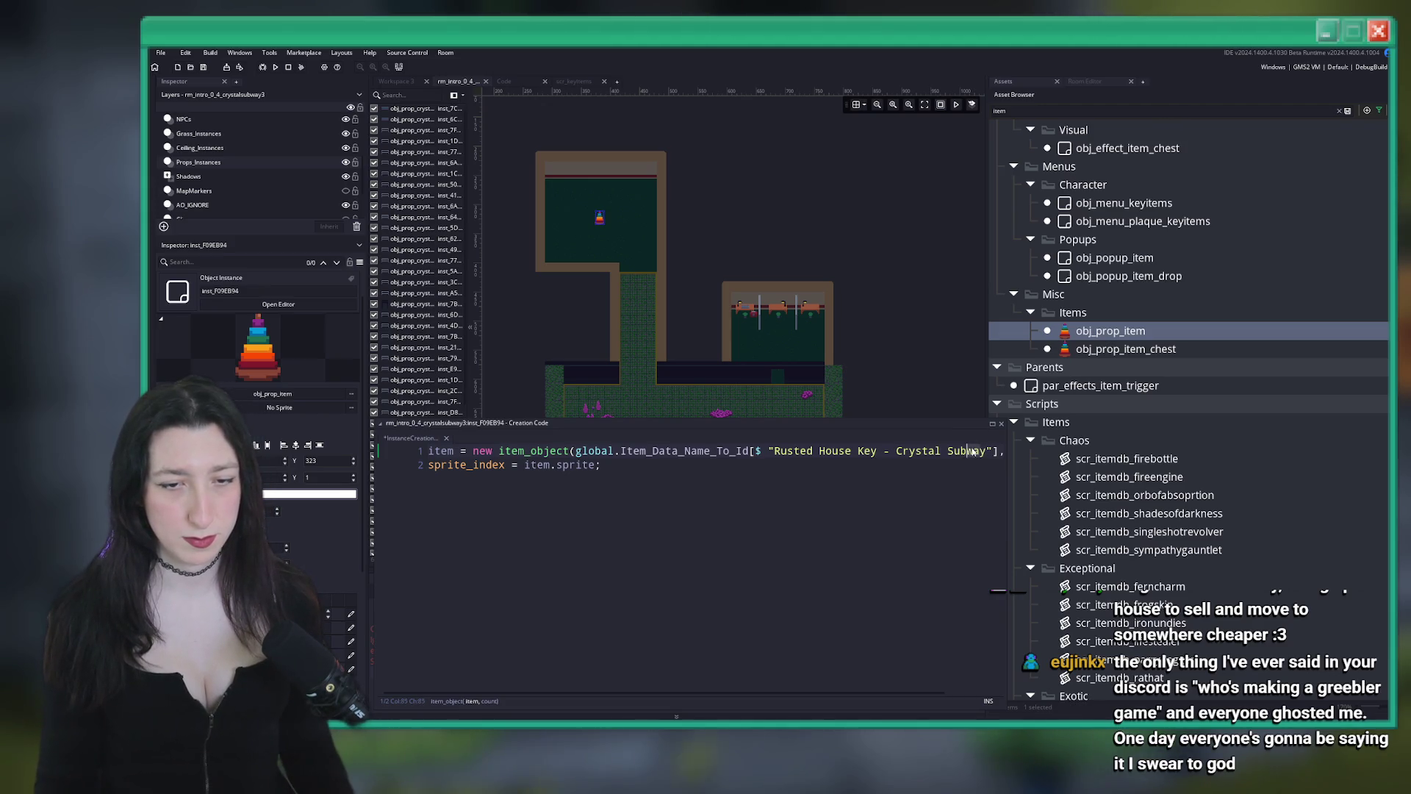
click(895, 451)
drag(879, 451, 981, 452)
key(Delete)
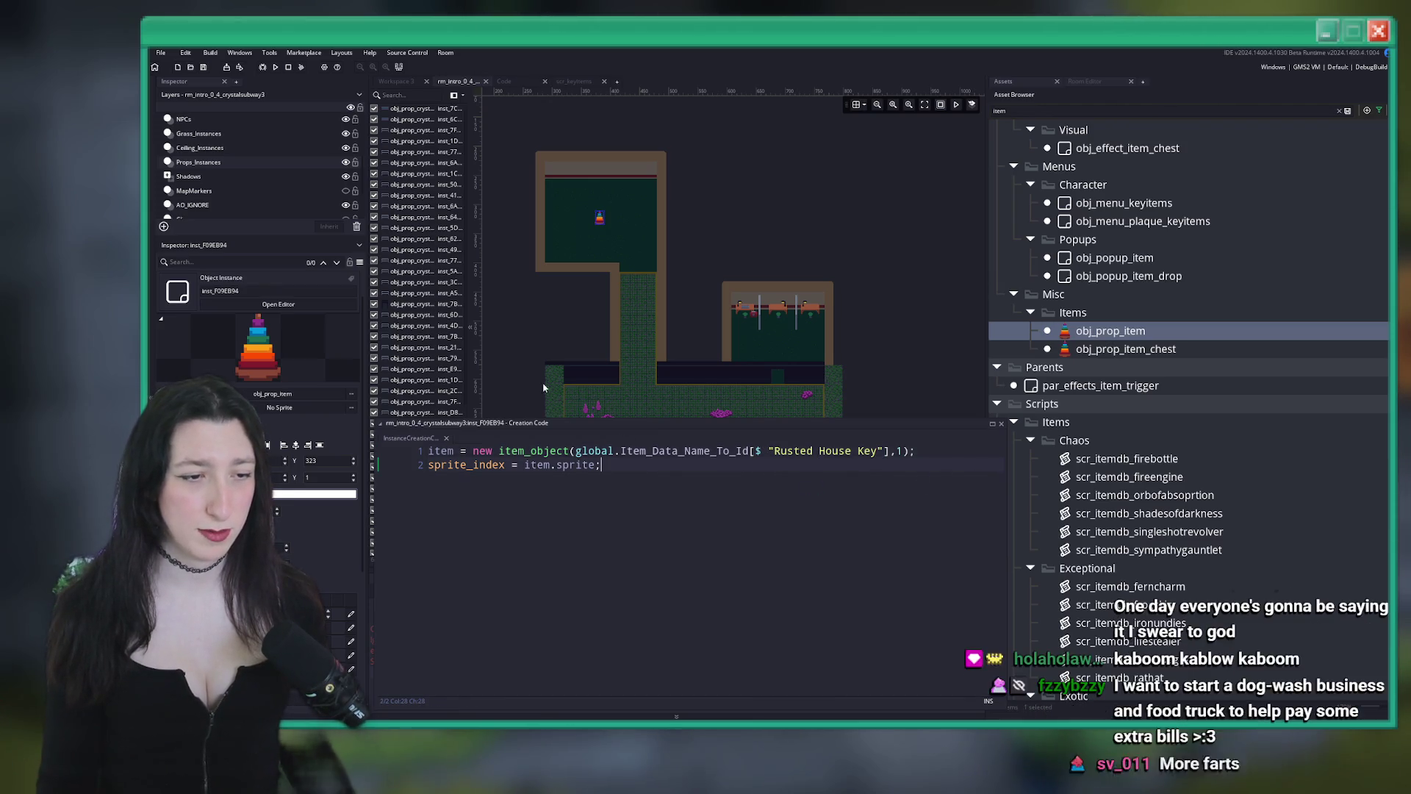
click(446, 438)
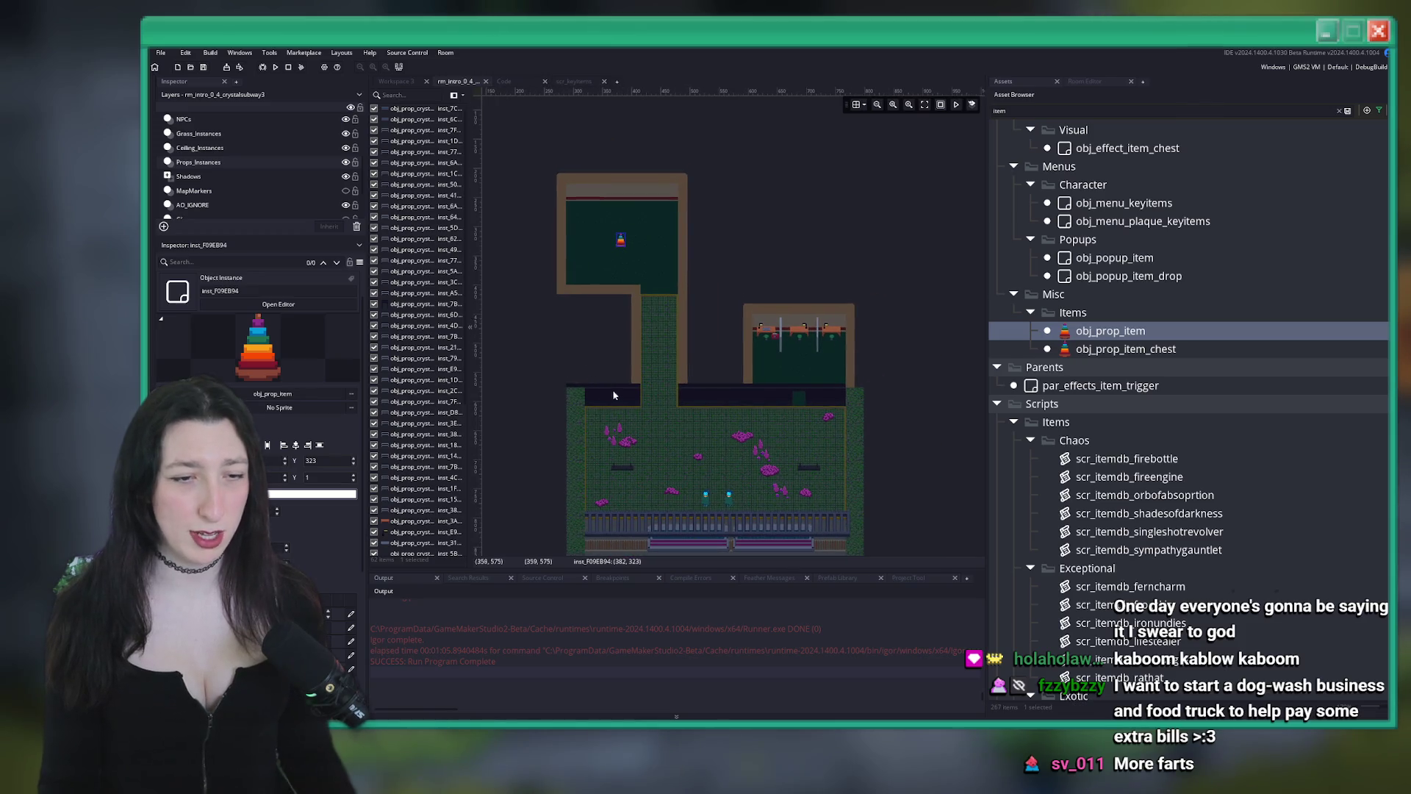
In Workspace 3, search the assets for 'keyitem' and open the scr_keyitems script
scroll(617, 264, up, 5)
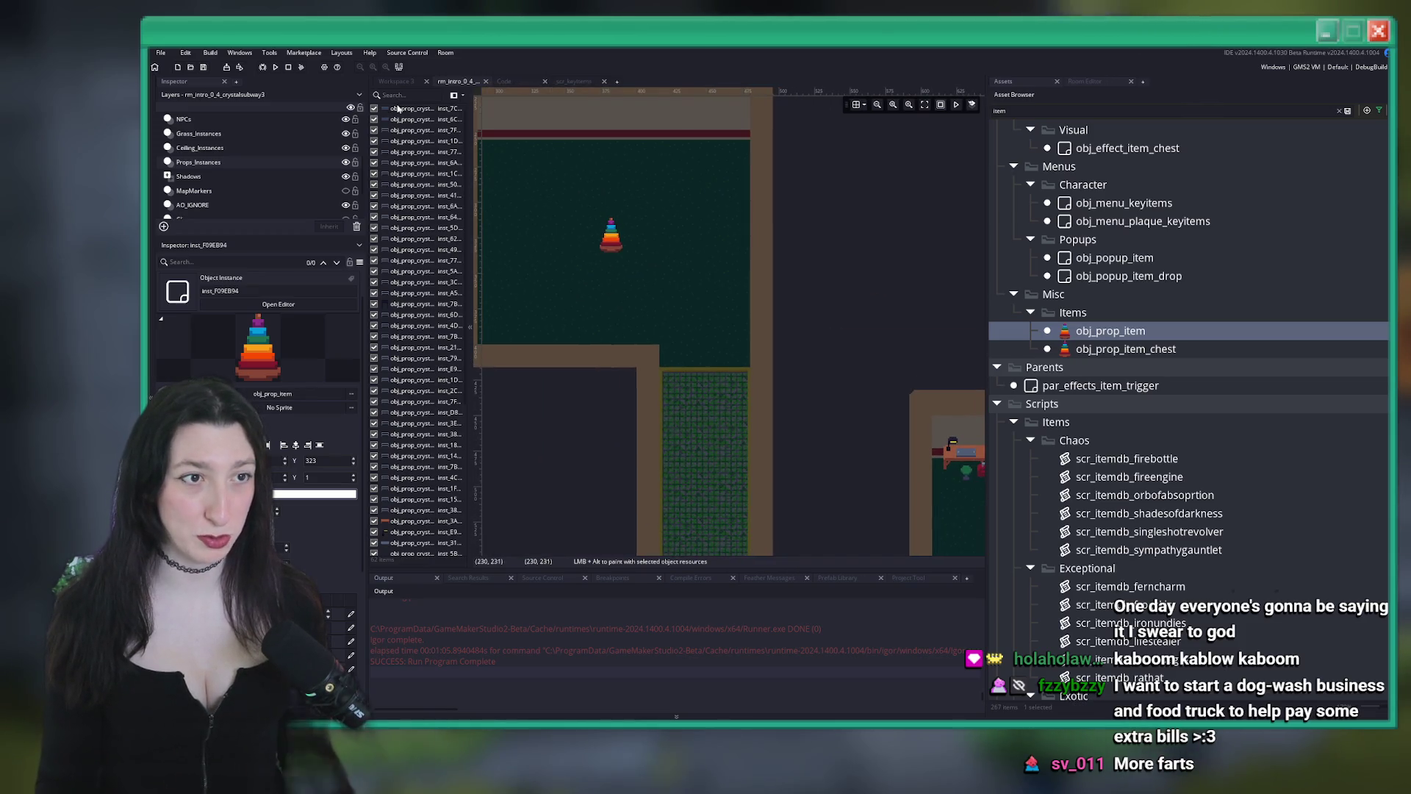
click(396, 81)
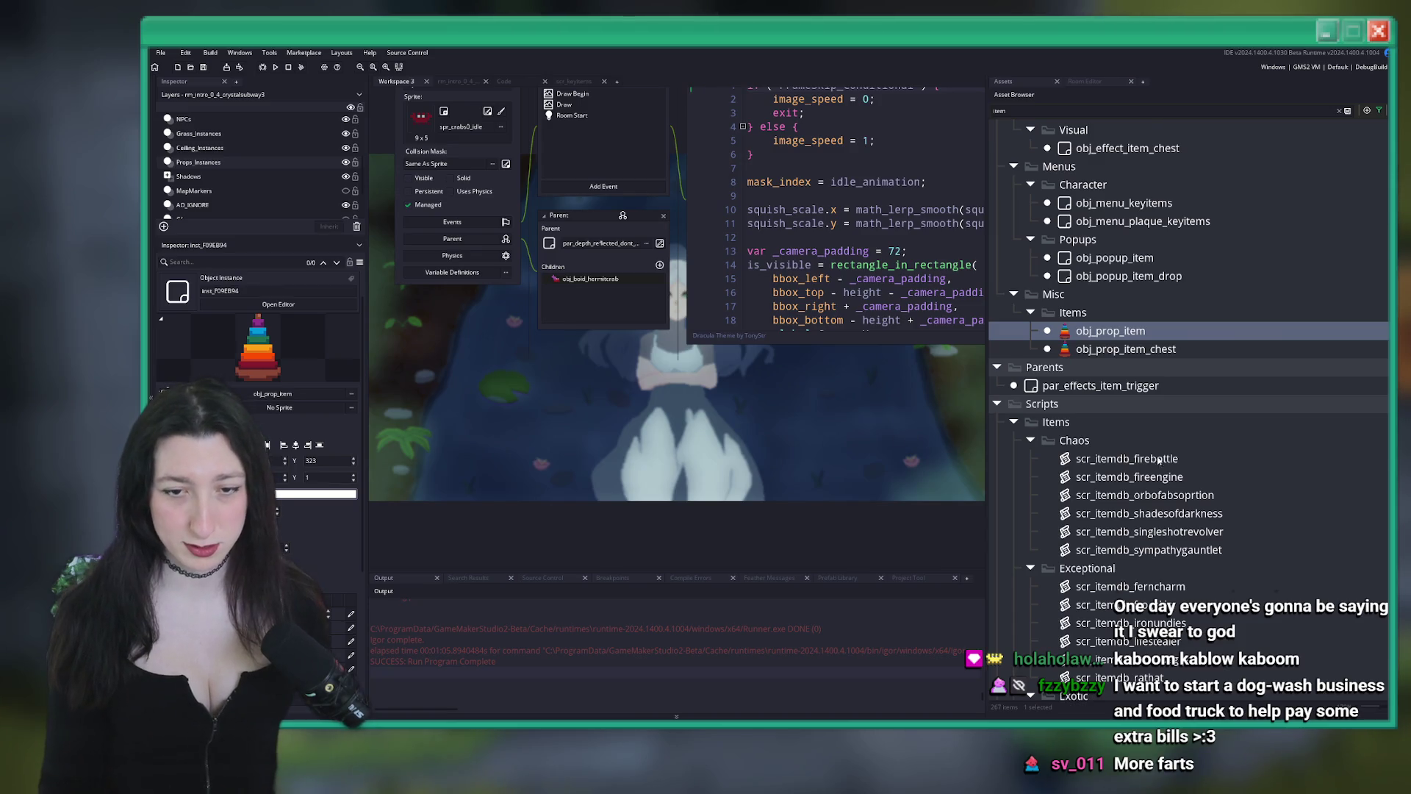
scroll(1156, 460, down, 3)
key(ctrl+t)
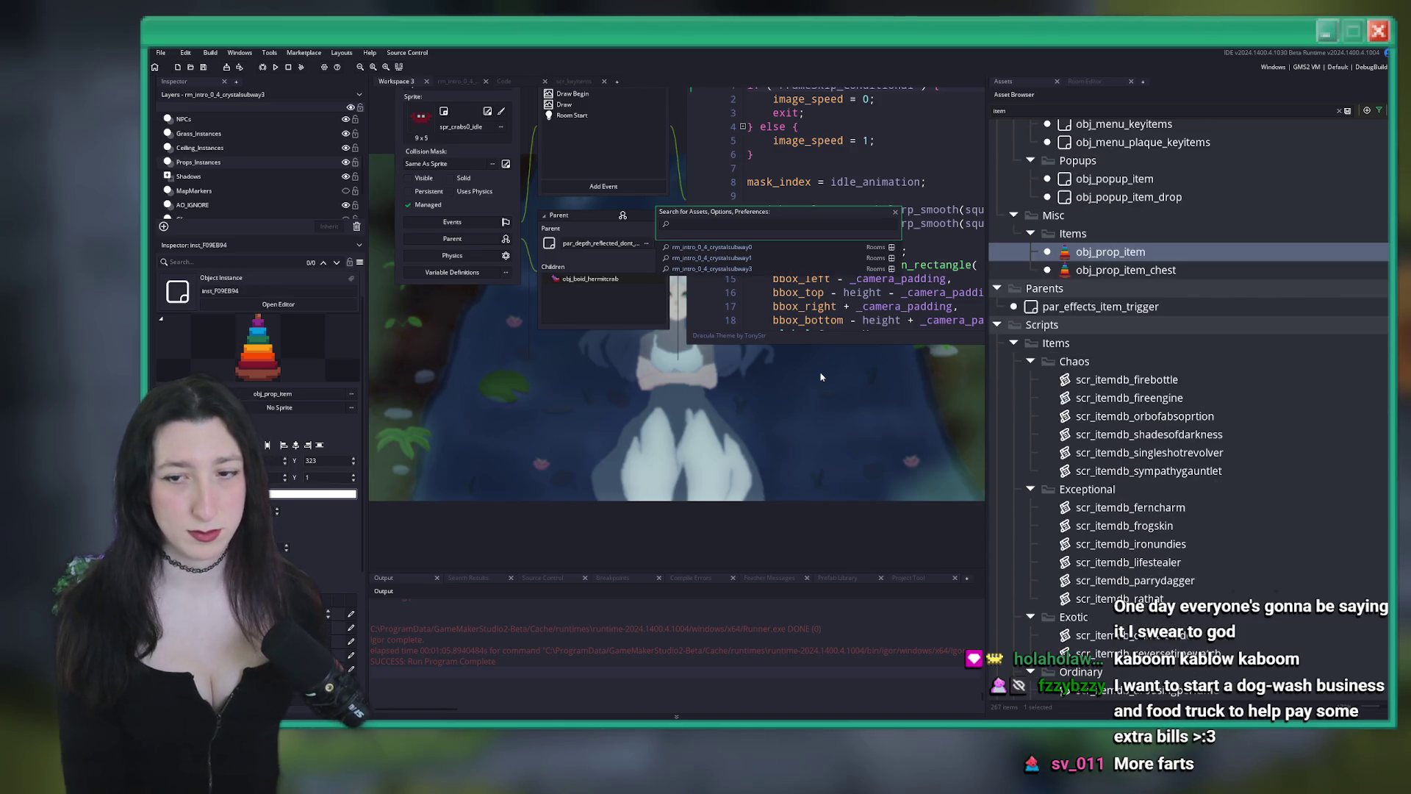
text(rusted)
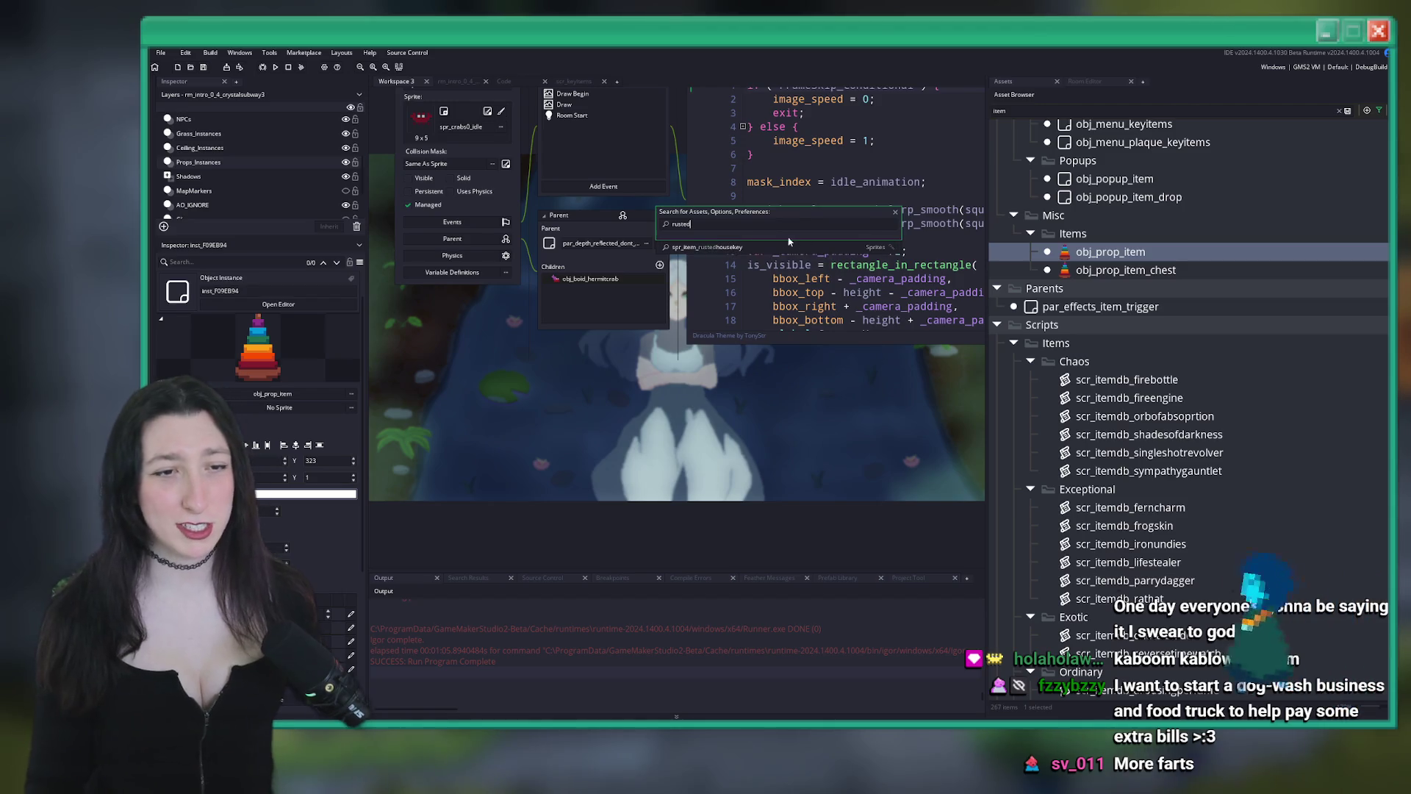
key(Escape)
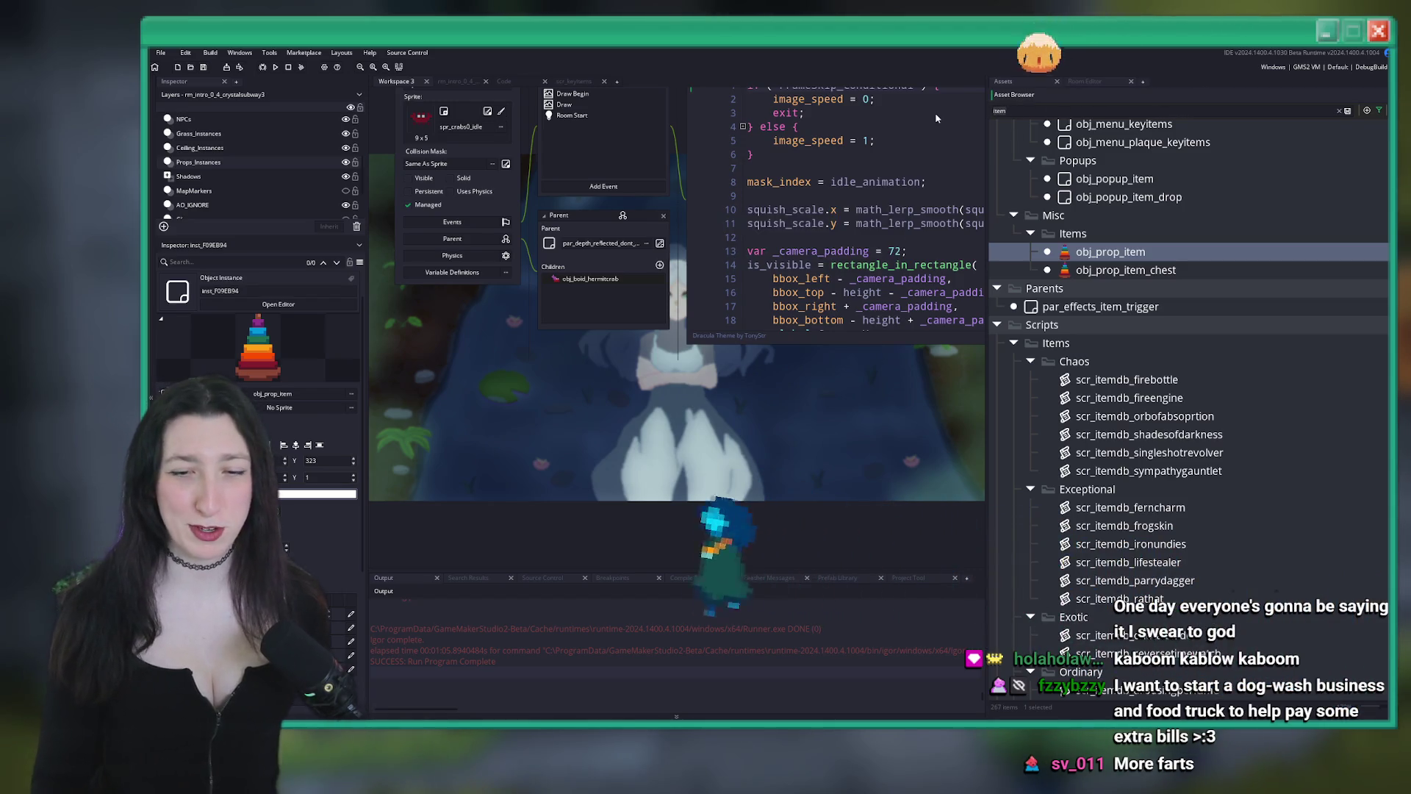
text(keyitem)
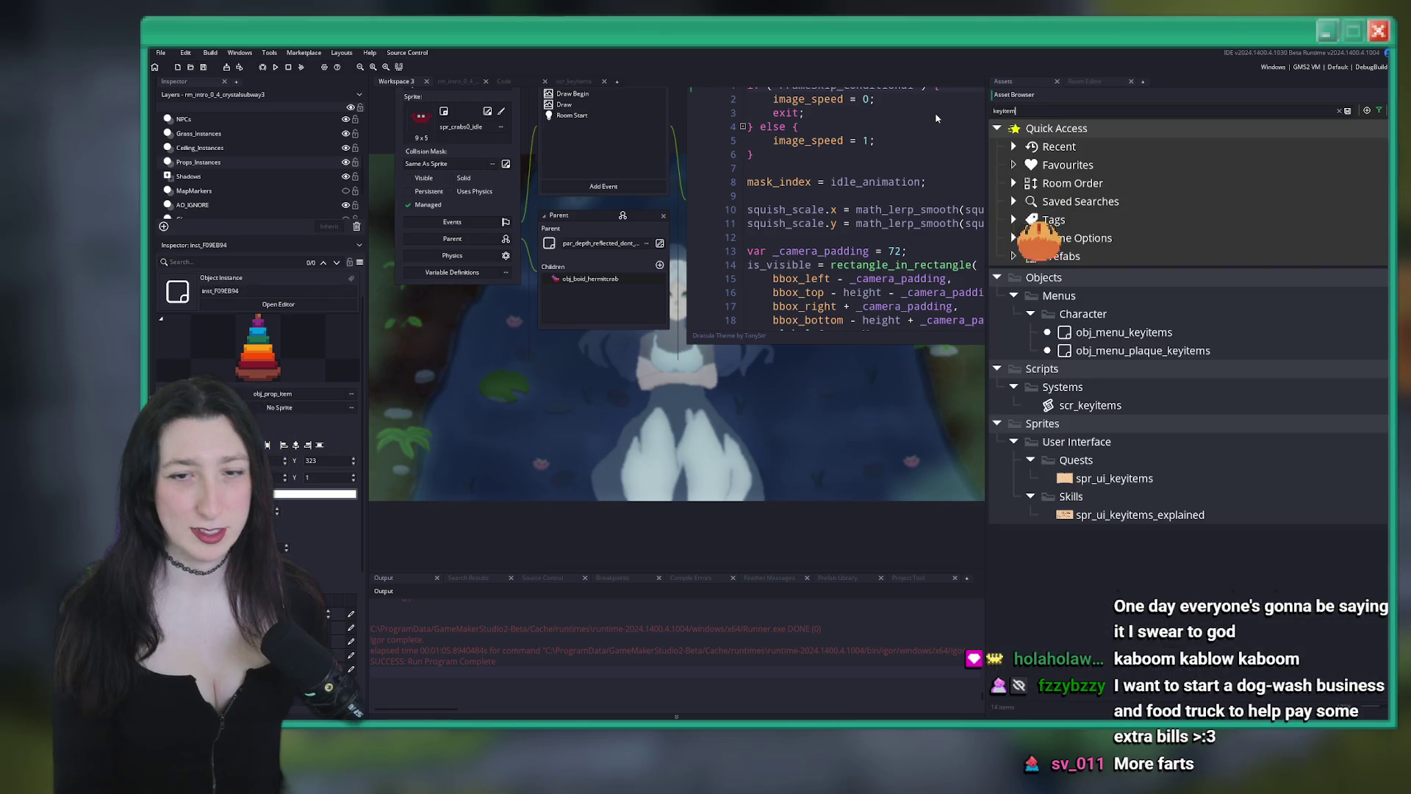
double_click(1089, 405)
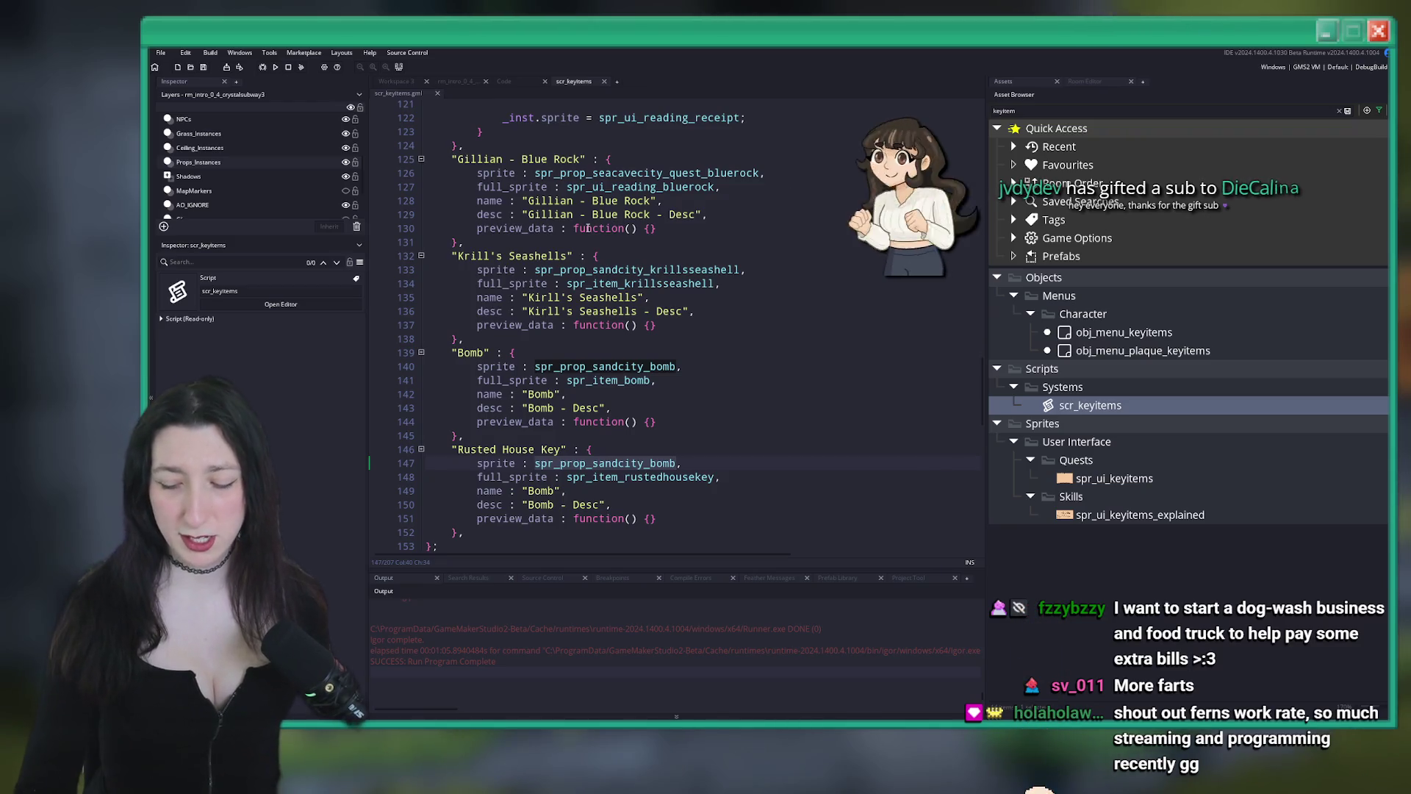
Go to line 148, the Rusted House Key entry's full_sprite line
mouse_move(660, 366)
scroll(659, 366, down, 4)
click(768, 413)
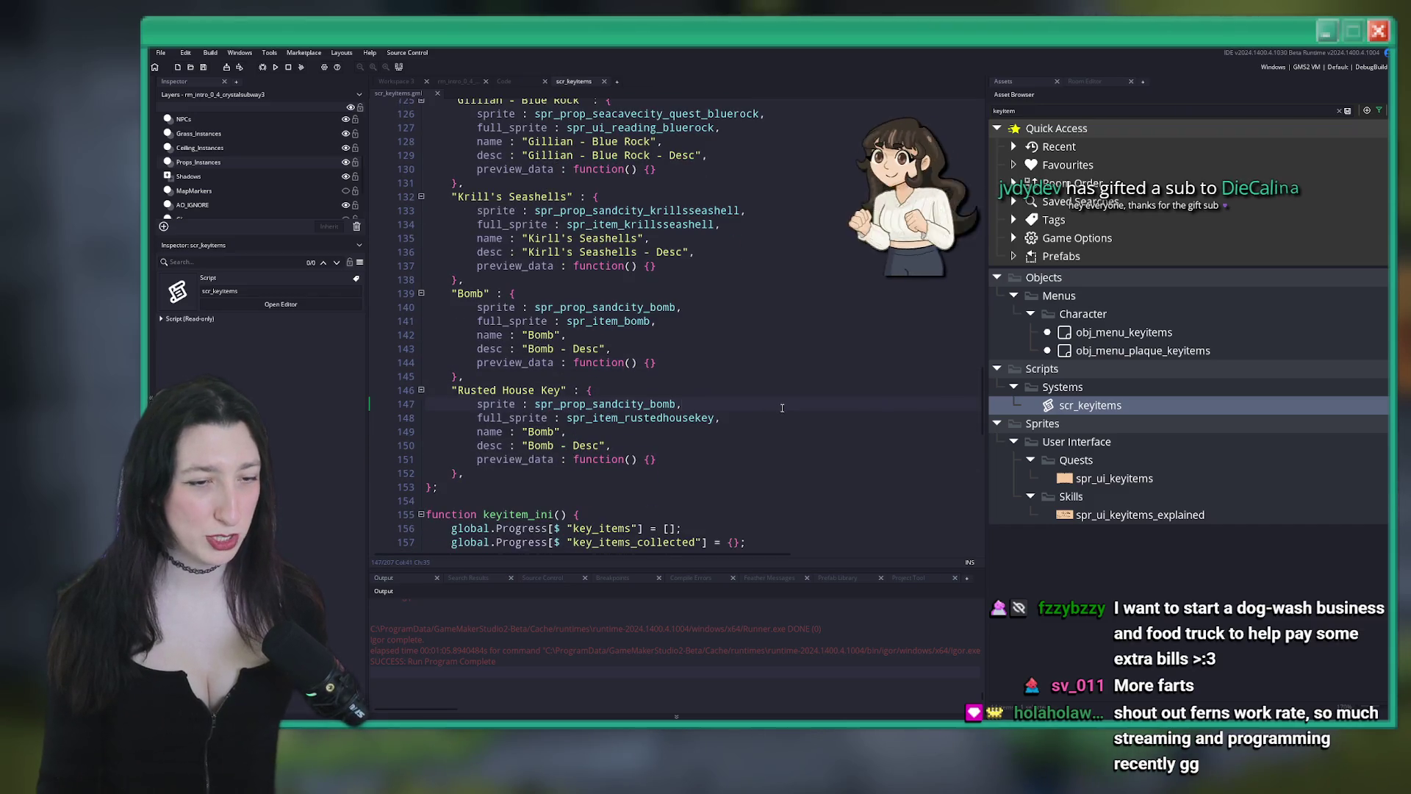